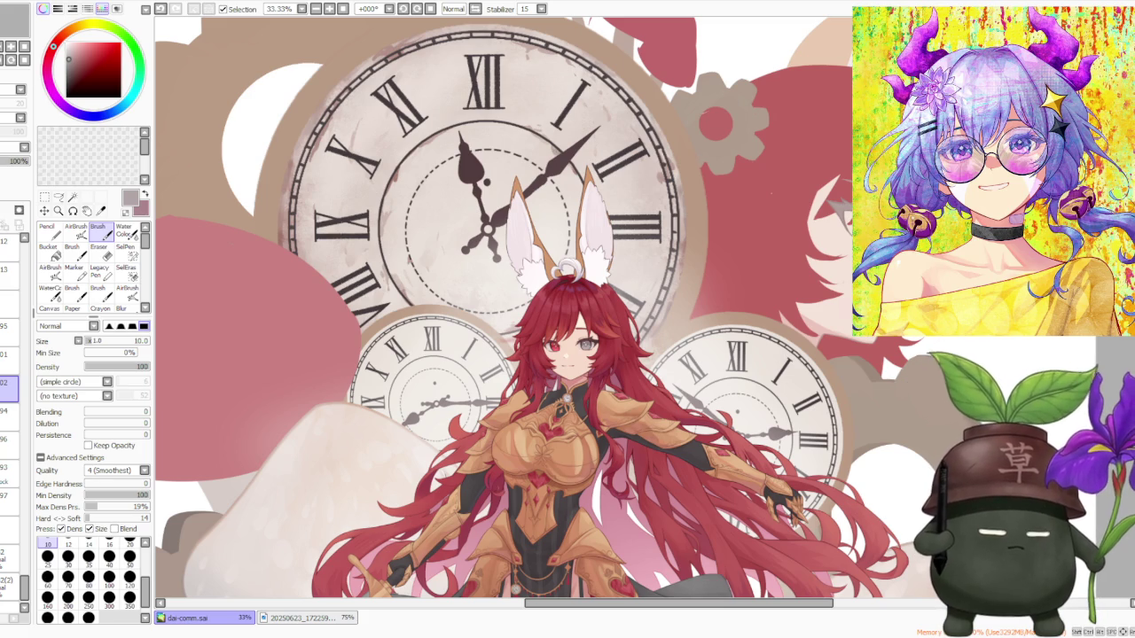
- Bring the armored reference window forward as a tall narrow strip at the top left
{"action": "key", "text": "minus"}
{"action": "key", "text": "minus"}
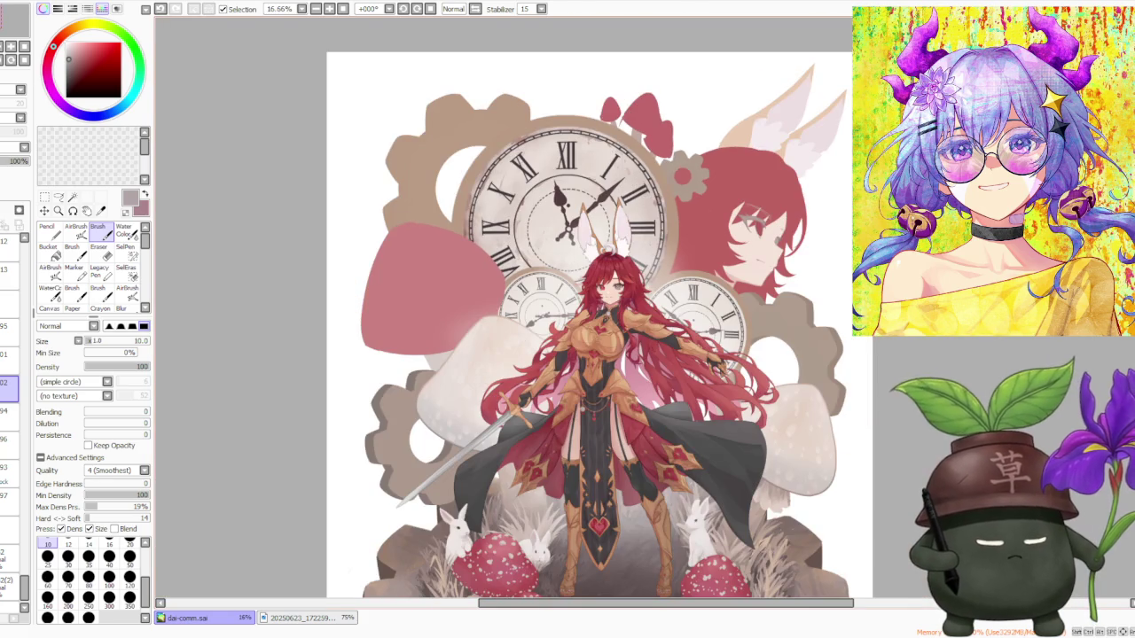
{"action": "key", "text": "minus"}
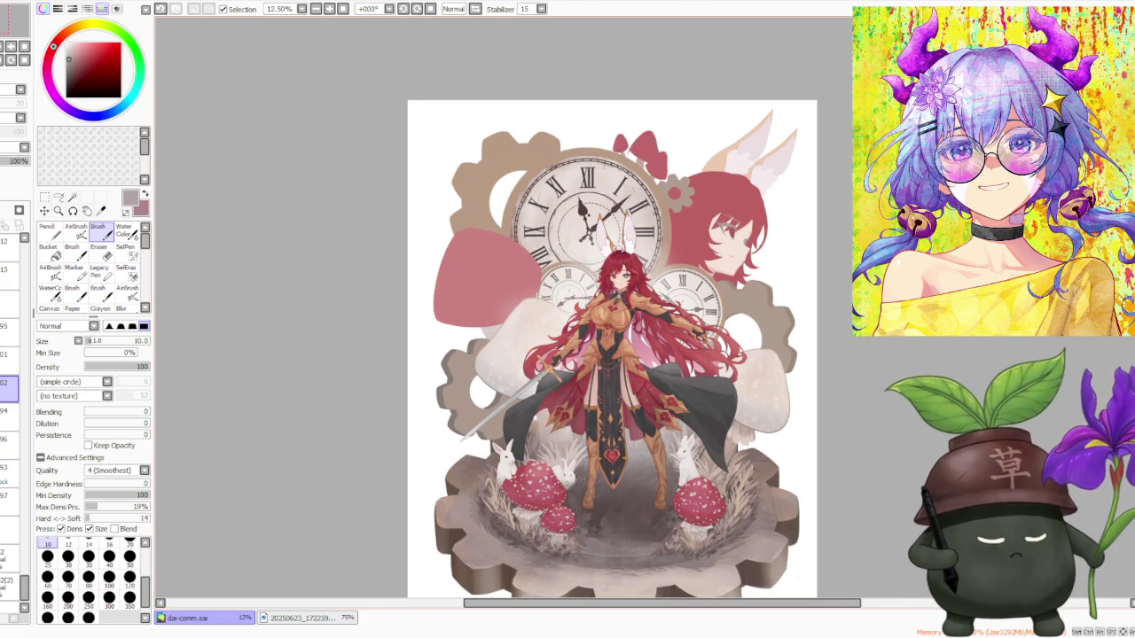
{"action": "key", "text": "plus"}
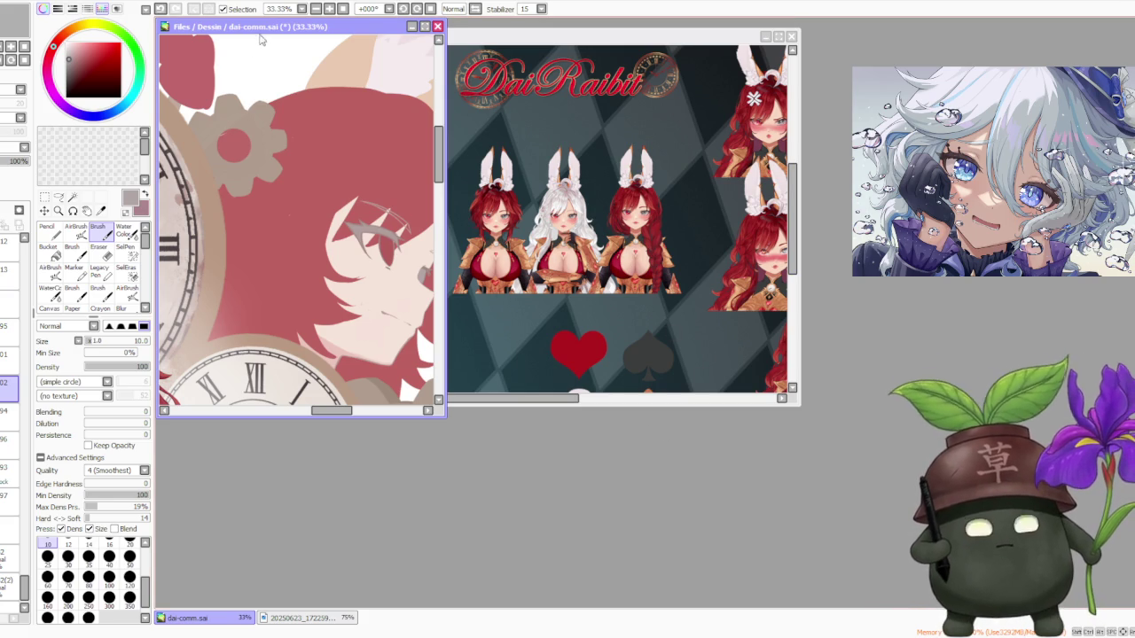
{"action": "left_click_drag", "start_coordinate": [275, 27], "coordinate": [785, 73]}
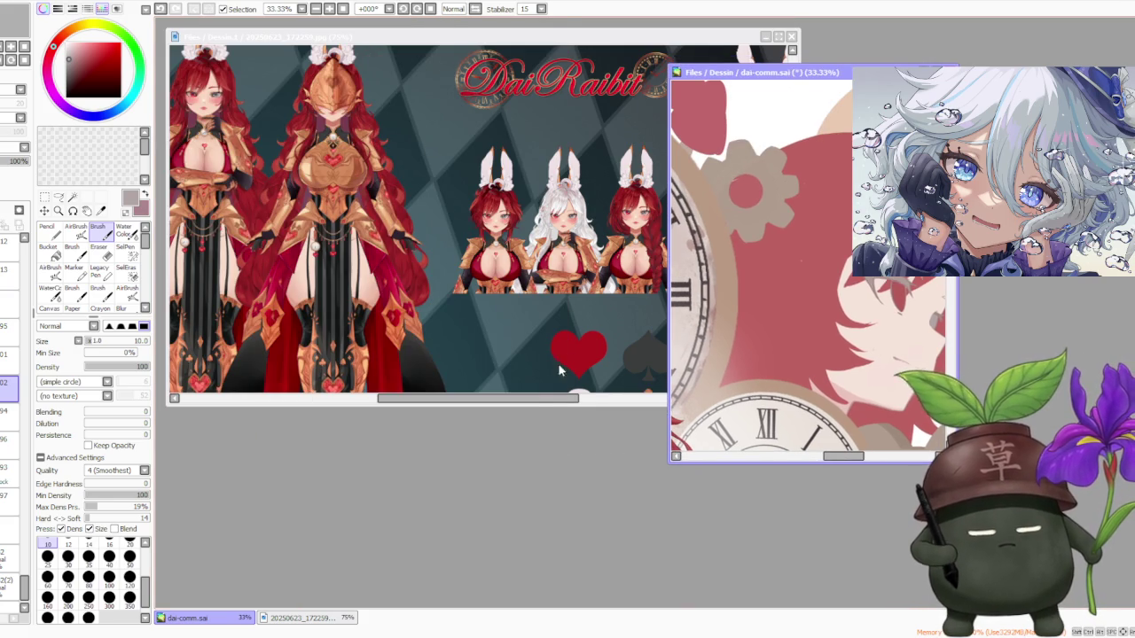
{"action": "left_click", "coordinate": [532, 400]}
{"action": "left_click_drag", "start_coordinate": [796, 402], "coordinate": [156, 543]}
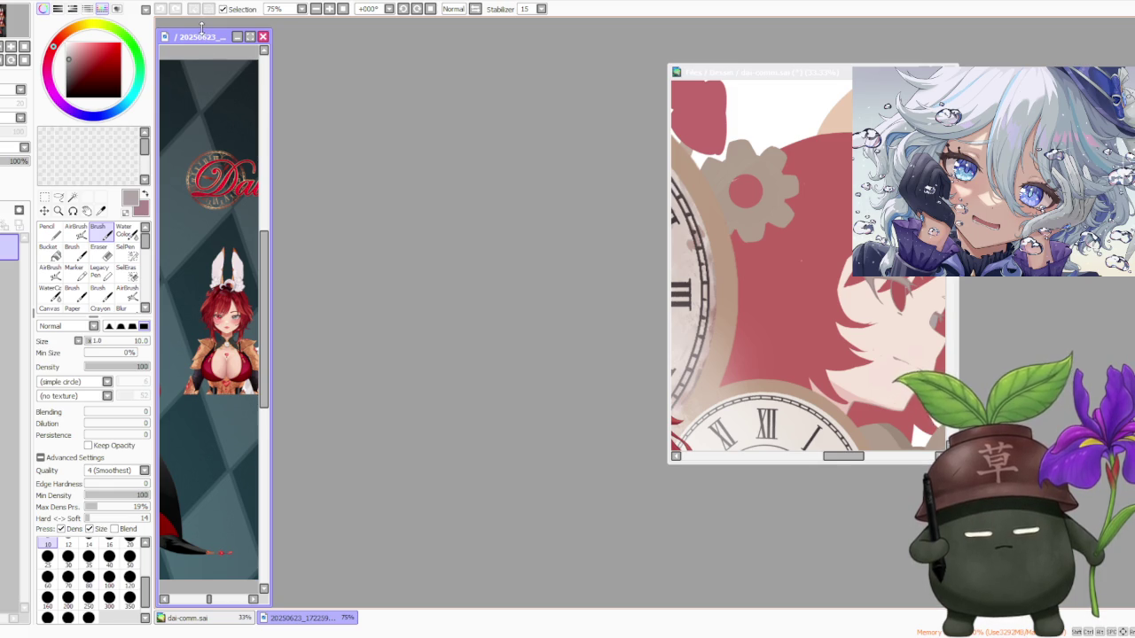
{"action": "left_click_drag", "start_coordinate": [202, 36], "coordinate": [202, 24]}
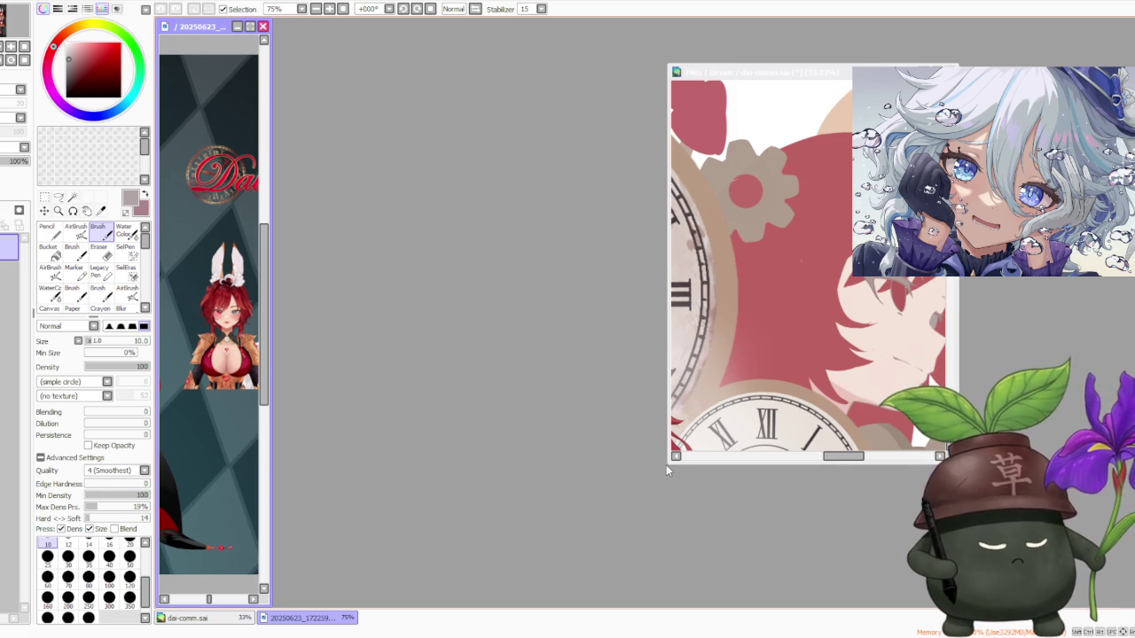
- Maximize the dai-comm.sai canvas window beside the reference, then refocus the reference window
{"action": "mouse_move", "coordinate": [667, 463]}
{"action": "left_mouse_down"}
{"action": "mouse_move", "coordinate": [199, 609]}
{"action": "mouse_move", "coordinate": [262, 608]}
{"action": "left_mouse_up"}
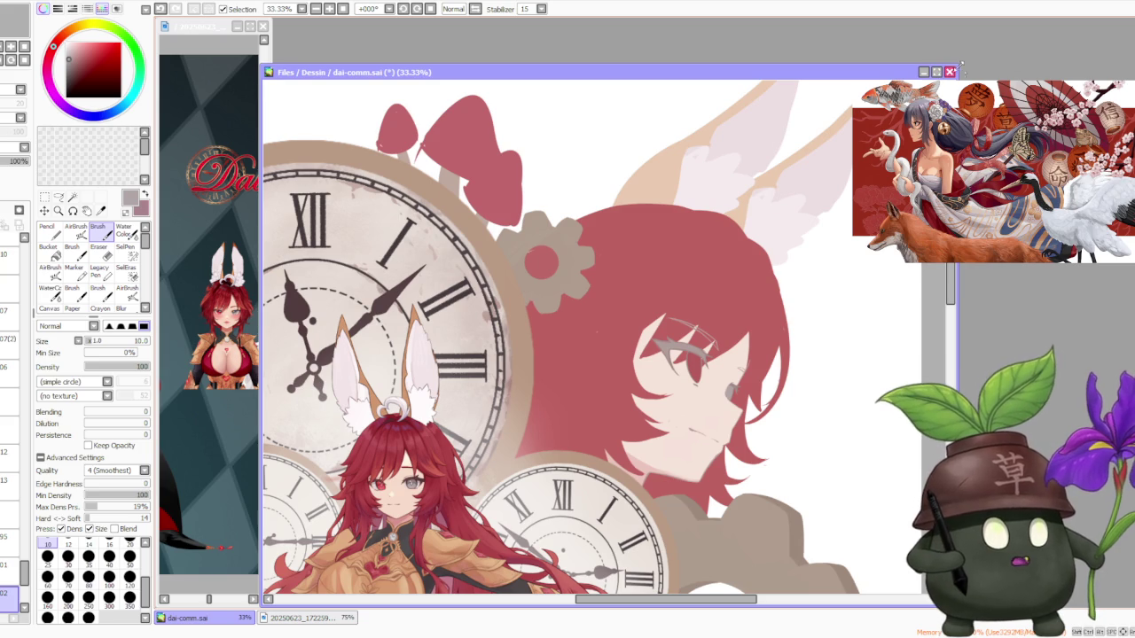
{"action": "left_click", "coordinate": [936, 72]}
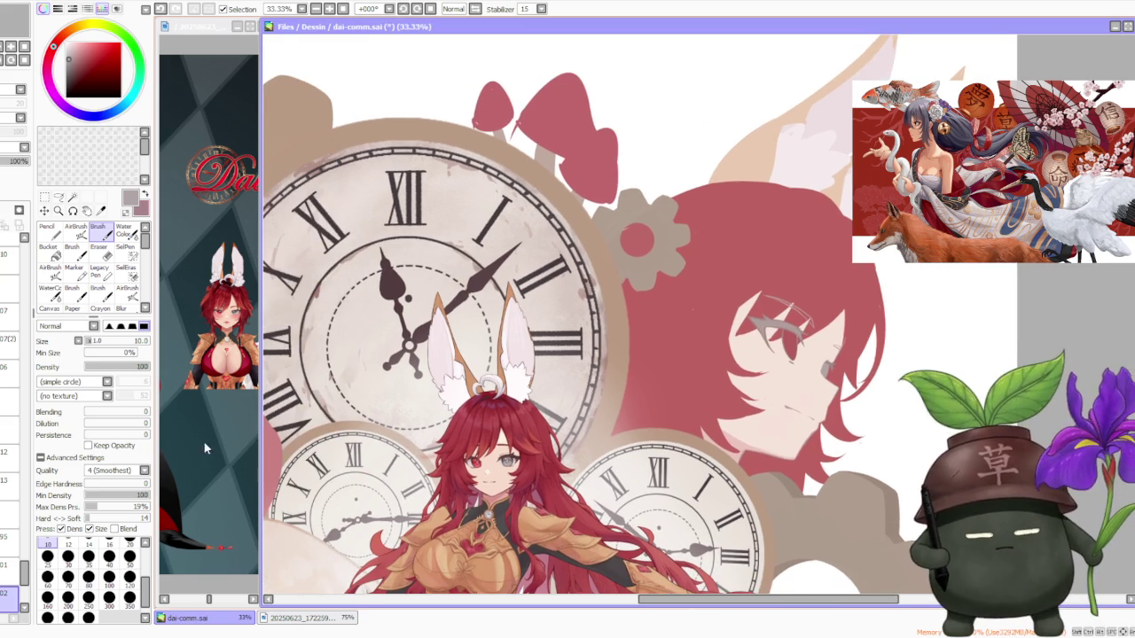
{"action": "left_click", "coordinate": [182, 587]}
{"action": "left_click_drag", "start_coordinate": [204, 600], "coordinate": [189, 599]}
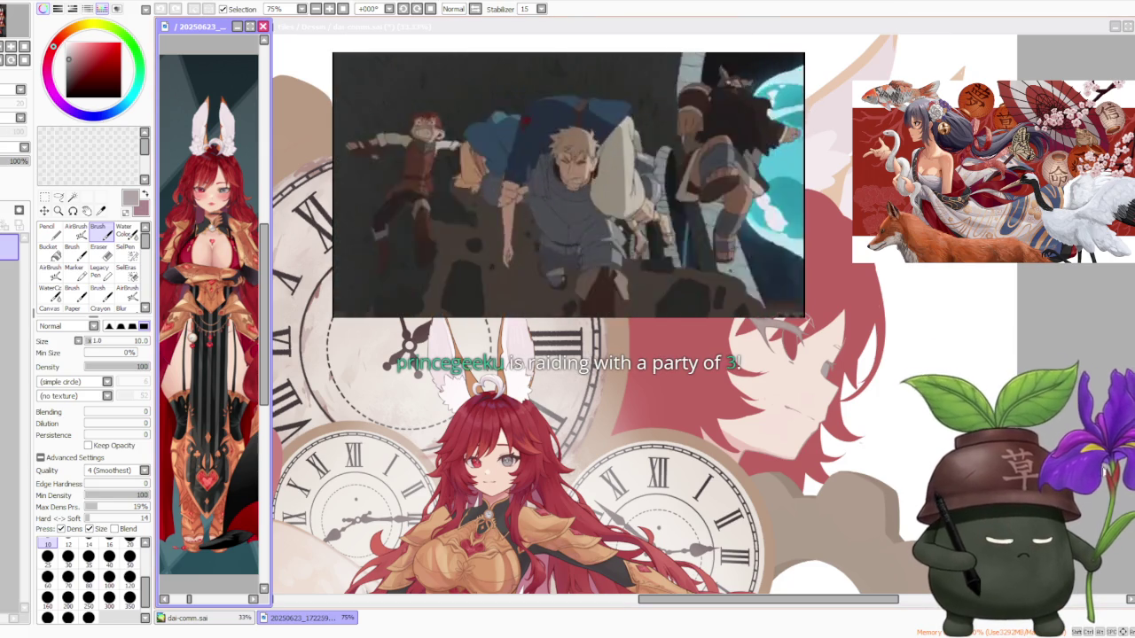
{"action": "scroll", "coordinate": [810, 240], "scroll_direction": "down", "scroll_amount": 1}
{"action": "scroll", "coordinate": [841, 287], "scroll_direction": "down", "scroll_amount": 1}
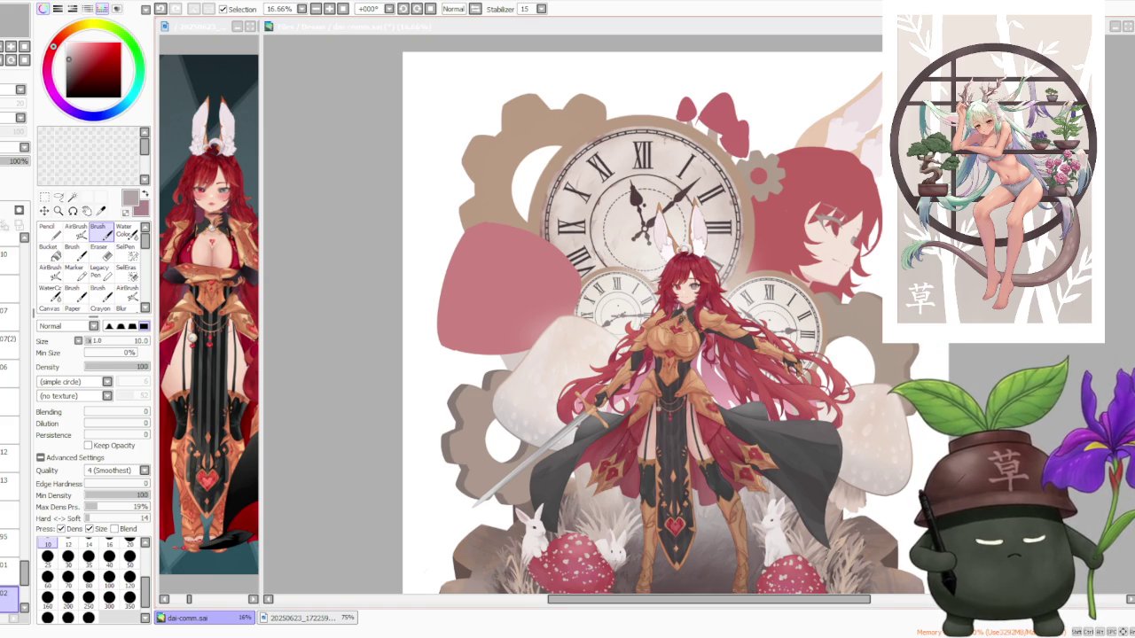
{"action": "scroll", "coordinate": [771, 302], "scroll_direction": "down", "scroll_amount": 1}
{"action": "scroll", "coordinate": [771, 301], "scroll_direction": "up", "scroll_amount": 2}
{"action": "scroll", "coordinate": [772, 301], "scroll_direction": "up", "scroll_amount": 1}
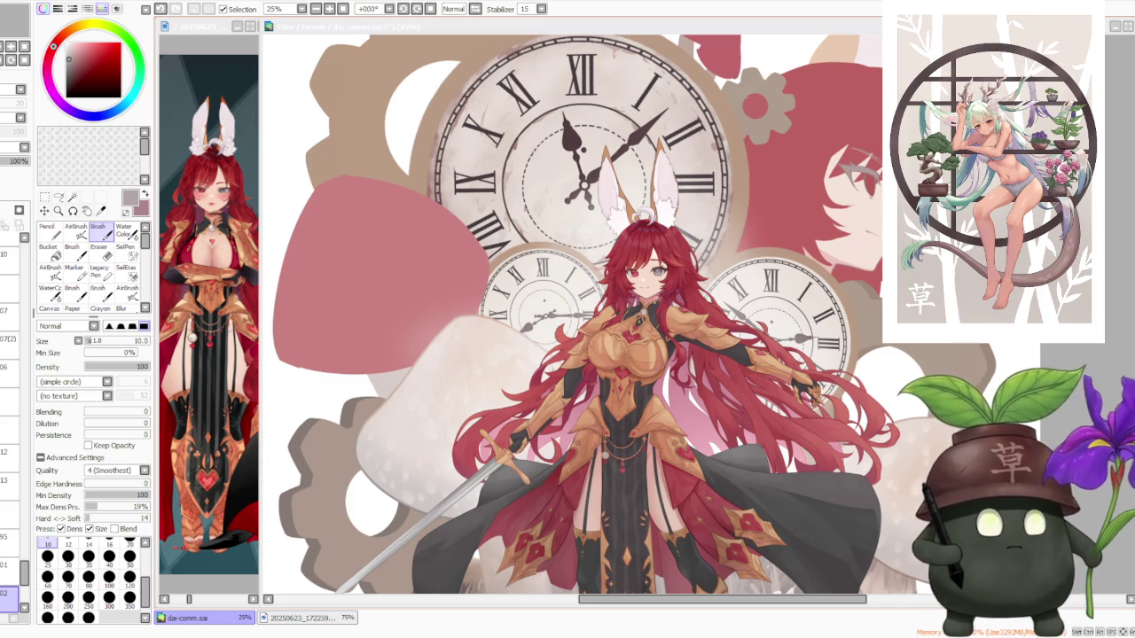
{"action": "scroll", "coordinate": [670, 444], "scroll_direction": "down", "scroll_amount": 1}
{"action": "scroll", "coordinate": [671, 443], "scroll_direction": "up", "scroll_amount": 3}
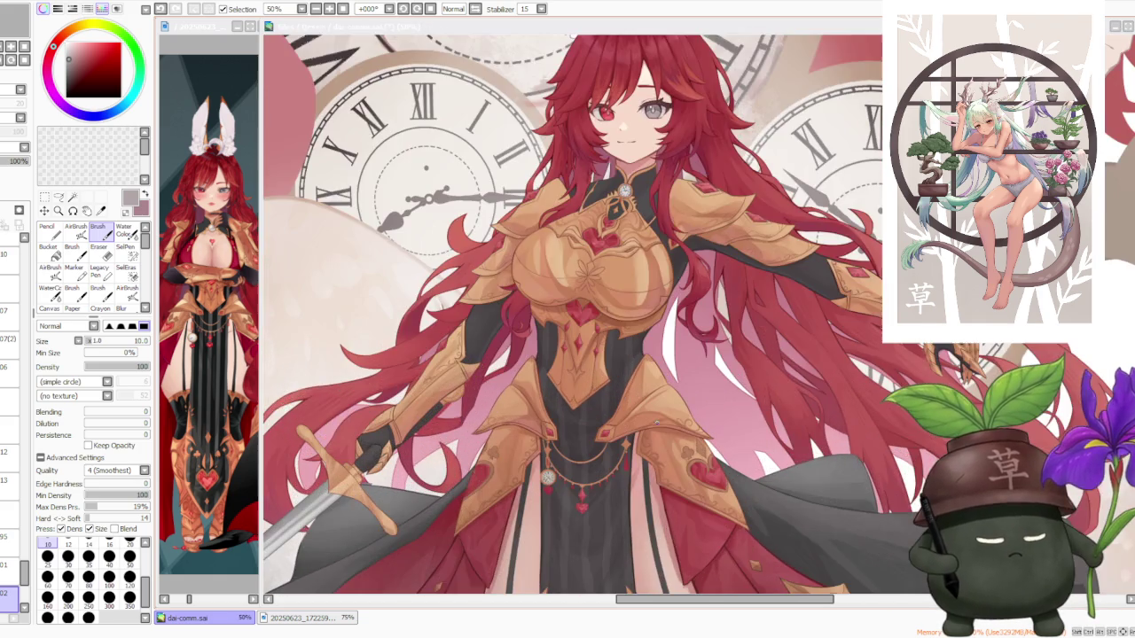
{"action": "scroll", "coordinate": [670, 443], "scroll_direction": "up", "scroll_amount": 2}
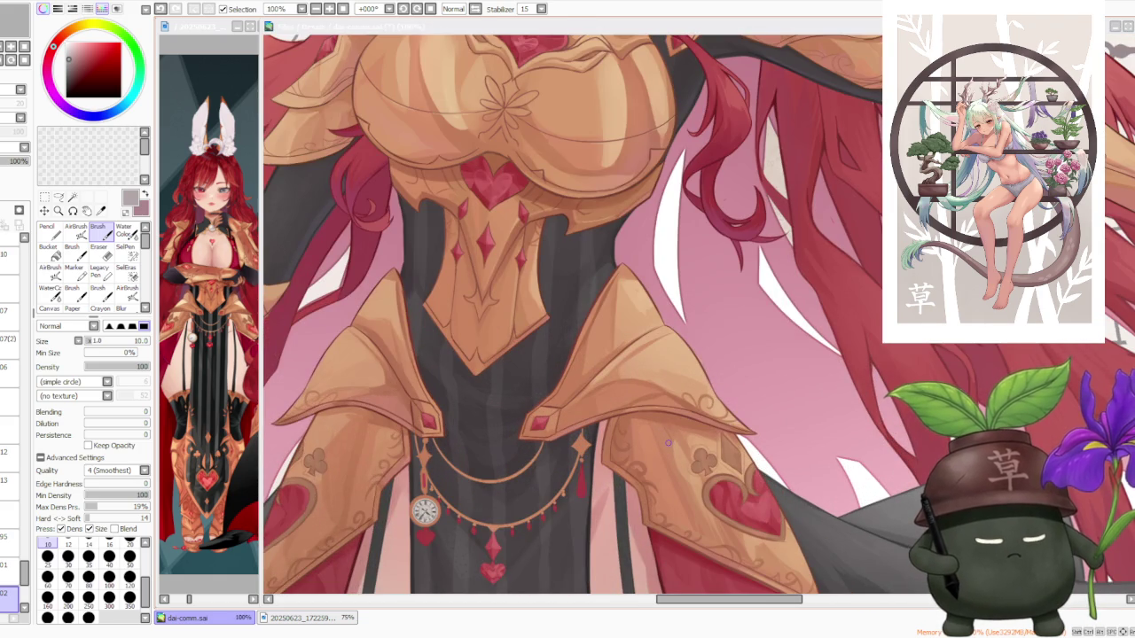
{"action": "scroll", "coordinate": [670, 444], "scroll_direction": "down", "scroll_amount": 3}
{"action": "scroll", "coordinate": [670, 443], "scroll_direction": "down", "scroll_amount": 1}
{"action": "scroll", "coordinate": [720, 379], "scroll_direction": "up", "scroll_amount": 2}
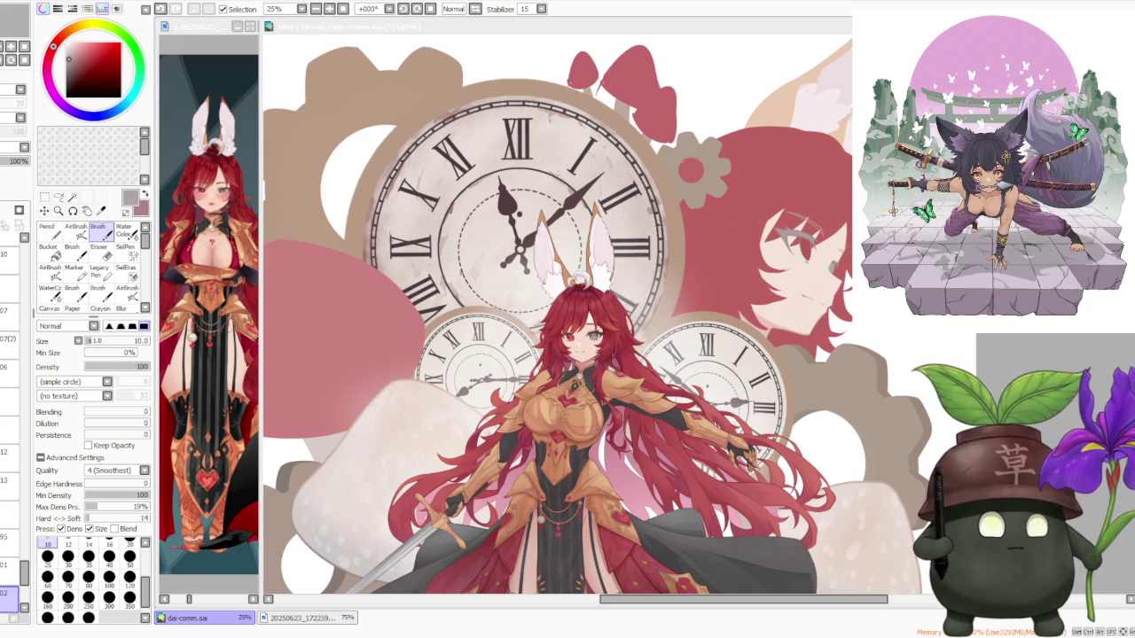
{"action": "key", "text": "ctrl+minus"}
{"action": "key", "text": "ctrl+minus"}
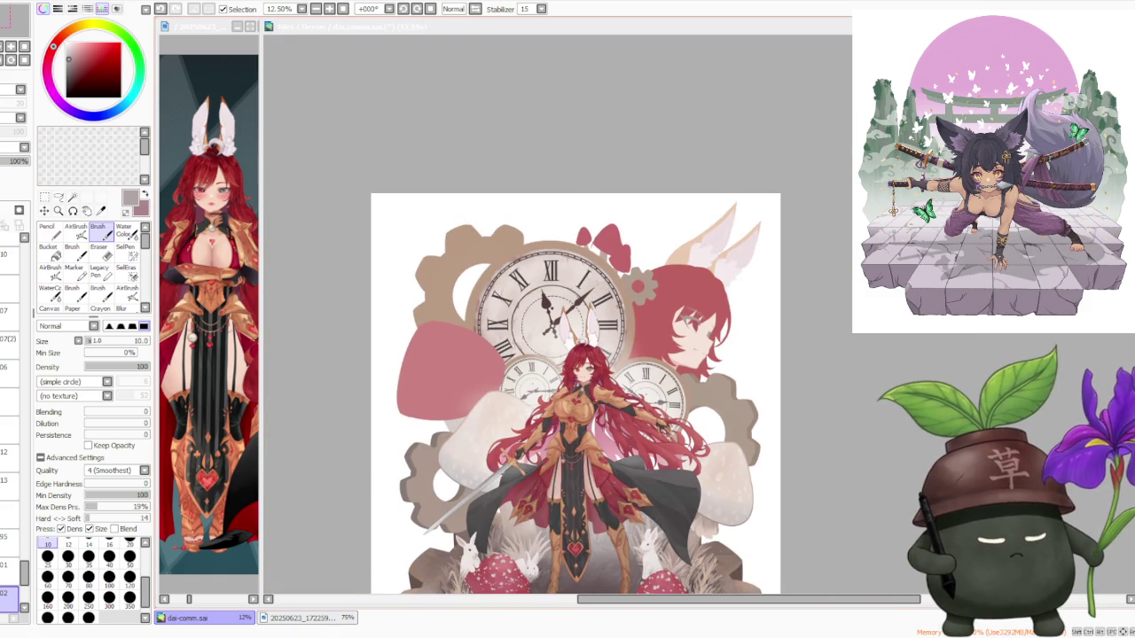
{"action": "key", "text": "ctrl+plus"}
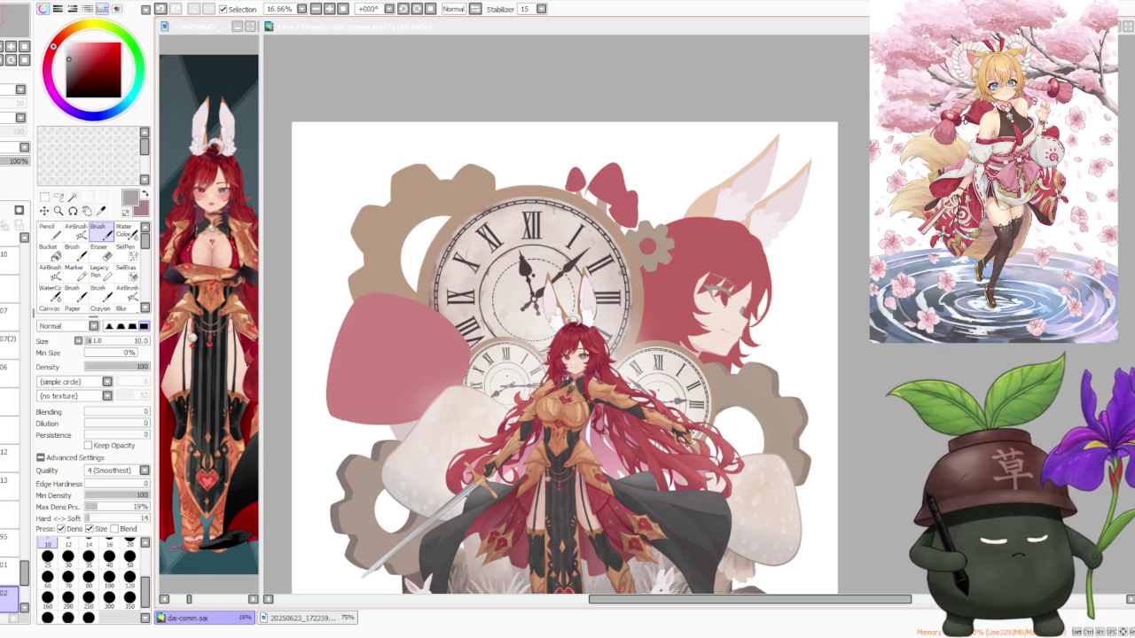
{"action": "key", "text": "alt+Tab"}
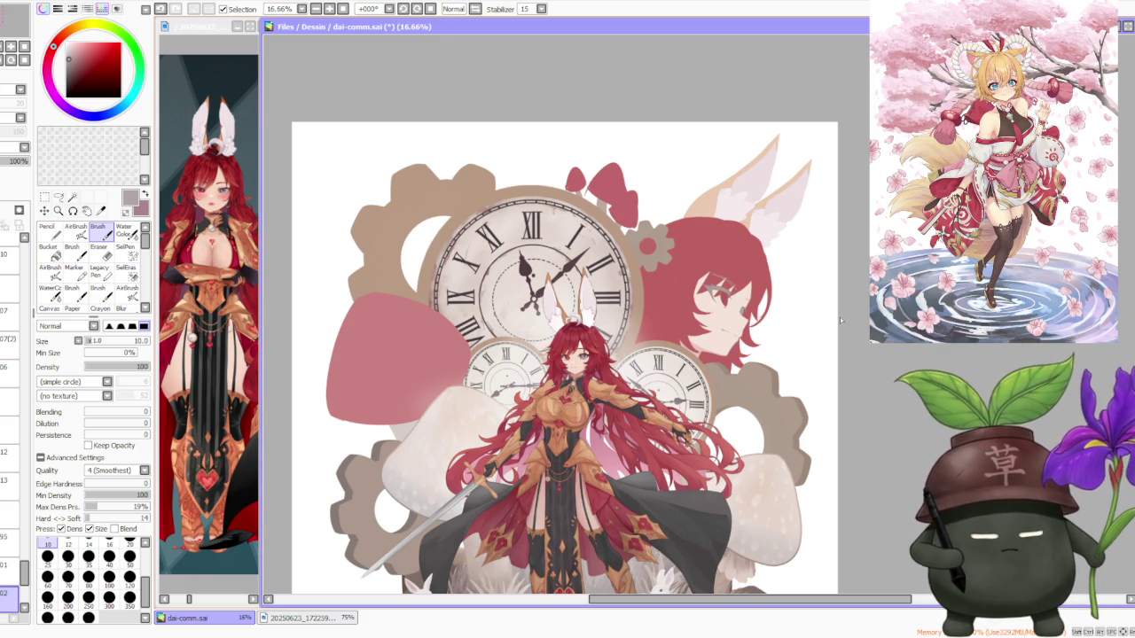
{"action": "key", "text": "ctrl+plus"}
{"action": "key", "text": "ctrl+minus"}
{"action": "scroll", "coordinate": [691, 304], "scroll_direction": "up", "scroll_amount": 2}
{"action": "scroll", "coordinate": [690, 304], "scroll_direction": "up", "scroll_amount": 1}
{"action": "scroll", "coordinate": [691, 304], "scroll_direction": "down", "scroll_amount": 3}
{"action": "scroll", "coordinate": [691, 303], "scroll_direction": "down", "scroll_amount": 1}
{"action": "scroll", "coordinate": [578, 257], "scroll_direction": "up", "scroll_amount": 2}
{"action": "scroll", "coordinate": [578, 257], "scroll_direction": "up", "scroll_amount": 1}
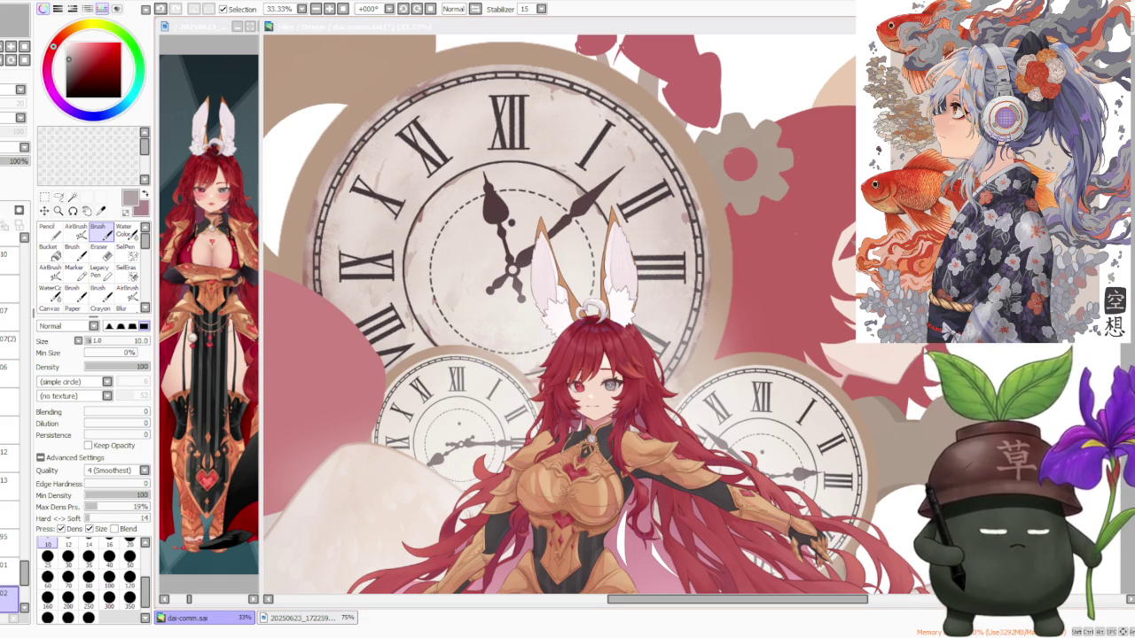
{"action": "key", "text": "ctrl+minus"}
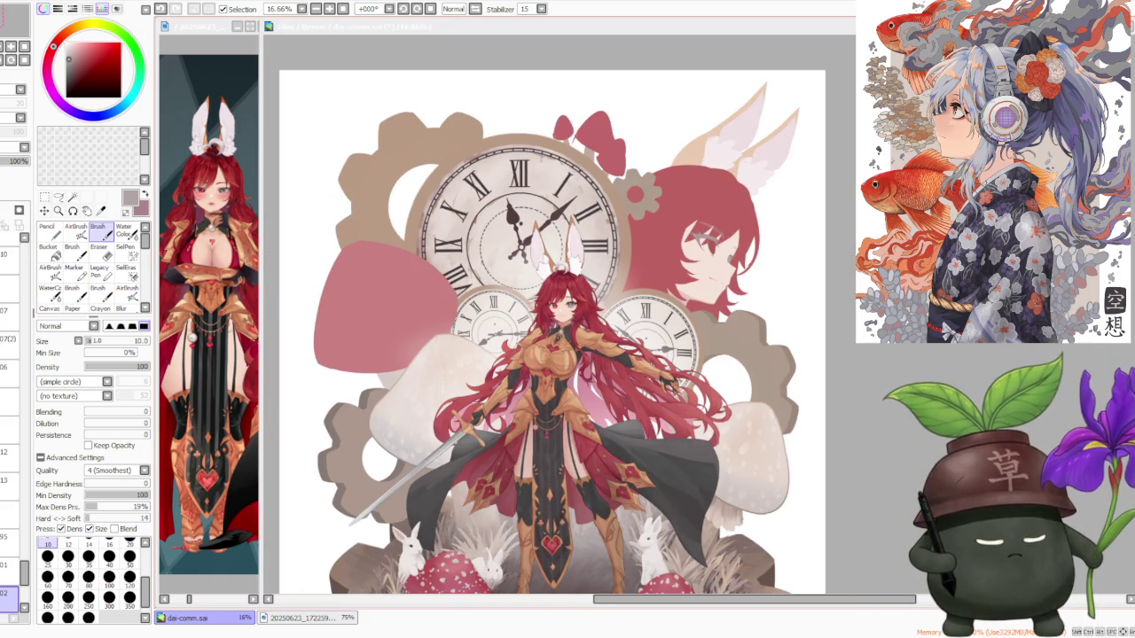
{"action": "key", "text": "ctrl+plus"}
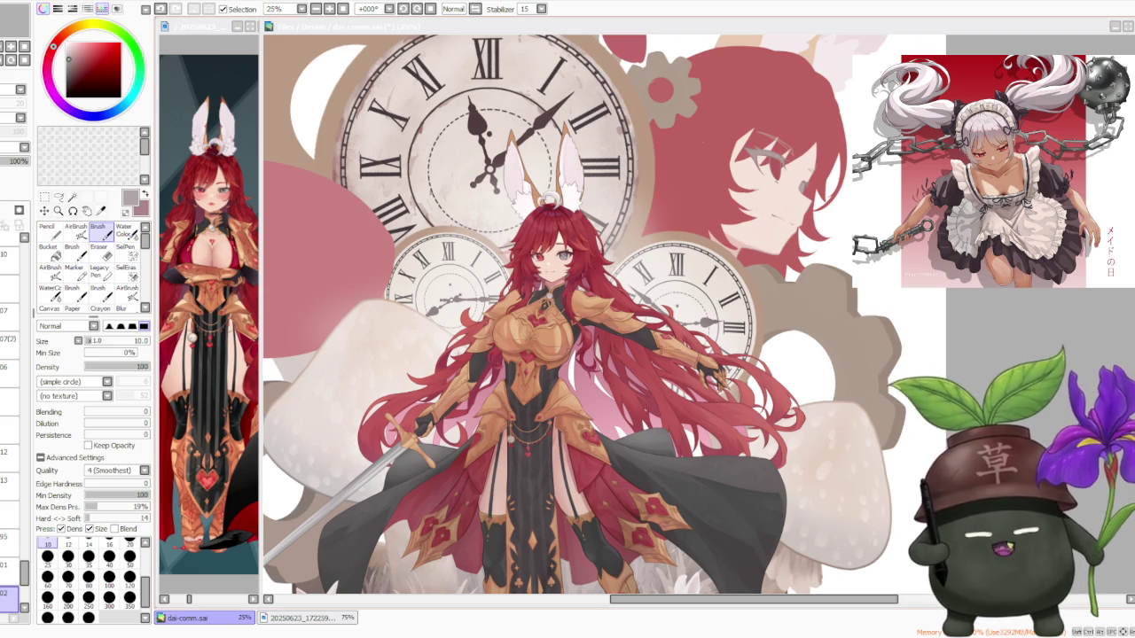
{"action": "left_click", "coordinate": [785, 259]}
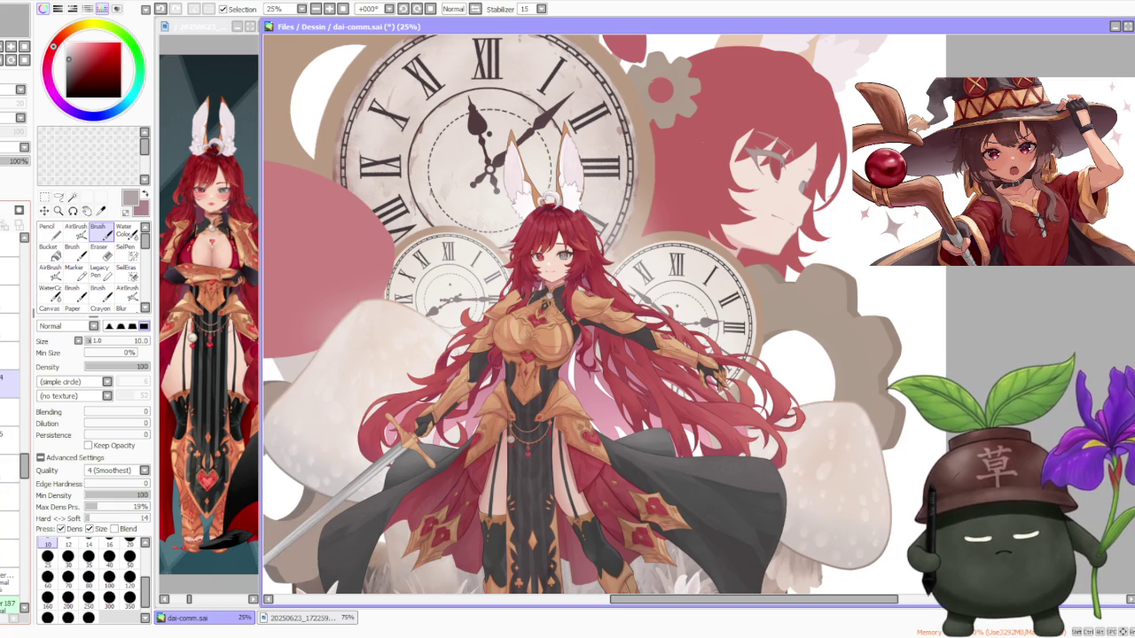
- Toggle the bunny ears off and on several times to compare the look
{"action": "key", "text": "ctrl+z"}
{"action": "key", "text": "ctrl+y"}
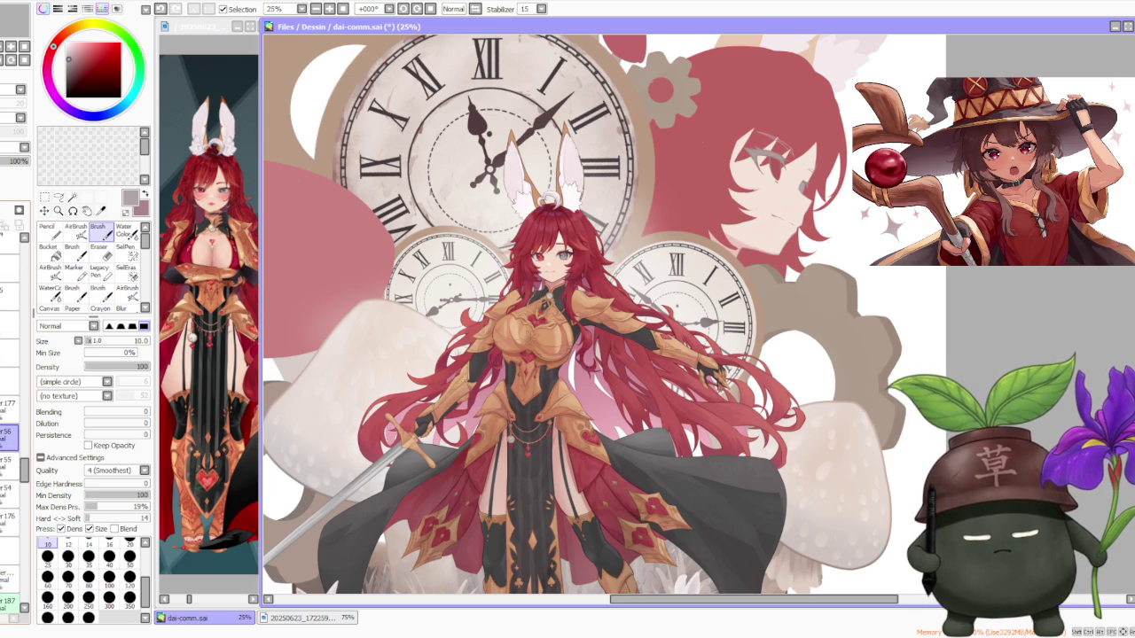
{"action": "key", "text": "ctrl+z"}
{"action": "key", "text": "ctrl+y"}
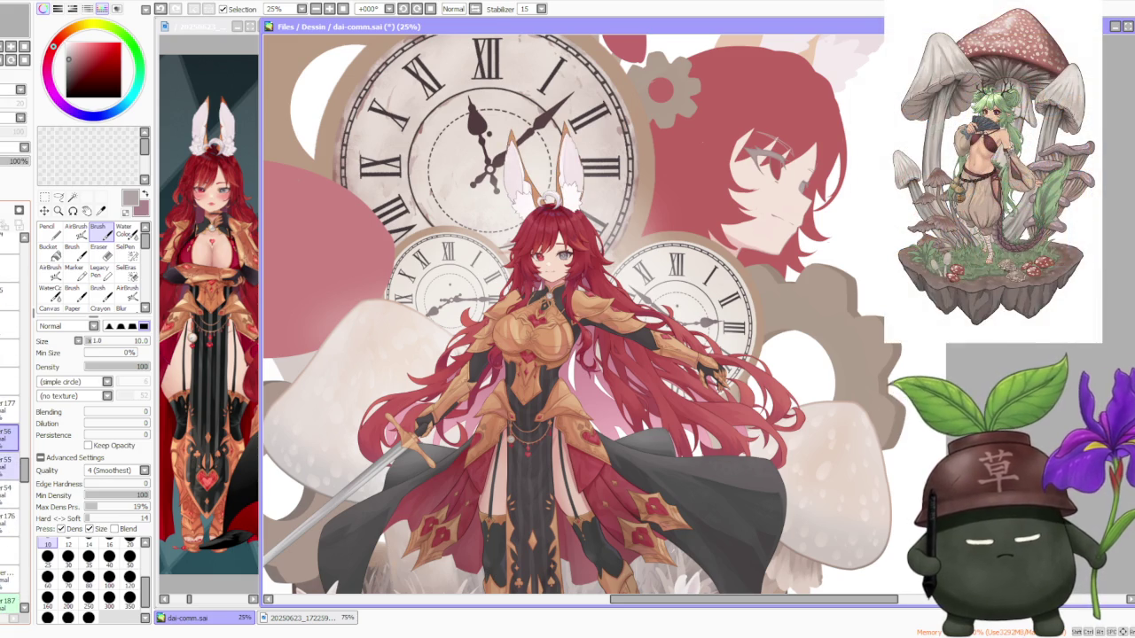
{"action": "key", "text": "ctrl+z"}
{"action": "key", "text": "ctrl+y"}
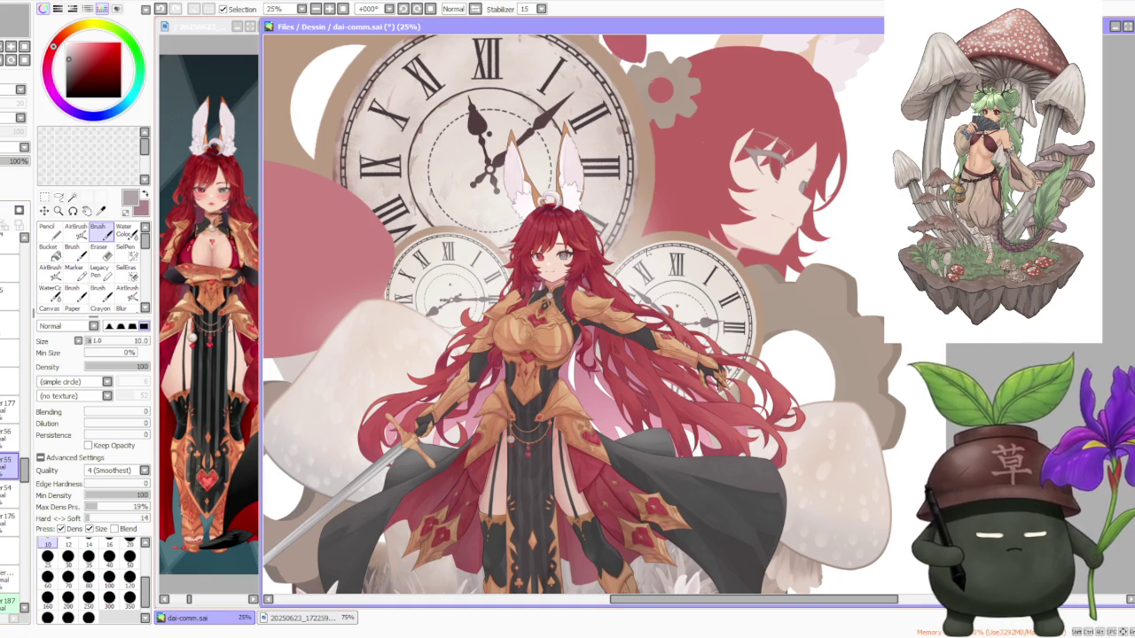
- Zoom to 100% on the left ear and choose the freehand Lasso tool
{"action": "scroll", "coordinate": [530, 155], "scroll_direction": "up", "scroll_amount": 2}
{"action": "scroll", "coordinate": [529, 155], "scroll_direction": "up", "scroll_amount": 2}
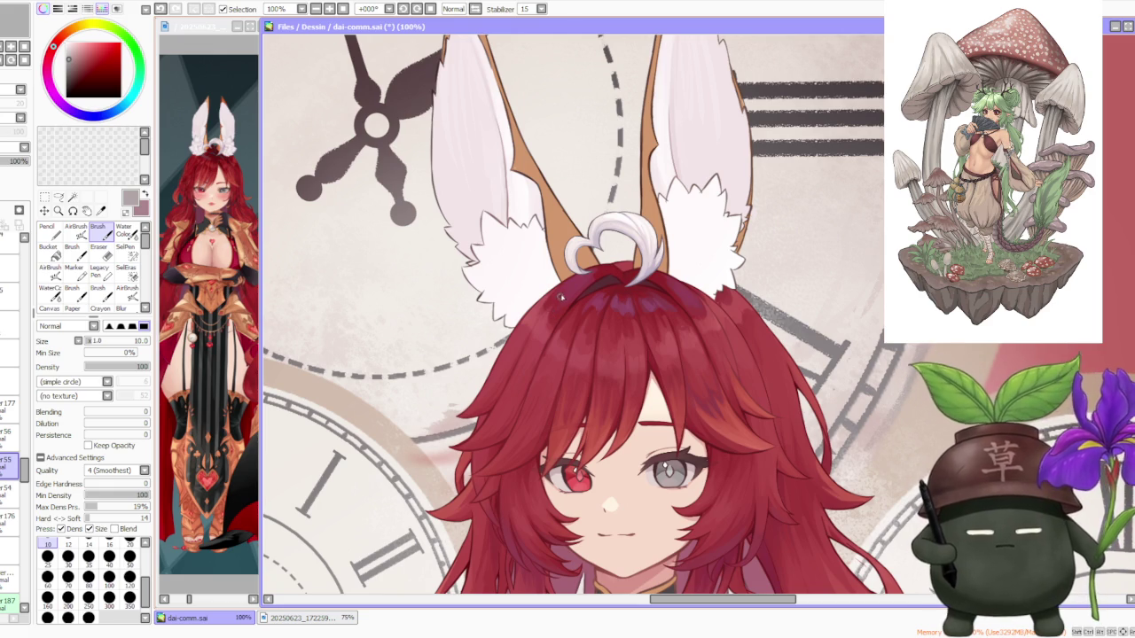
{"action": "scroll", "coordinate": [571, 266], "scroll_direction": "down", "scroll_amount": 2}
{"action": "scroll", "coordinate": [571, 266], "scroll_direction": "up", "scroll_amount": 1}
{"action": "scroll", "coordinate": [571, 270], "scroll_direction": "up", "scroll_amount": 1}
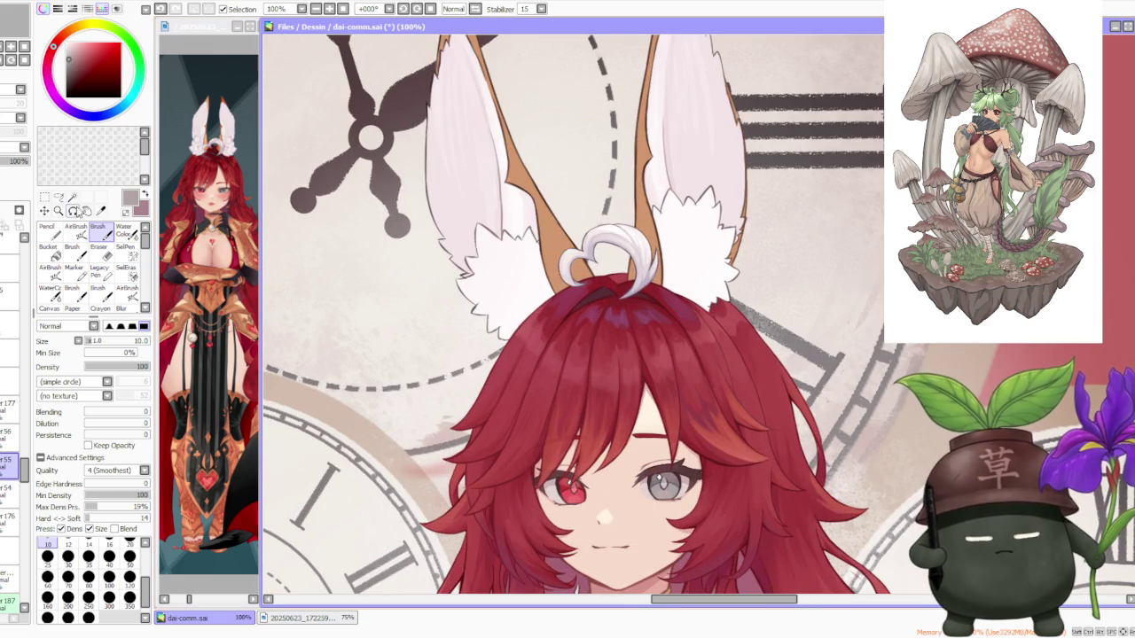
{"action": "left_click", "coordinate": [59, 196]}
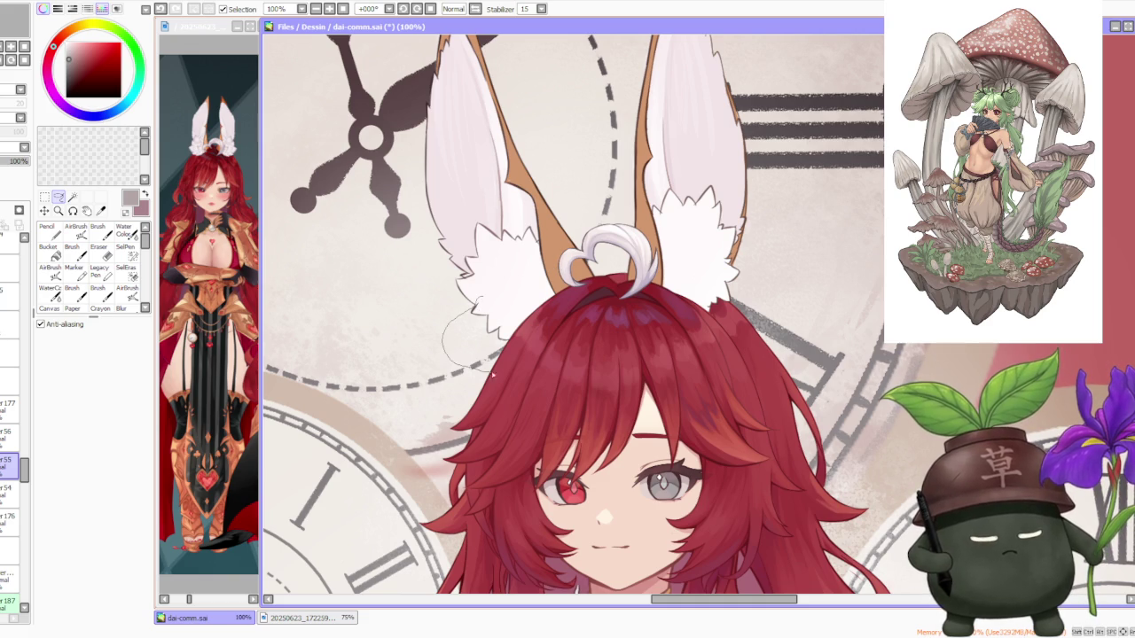
- Lasso around the left ear's white tuft, pick a higher layer, and return to the Brush
{"action": "left_click_drag", "start_coordinate": [486, 374], "coordinate": [507, 304]}
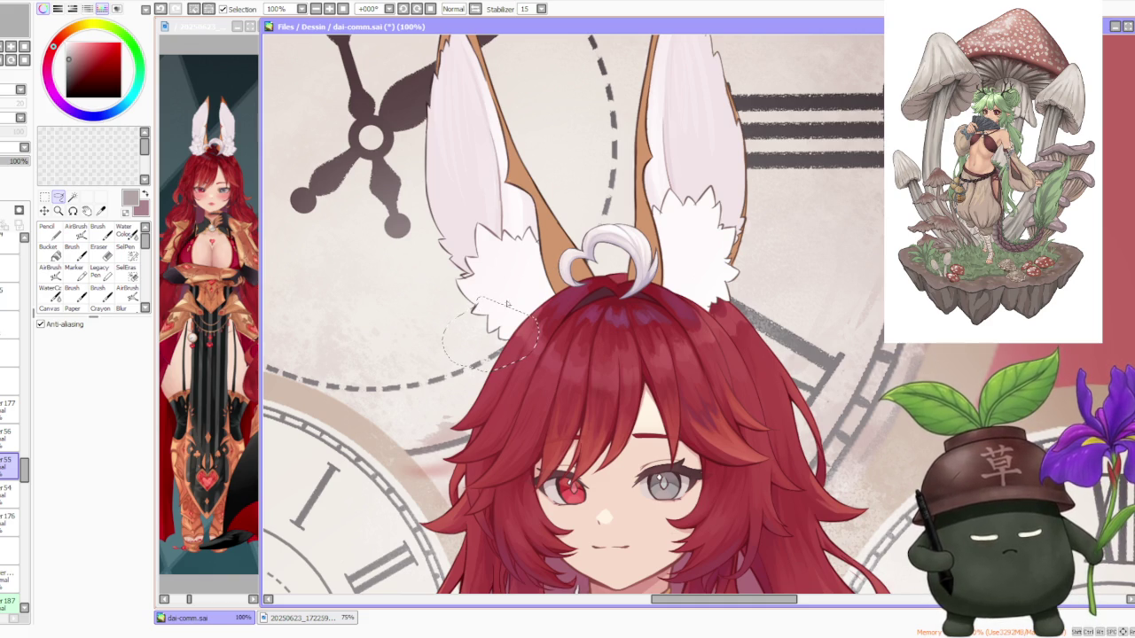
{"action": "left_click", "coordinate": [11, 410]}
{"action": "left_click", "coordinate": [210, 12]}
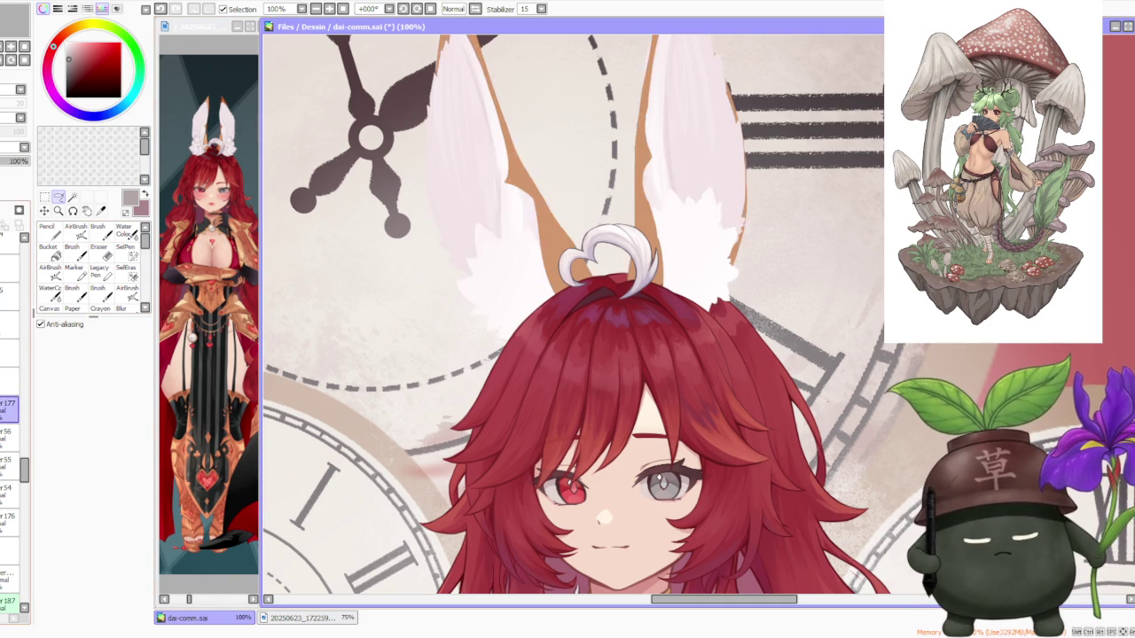
{"action": "key", "text": "x"}
{"action": "key", "text": "b"}
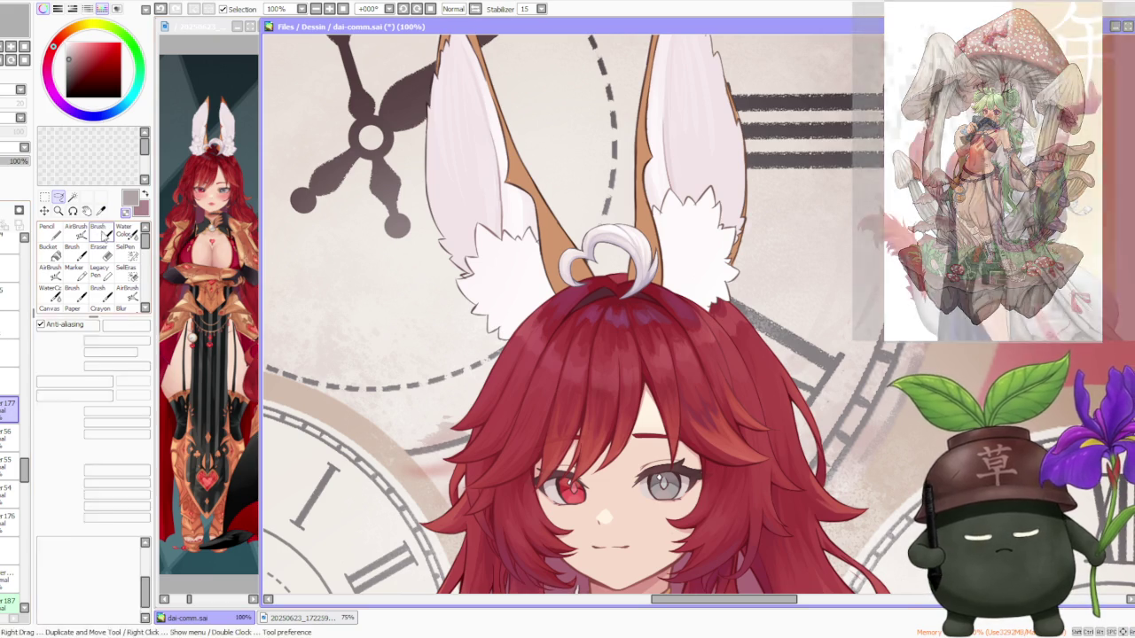
- Try brush sizes 350 and 120, zoom in on the ear, and settle on 100
{"action": "left_click", "coordinate": [129, 600]}
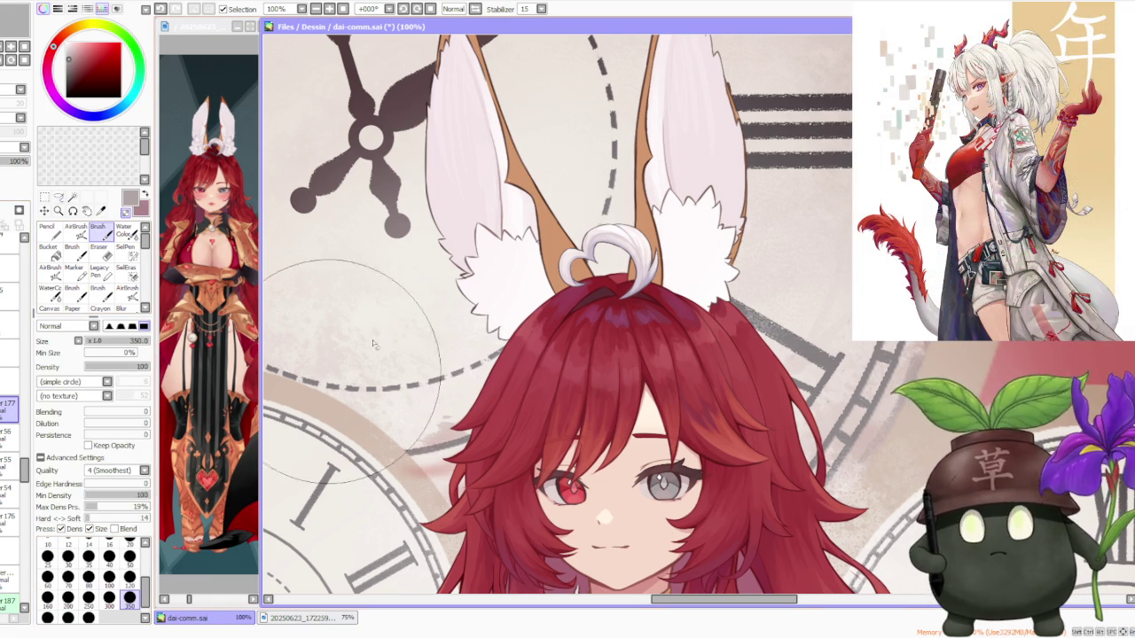
{"action": "left_click", "coordinate": [129, 576]}
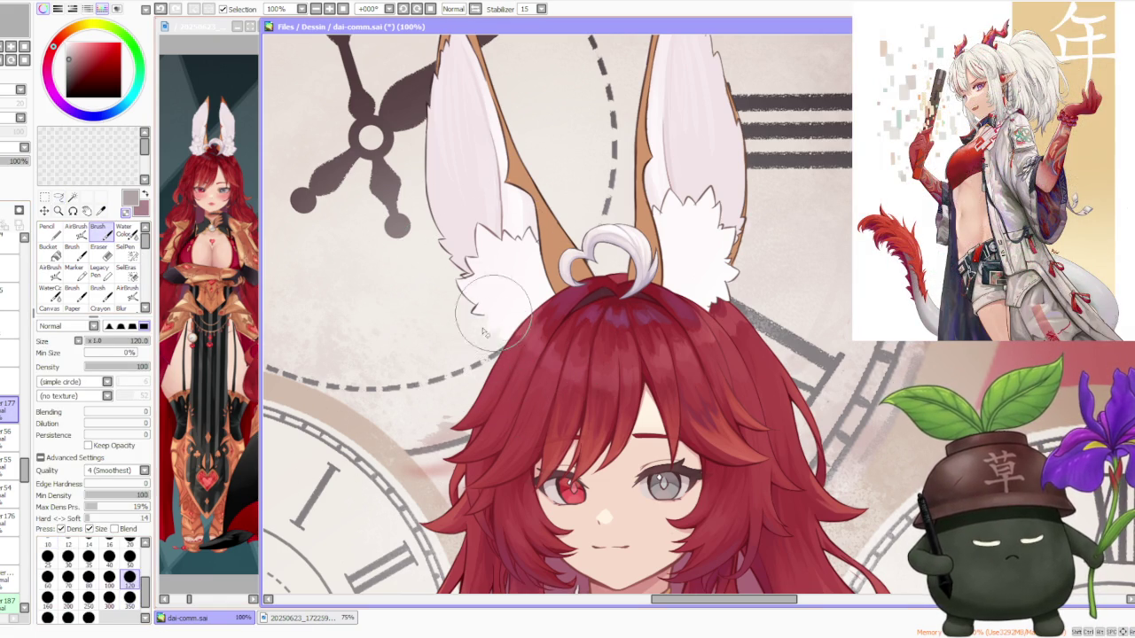
{"action": "scroll", "coordinate": [495, 313], "scroll_direction": "up", "scroll_amount": 2}
{"action": "scroll", "coordinate": [479, 290], "scroll_direction": "up", "scroll_amount": 2}
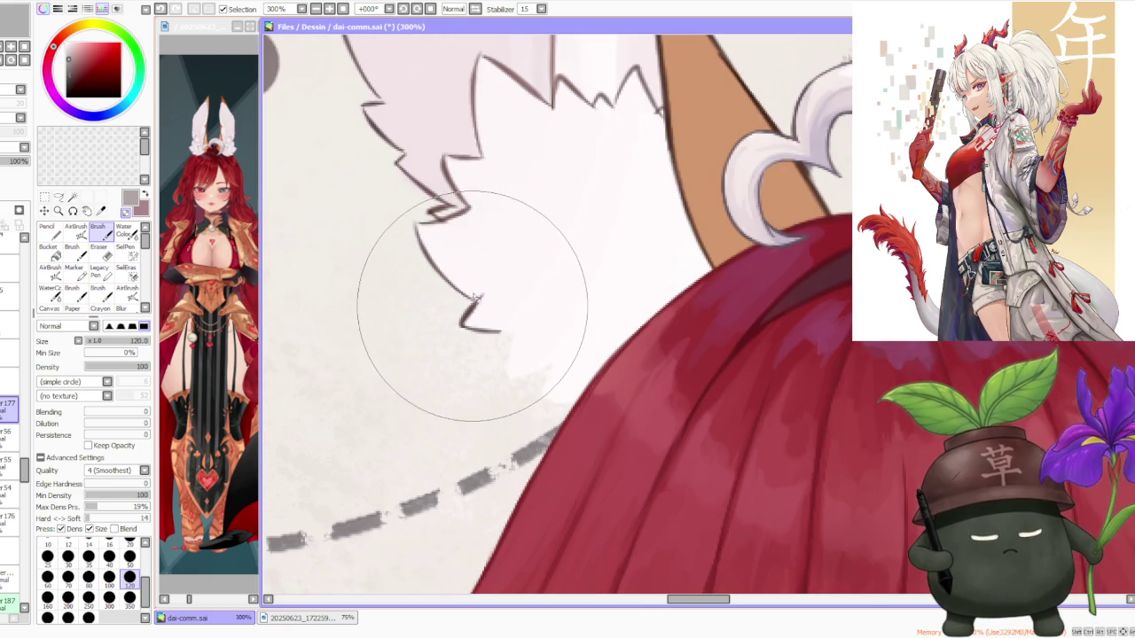
{"action": "scroll", "coordinate": [444, 278], "scroll_direction": "down", "scroll_amount": 1}
{"action": "scroll", "coordinate": [443, 279], "scroll_direction": "up", "scroll_amount": 1}
{"action": "scroll", "coordinate": [482, 89], "scroll_direction": "down", "scroll_amount": 2}
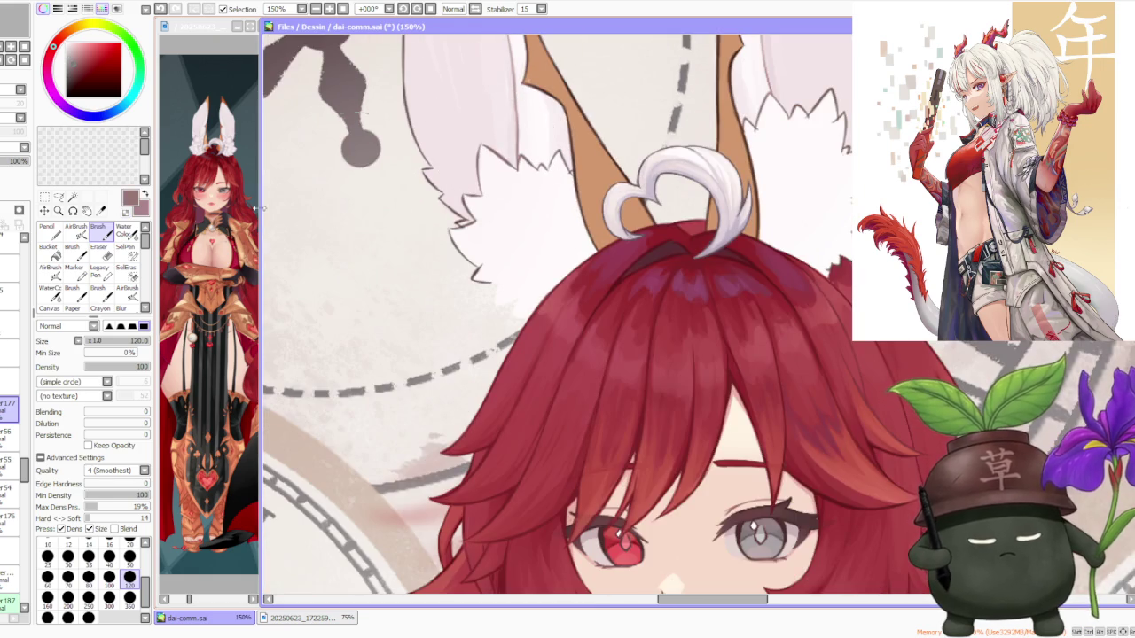
{"action": "left_click", "coordinate": [107, 578]}
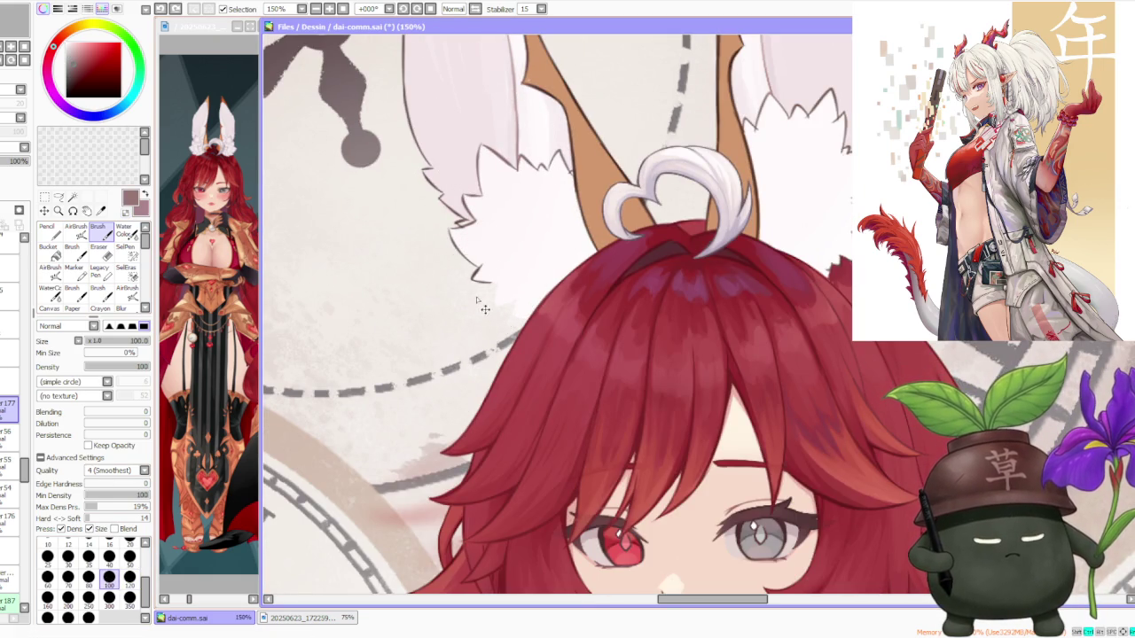
- Draw a zig-zag fur edge along the left ear's white tuft
{"action": "mouse_move", "coordinate": [472, 282]}
{"action": "left_mouse_down"}
{"action": "mouse_move", "coordinate": [491, 311]}
{"action": "mouse_move", "coordinate": [517, 317]}
{"action": "left_mouse_up"}
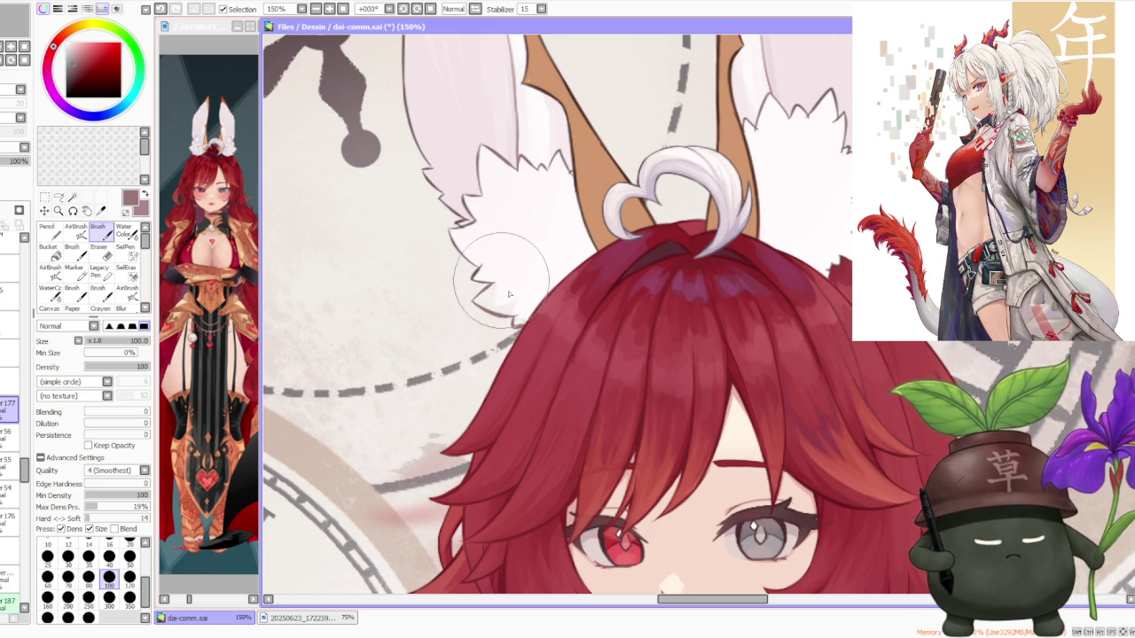
{"action": "scroll", "coordinate": [528, 307], "scroll_direction": "down", "scroll_amount": 3}
{"action": "scroll", "coordinate": [527, 310], "scroll_direction": "up", "scroll_amount": 3}
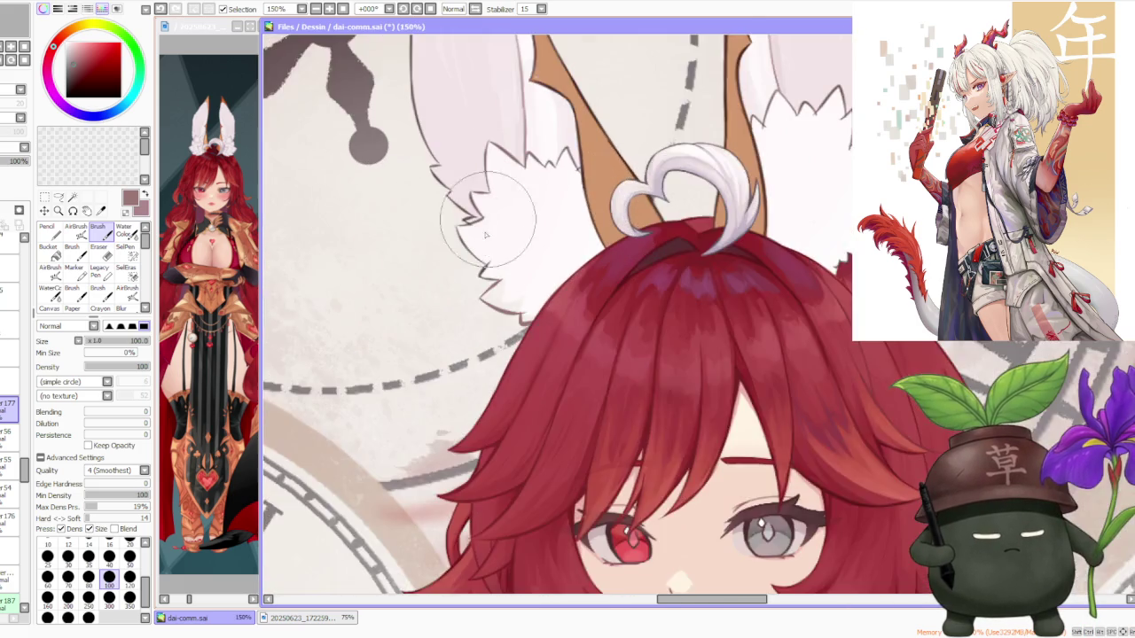
{"action": "scroll", "coordinate": [528, 315], "scroll_direction": "up", "scroll_amount": 1}
{"action": "scroll", "coordinate": [524, 311], "scroll_direction": "down", "scroll_amount": 3}
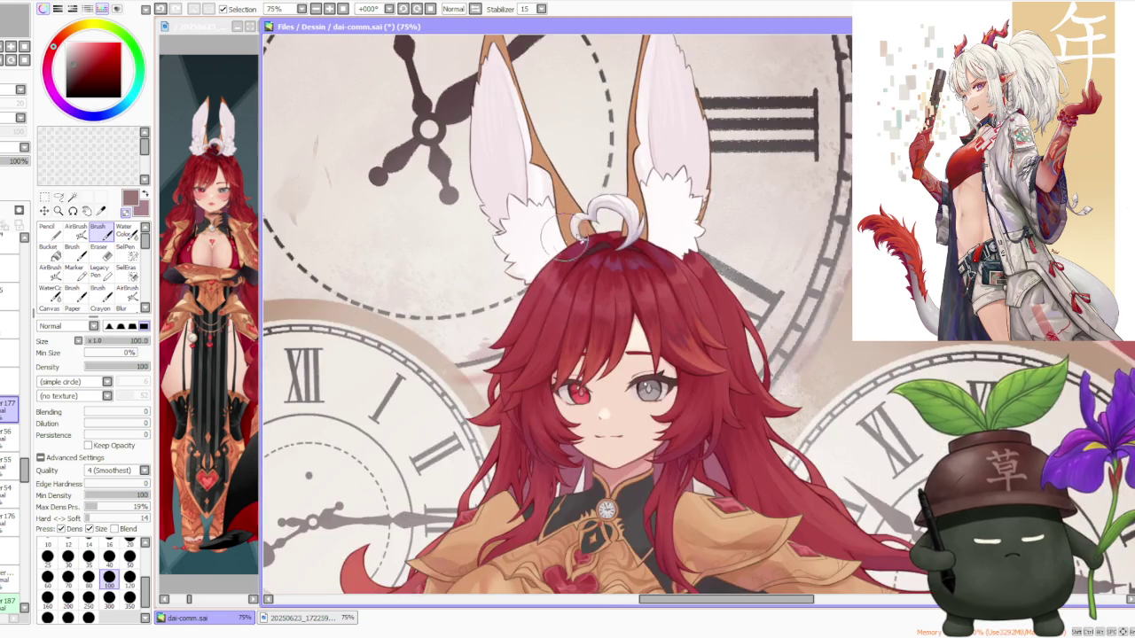
{"action": "scroll", "coordinate": [621, 221], "scroll_direction": "down", "scroll_amount": 3}
{"action": "scroll", "coordinate": [688, 137], "scroll_direction": "up", "scroll_amount": 3}
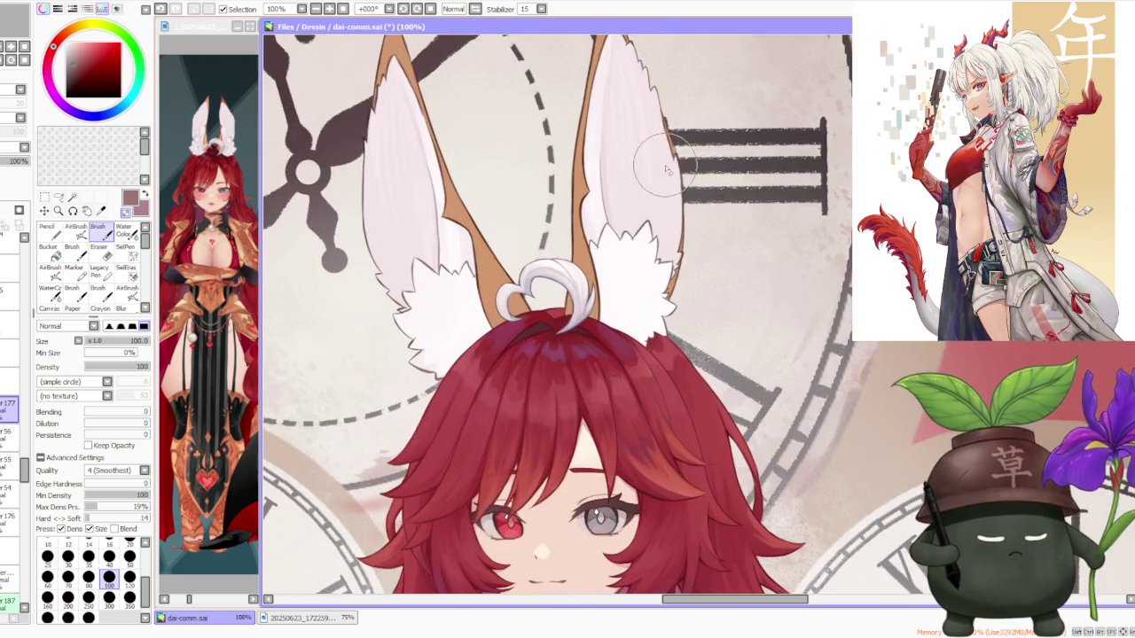
{"action": "scroll", "coordinate": [550, 243], "scroll_direction": "up", "scroll_amount": 2}
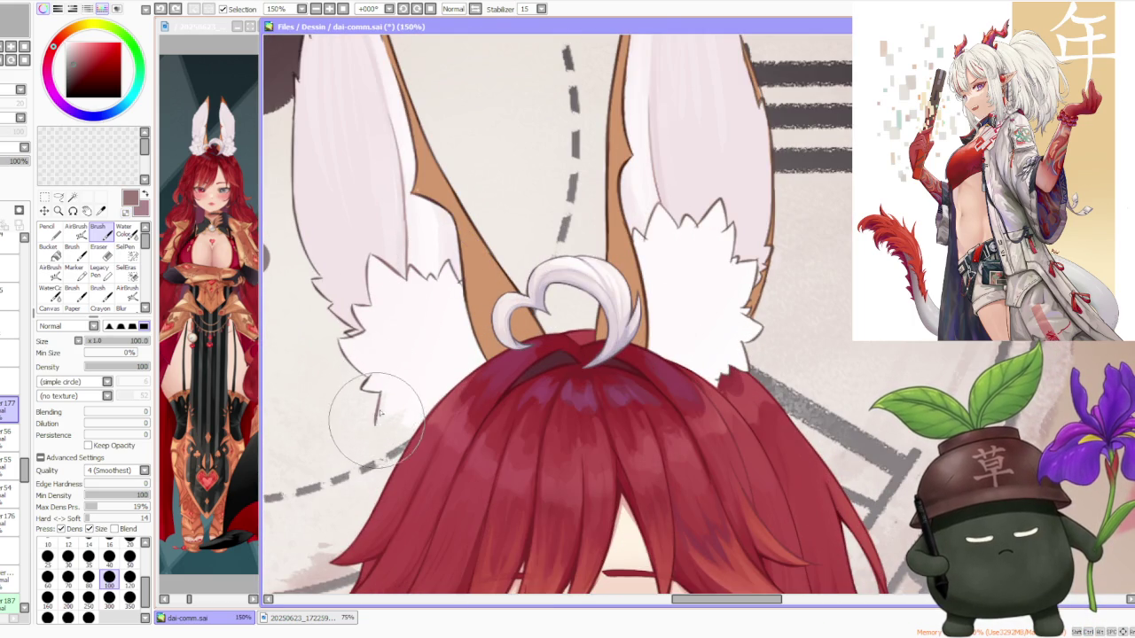
- Paint the lower ear fluff into white points and shrink the brush to size 50
{"action": "left_click_drag", "start_coordinate": [376, 429], "coordinate": [362, 385]}
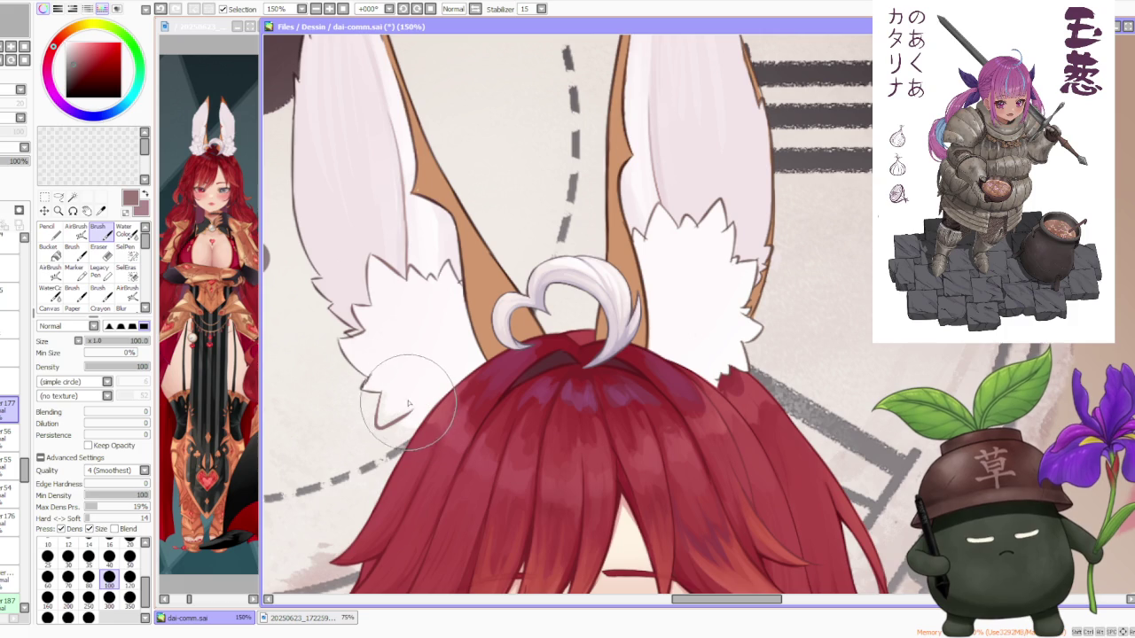
{"action": "left_click", "coordinate": [130, 557]}
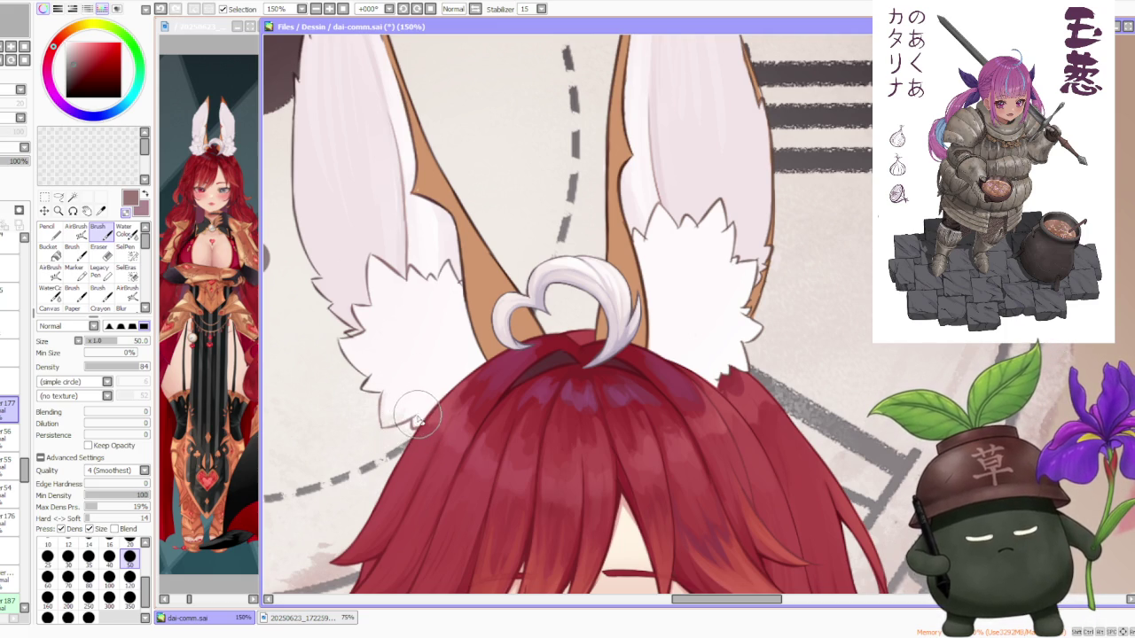
{"action": "scroll", "coordinate": [432, 352], "scroll_direction": "down", "scroll_amount": 2}
{"action": "scroll", "coordinate": [432, 352], "scroll_direction": "up", "scroll_amount": 3}
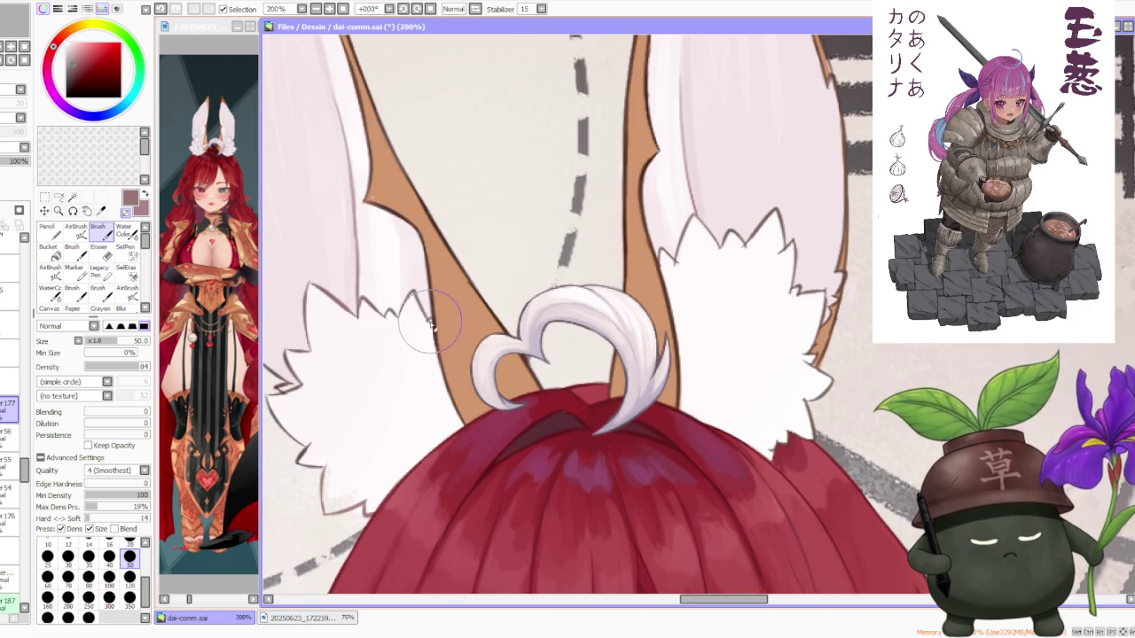
{"action": "scroll", "coordinate": [429, 328], "scroll_direction": "down", "scroll_amount": 2}
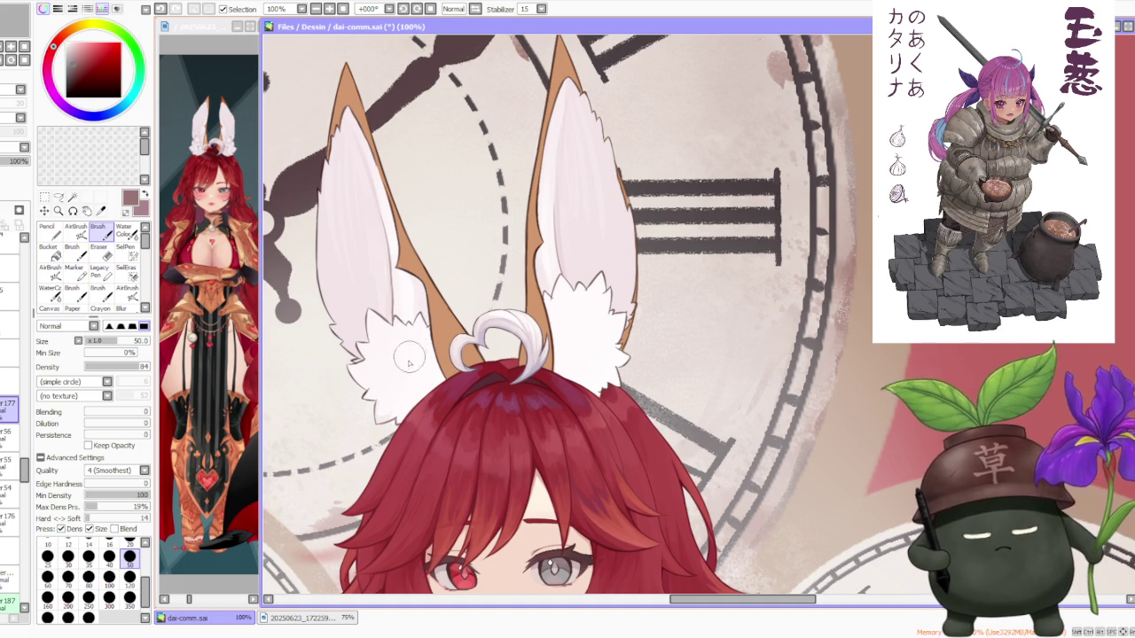
- Undo, redraw, and undo again the fluff stroke on the left ear
{"action": "key", "text": "ctrl+z"}
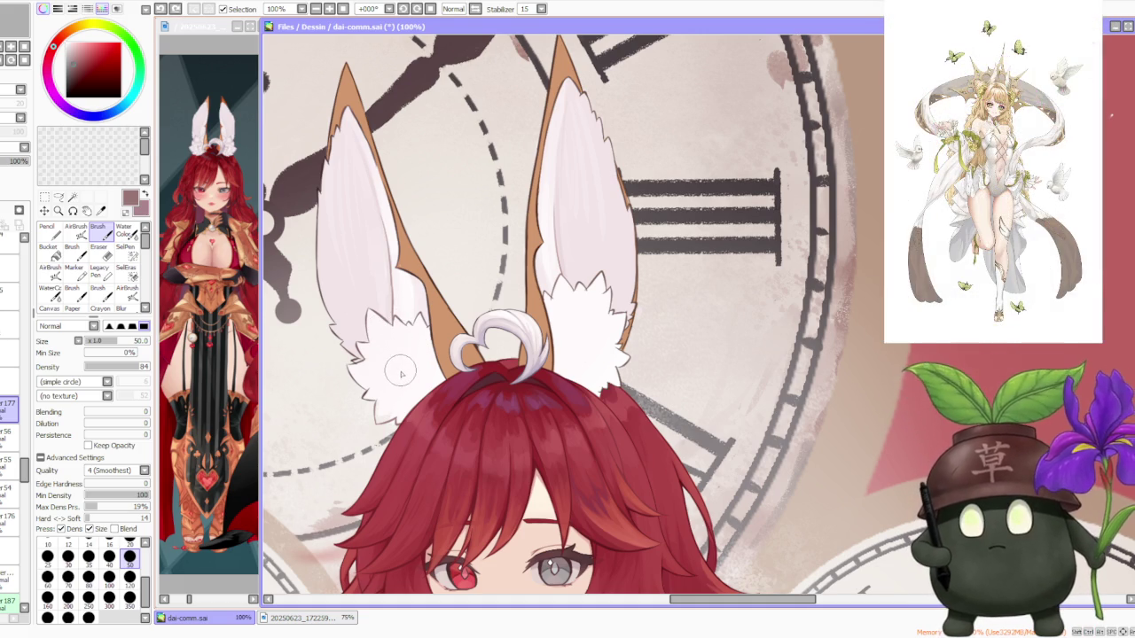
{"action": "mouse_move", "coordinate": [401, 371]}
{"action": "left_mouse_down"}
{"action": "mouse_move", "coordinate": [398, 348]}
{"action": "mouse_move", "coordinate": [418, 343]}
{"action": "mouse_move", "coordinate": [407, 391]}
{"action": "left_mouse_up"}
{"action": "key", "text": "ctrl+z"}
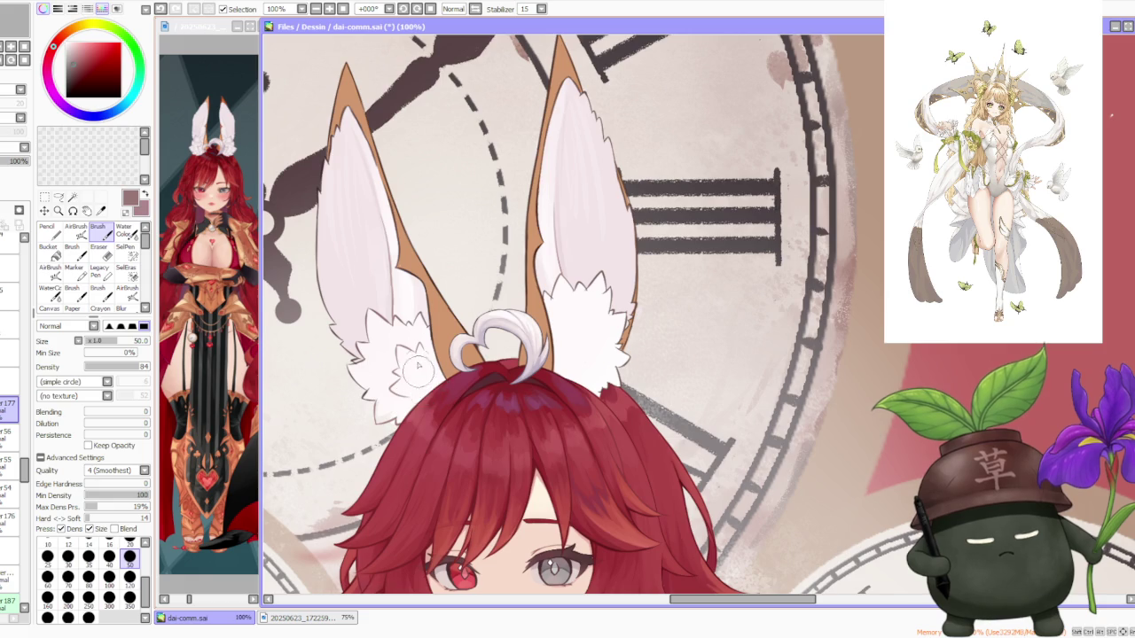
{"action": "scroll", "coordinate": [413, 385], "scroll_direction": "down", "scroll_amount": 5}
{"action": "scroll", "coordinate": [457, 292], "scroll_direction": "up", "scroll_amount": 1}
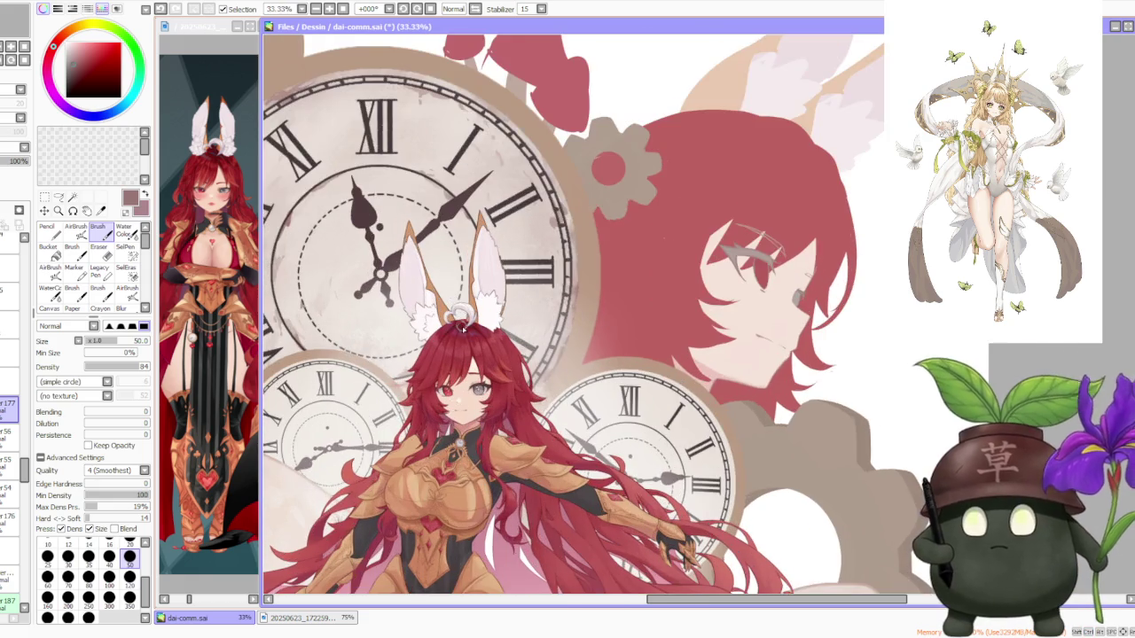
{"action": "scroll", "coordinate": [459, 328], "scroll_direction": "up", "scroll_amount": 1}
{"action": "scroll", "coordinate": [459, 324], "scroll_direction": "up", "scroll_amount": 1}
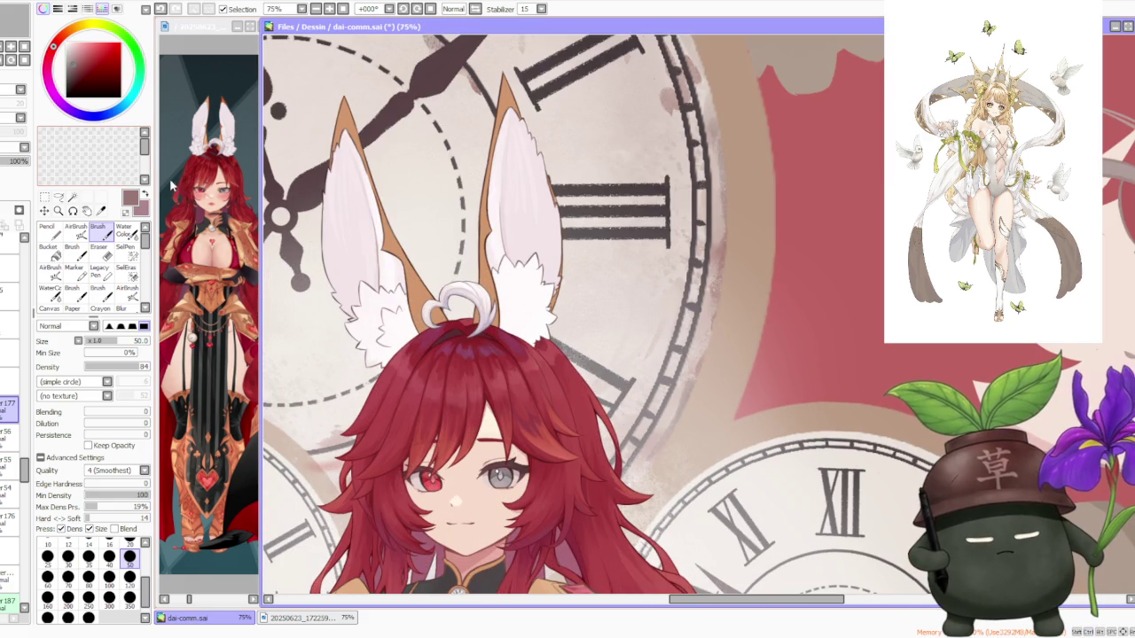
- Lasso a region inside the left ear fur, then zoom out to view everything
{"action": "left_click", "coordinate": [58, 196]}
{"action": "scroll", "coordinate": [381, 297], "scroll_direction": "up", "scroll_amount": 1}
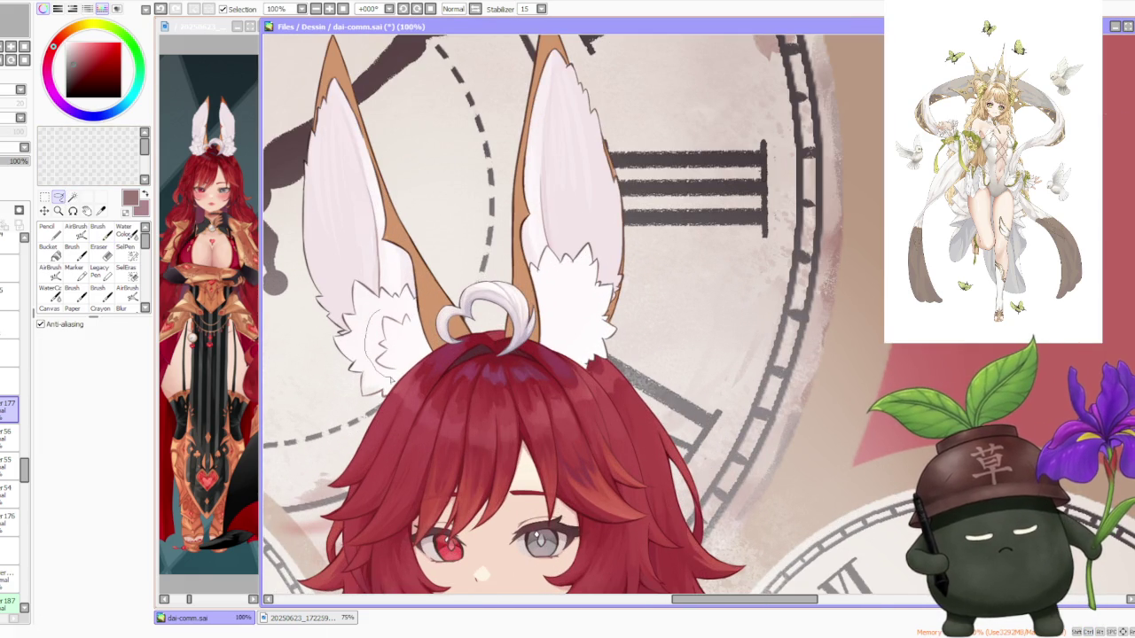
{"action": "left_click_drag", "start_coordinate": [419, 336], "coordinate": [403, 315]}
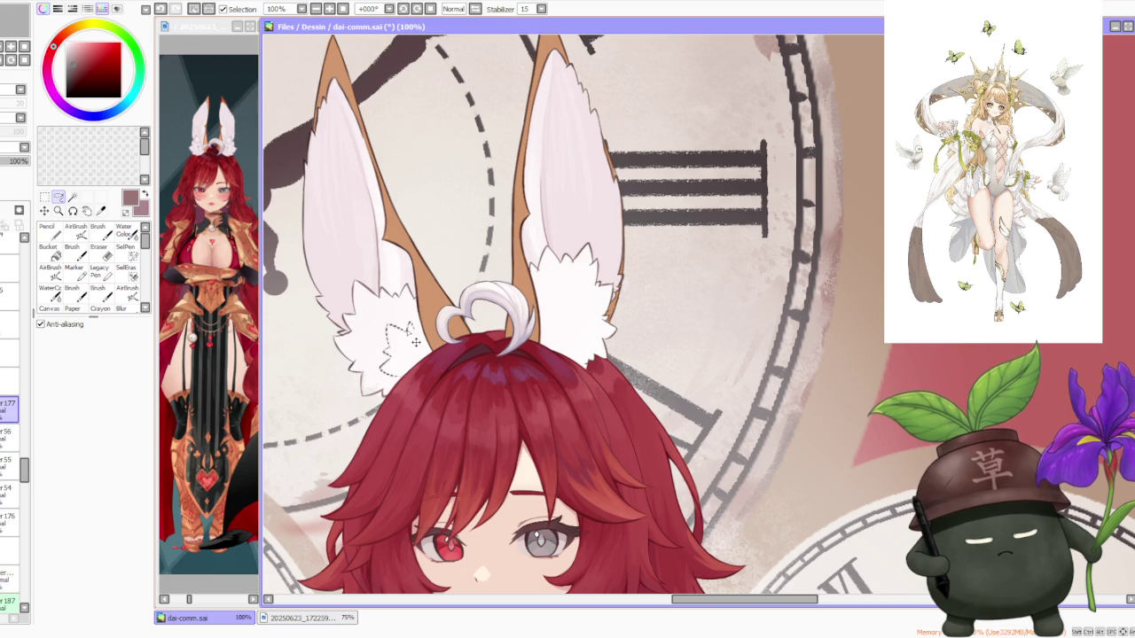
{"action": "scroll", "coordinate": [403, 315], "scroll_direction": "down", "scroll_amount": 4}
{"action": "scroll", "coordinate": [536, 256], "scroll_direction": "down", "scroll_amount": 1}
{"action": "scroll", "coordinate": [504, 202], "scroll_direction": "up", "scroll_amount": 2}
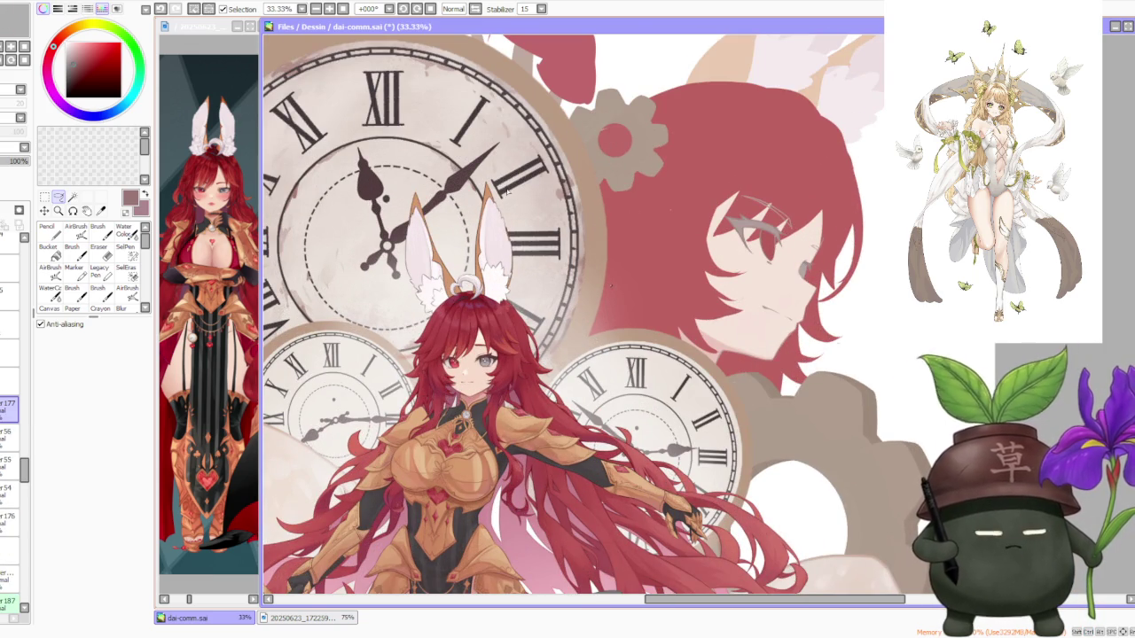
{"action": "scroll", "coordinate": [508, 190], "scroll_direction": "down", "scroll_amount": 3}
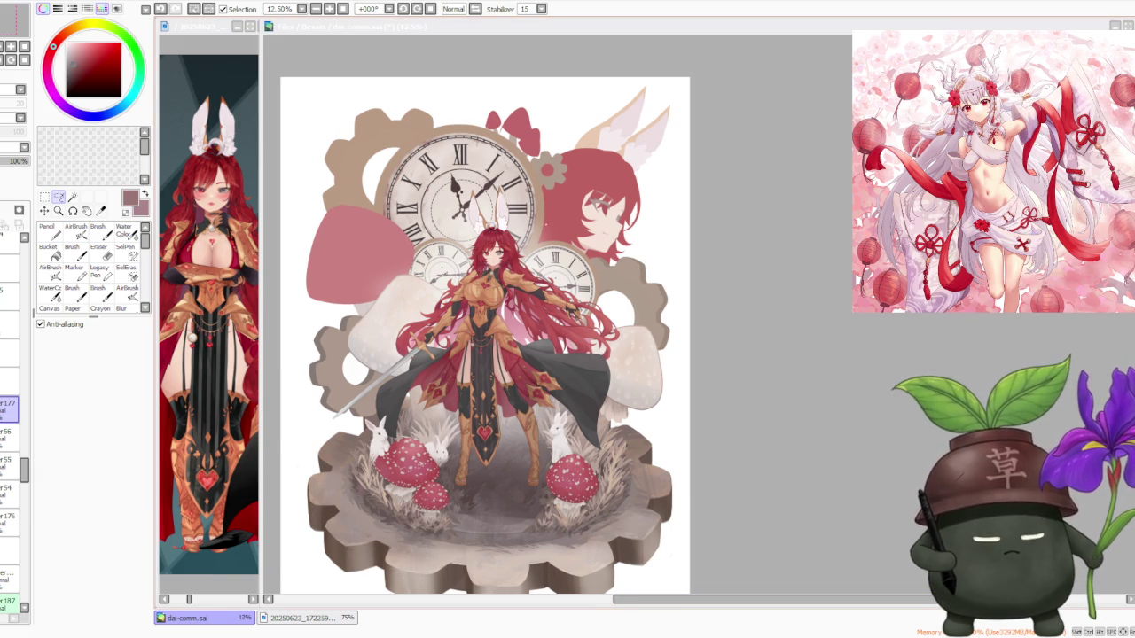
- Zoom in on the bunny-ear tufts and switch back to the Brush tool
{"action": "scroll", "coordinate": [485, 337], "scroll_direction": "up", "scroll_amount": 2}
{"action": "scroll", "coordinate": [485, 336], "scroll_direction": "down", "scroll_amount": 2}
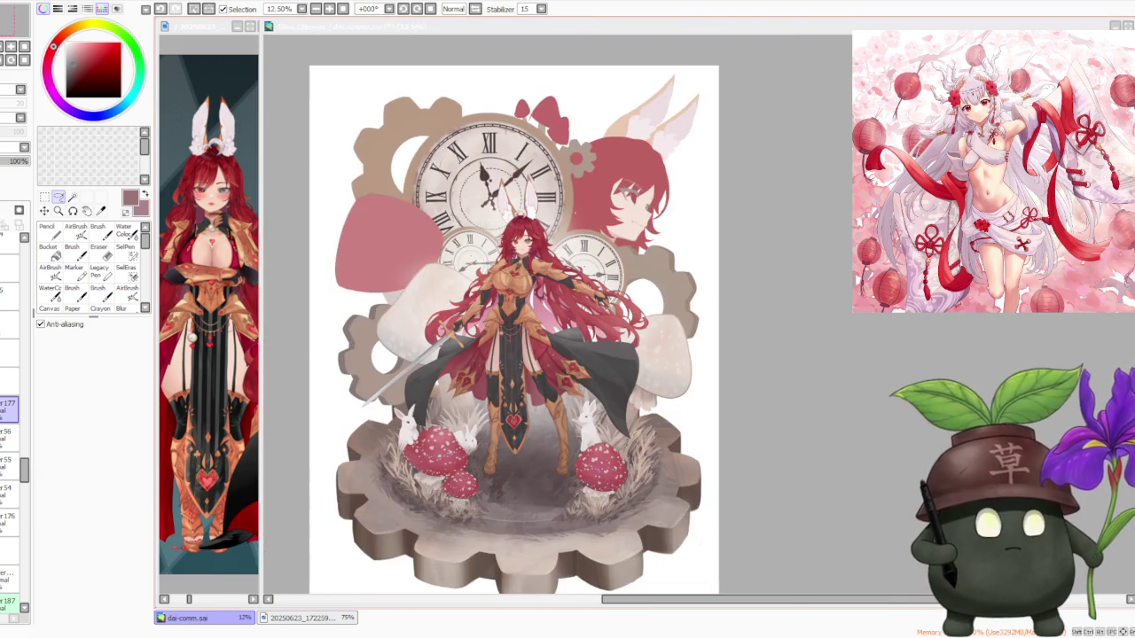
{"action": "scroll", "coordinate": [527, 213], "scroll_direction": "up", "scroll_amount": 2}
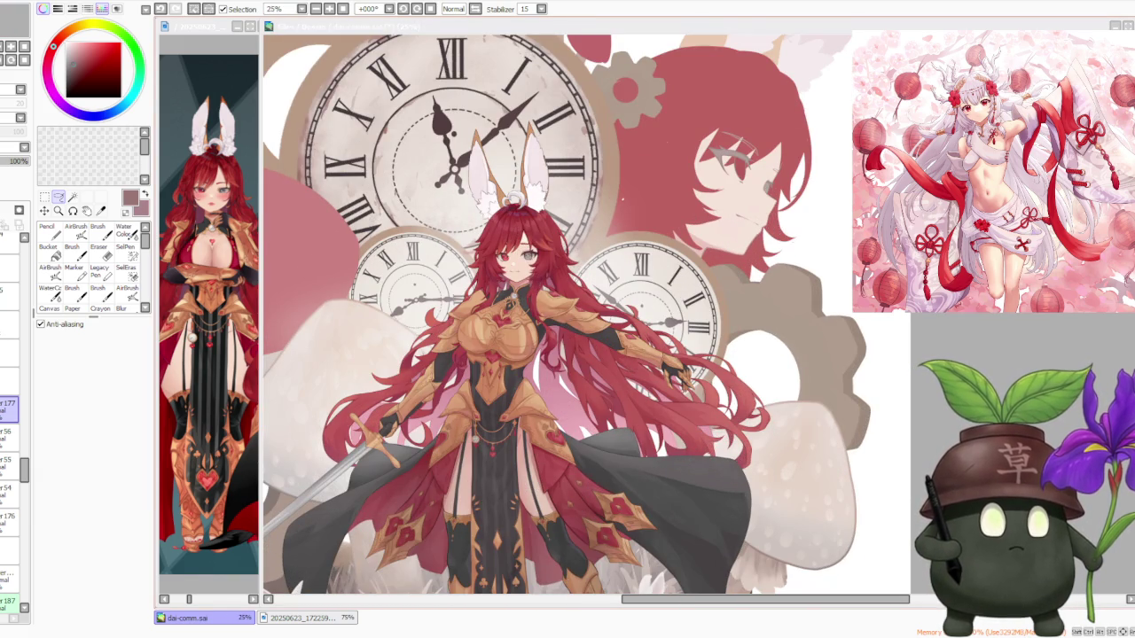
{"action": "scroll", "coordinate": [523, 213], "scroll_direction": "up", "scroll_amount": 1}
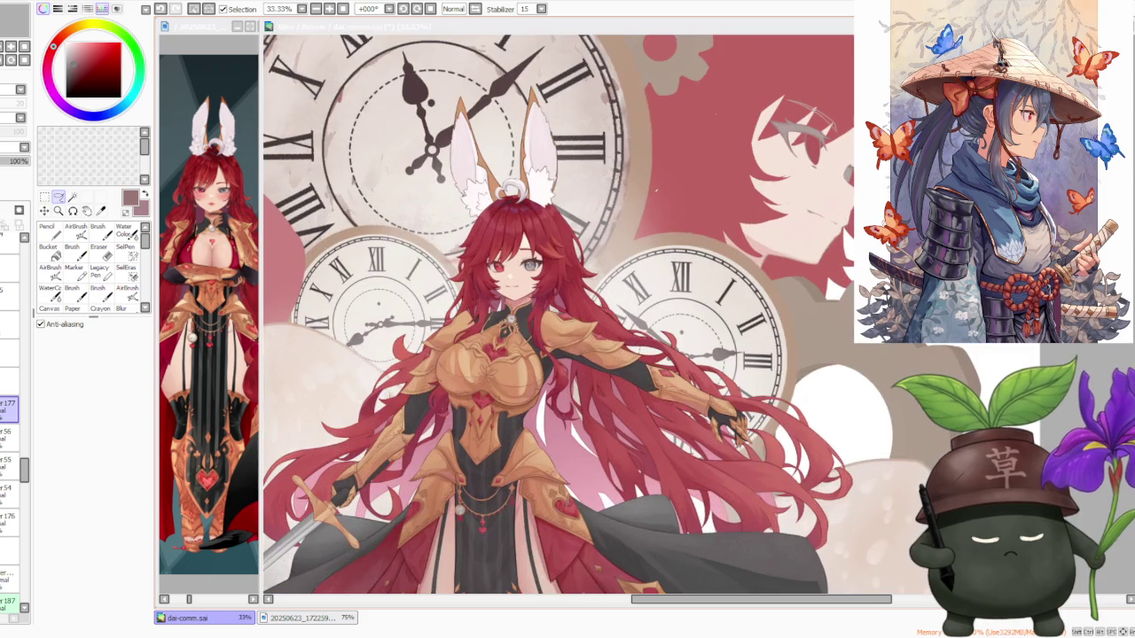
{"action": "scroll", "coordinate": [546, 133], "scroll_direction": "up", "scroll_amount": 1}
{"action": "scroll", "coordinate": [545, 133], "scroll_direction": "up", "scroll_amount": 1}
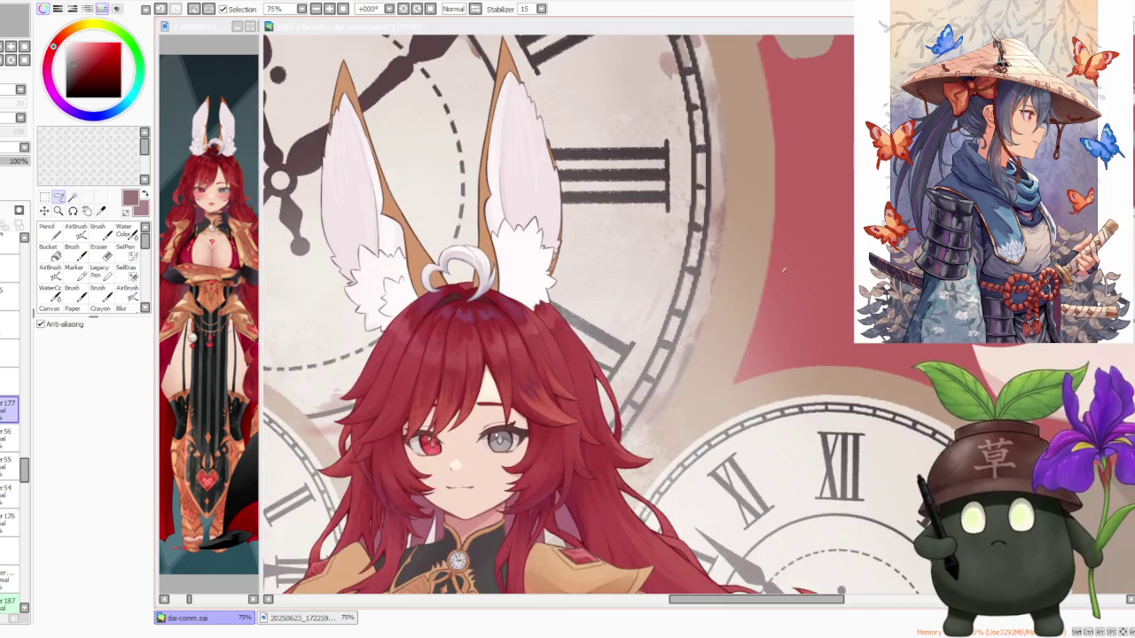
{"action": "scroll", "coordinate": [545, 133], "scroll_direction": "up", "scroll_amount": 1}
{"action": "scroll", "coordinate": [784, 271], "scroll_direction": "down", "scroll_amount": 1}
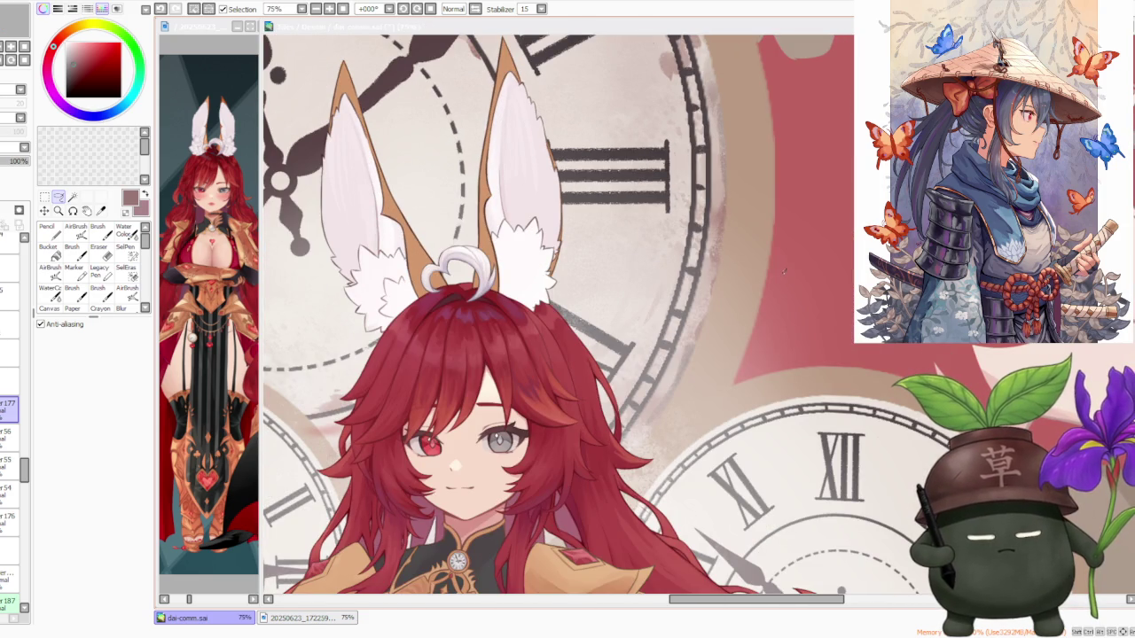
{"action": "left_click", "coordinate": [104, 232]}
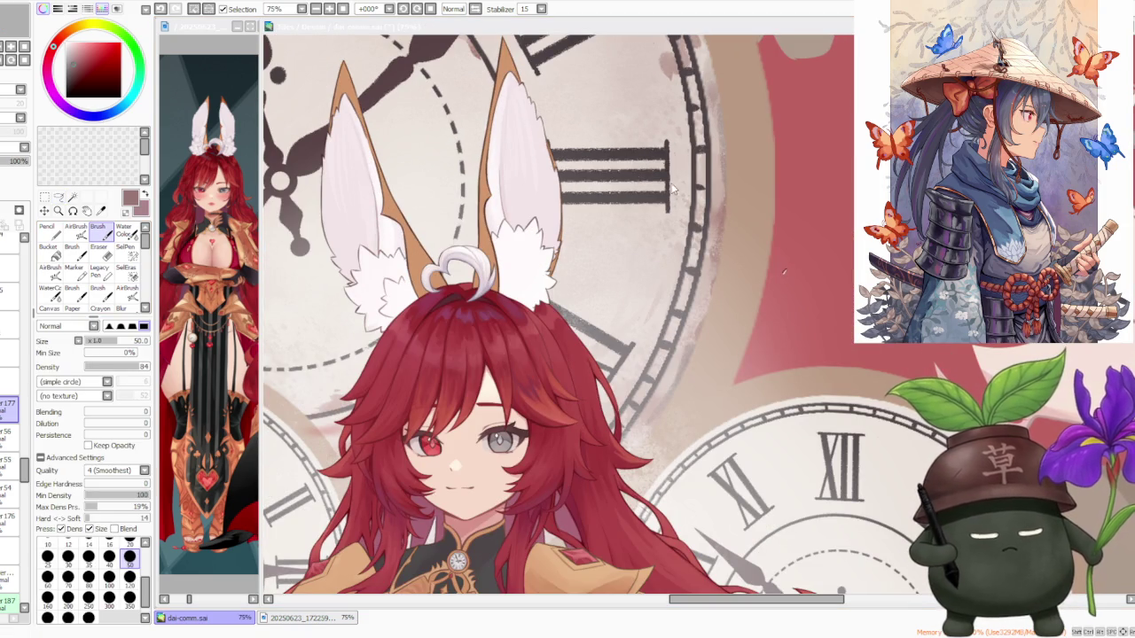
- Undo the last stroke near the ear fluff after checking the ears
{"action": "scroll", "coordinate": [408, 263], "scroll_direction": "up", "scroll_amount": 1}
{"action": "scroll", "coordinate": [404, 263], "scroll_direction": "up", "scroll_amount": 1}
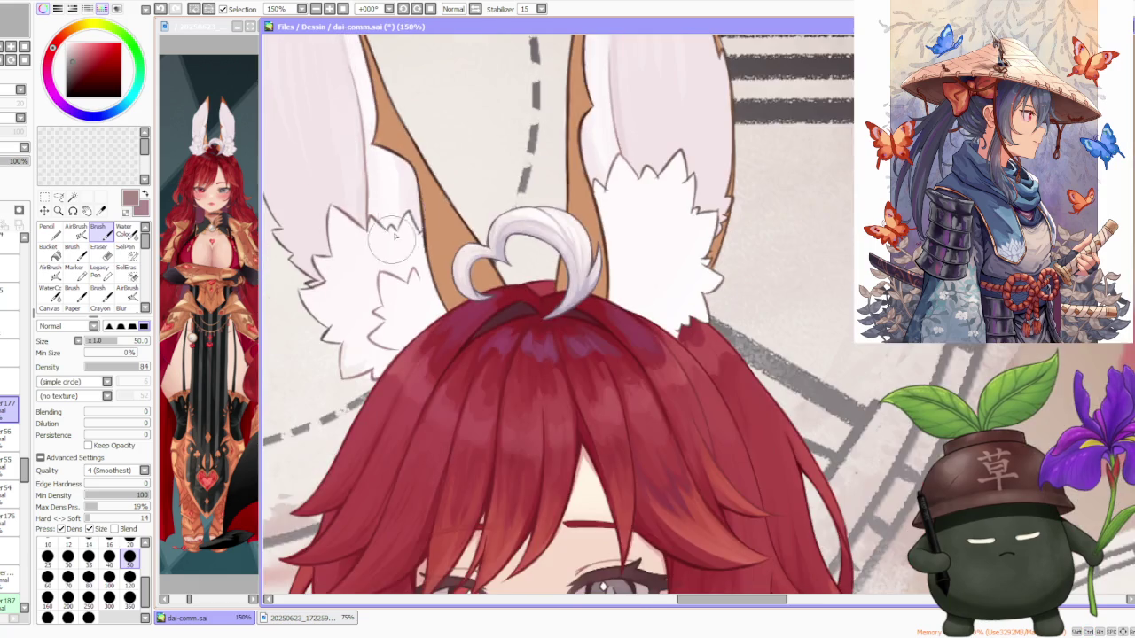
{"action": "scroll", "coordinate": [637, 213], "scroll_direction": "down", "scroll_amount": 1}
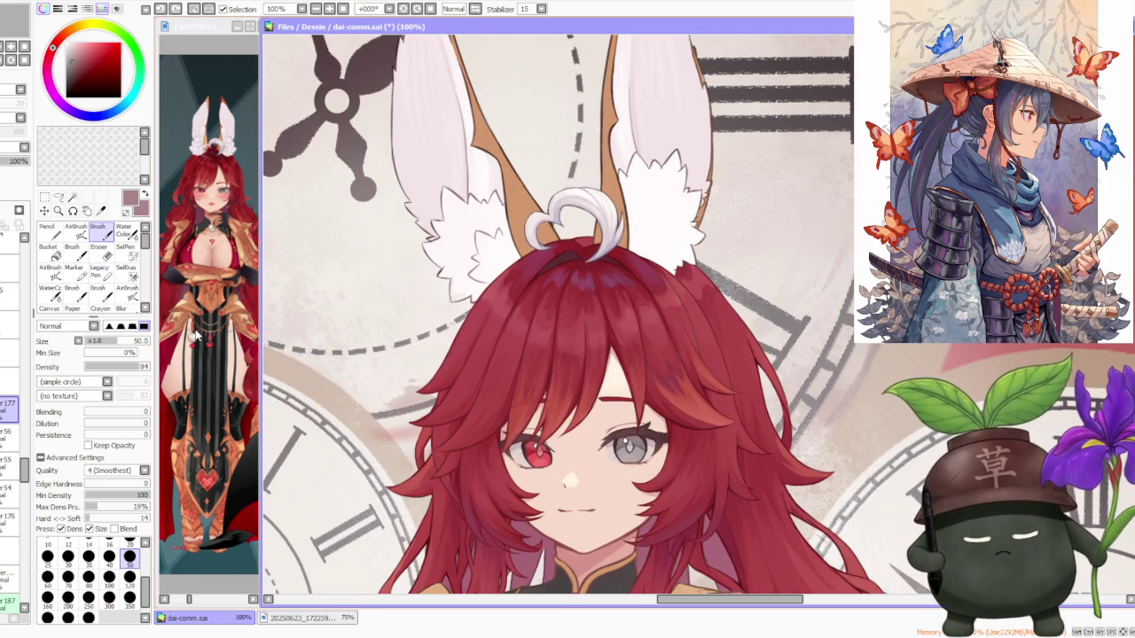
{"action": "scroll", "coordinate": [461, 232], "scroll_direction": "up", "scroll_amount": 4}
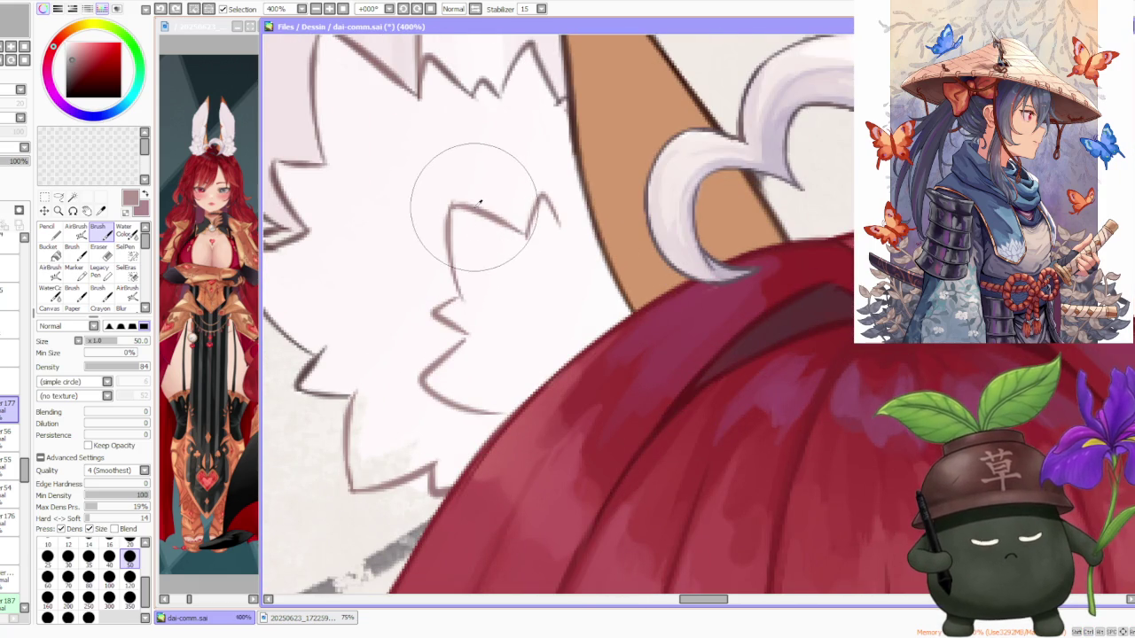
{"action": "scroll", "coordinate": [476, 254], "scroll_direction": "down", "scroll_amount": 4}
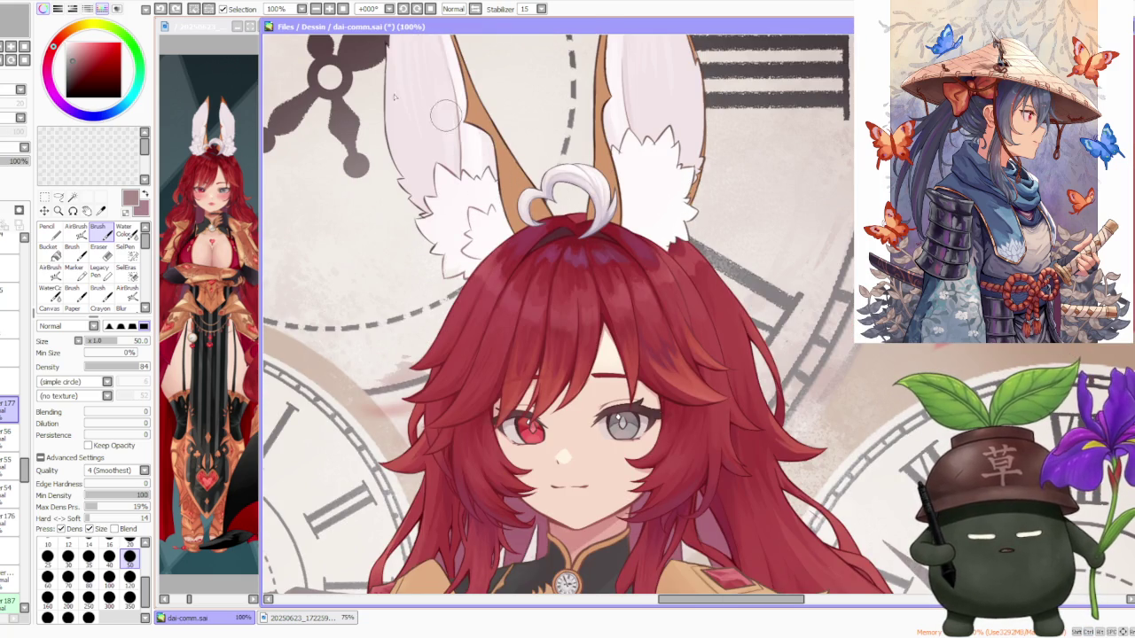
{"action": "scroll", "coordinate": [638, 164], "scroll_direction": "up", "scroll_amount": 2}
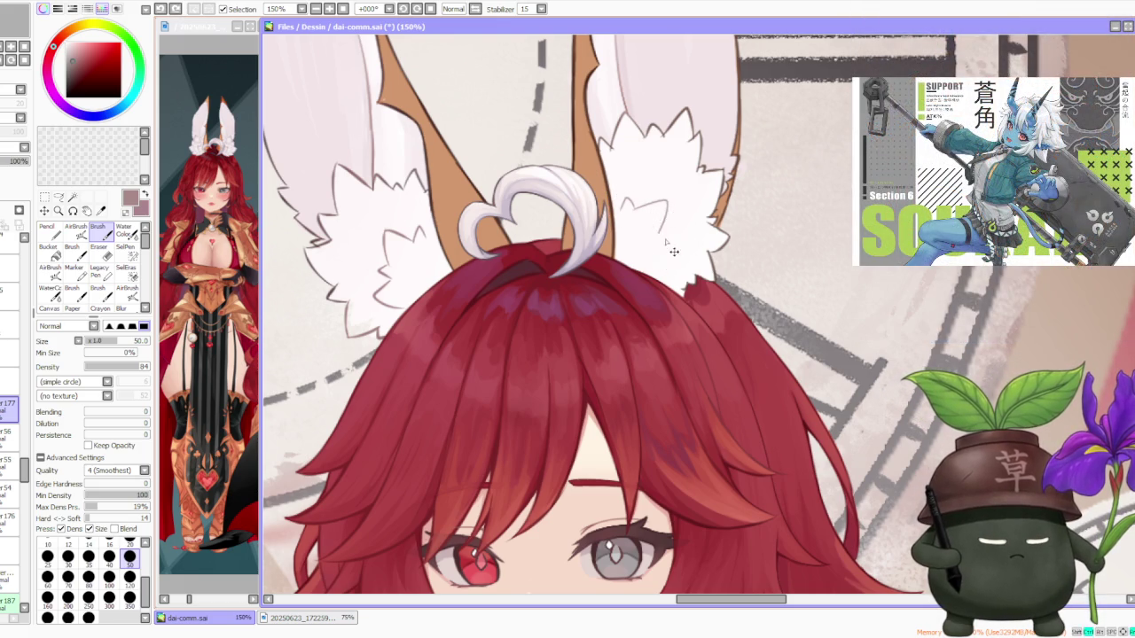
{"action": "key", "text": "ctrl+z"}
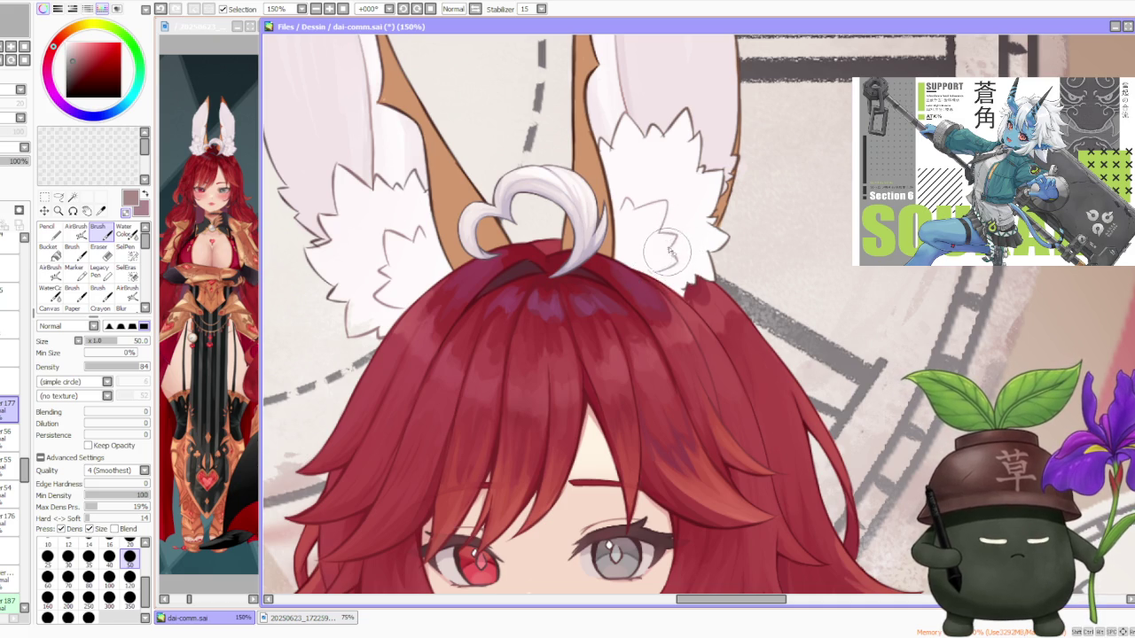
- Paint spiky fur strokes on the right ear's white tuft
{"action": "scroll", "coordinate": [671, 251], "scroll_direction": "down", "scroll_amount": 3}
{"action": "scroll", "coordinate": [671, 251], "scroll_direction": "down", "scroll_amount": 1}
{"action": "scroll", "coordinate": [665, 230], "scroll_direction": "up", "scroll_amount": 3}
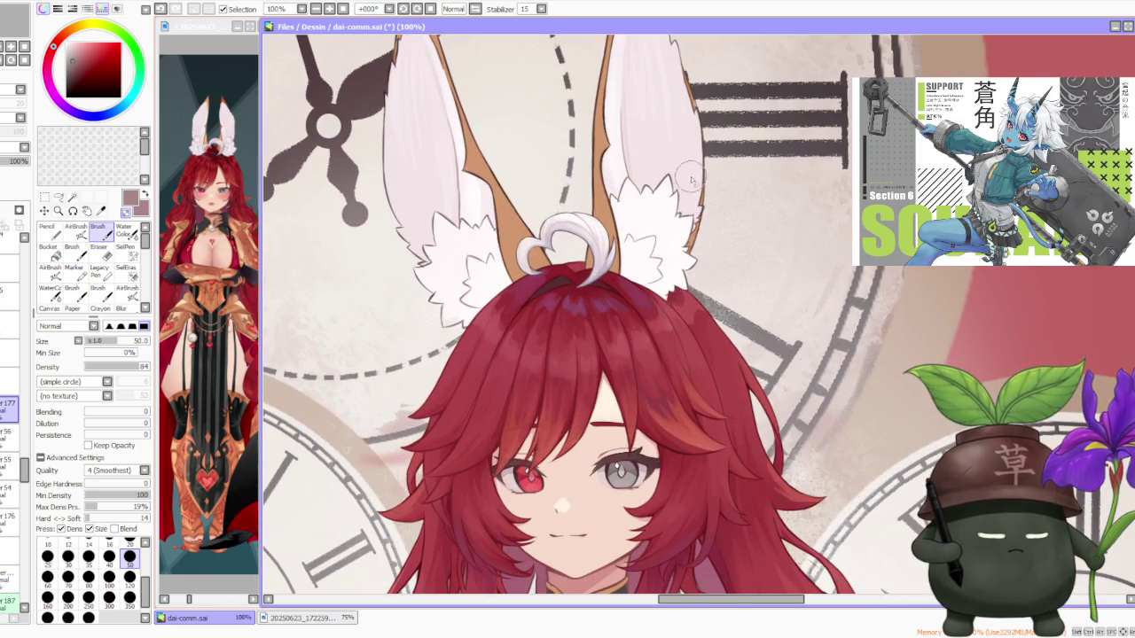
{"action": "scroll", "coordinate": [660, 221], "scroll_direction": "up", "scroll_amount": 1}
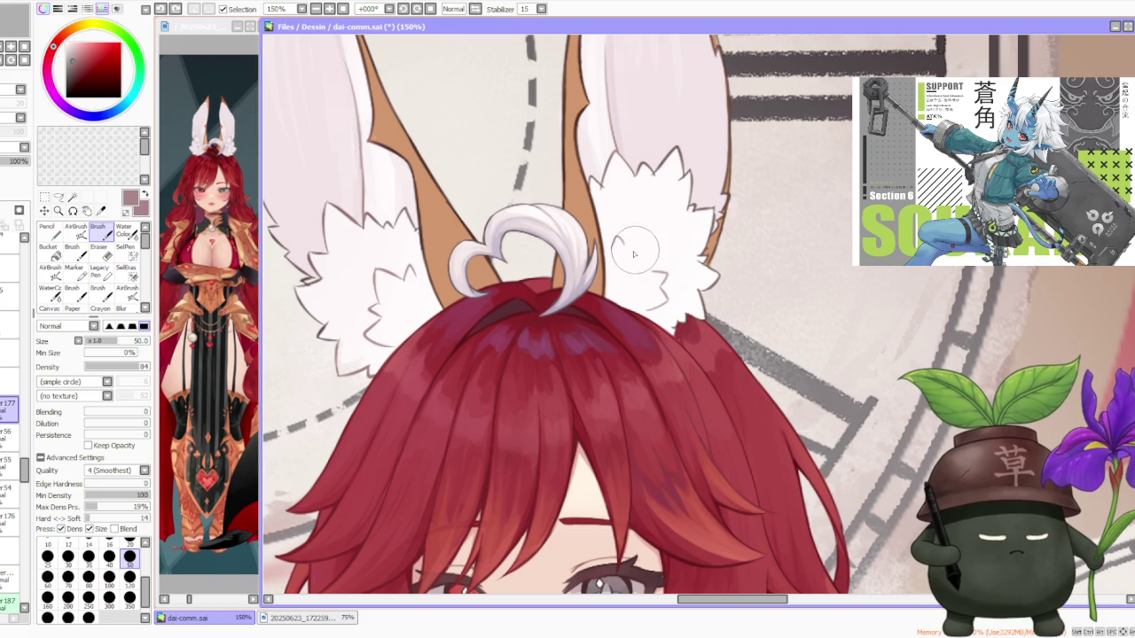
{"action": "mouse_move", "coordinate": [656, 213]}
{"action": "left_mouse_down"}
{"action": "mouse_move", "coordinate": [673, 245]}
{"action": "mouse_move", "coordinate": [616, 267]}
{"action": "left_mouse_up"}
- Replace the last fur stroke with a small pointed one and toggle the tan ear-interior layer
{"action": "key", "text": "ctrl+z"}
{"action": "key", "text": "ctrl+z"}
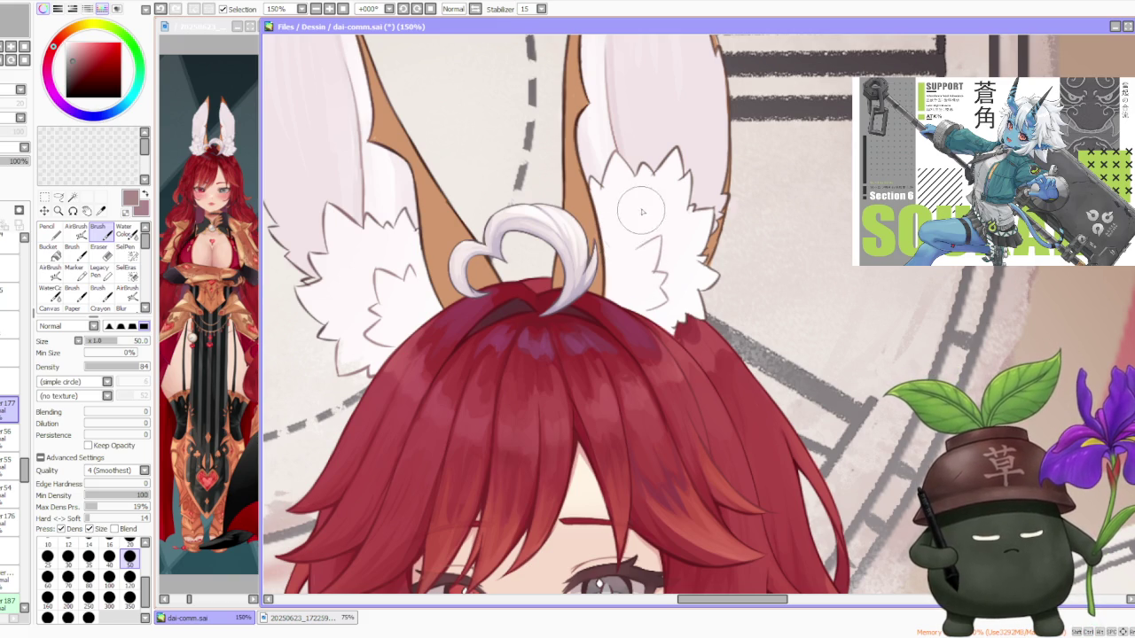
{"action": "left_click_drag", "start_coordinate": [622, 252], "coordinate": [639, 249]}
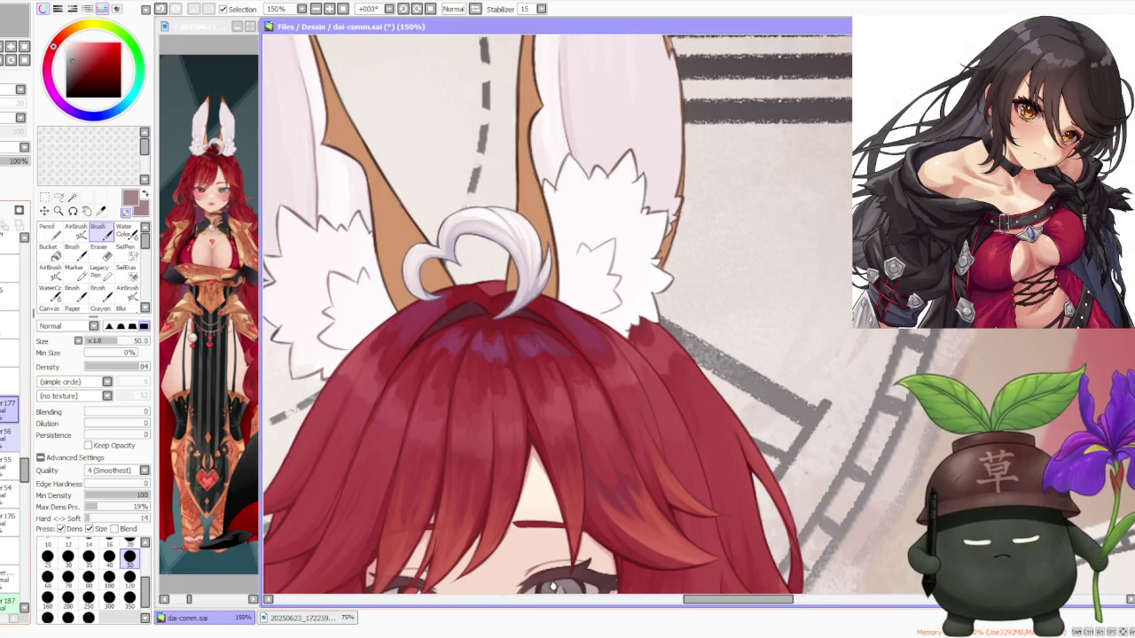
{"action": "left_click", "coordinate": [9, 436]}
{"action": "left_click", "coordinate": [9, 459]}
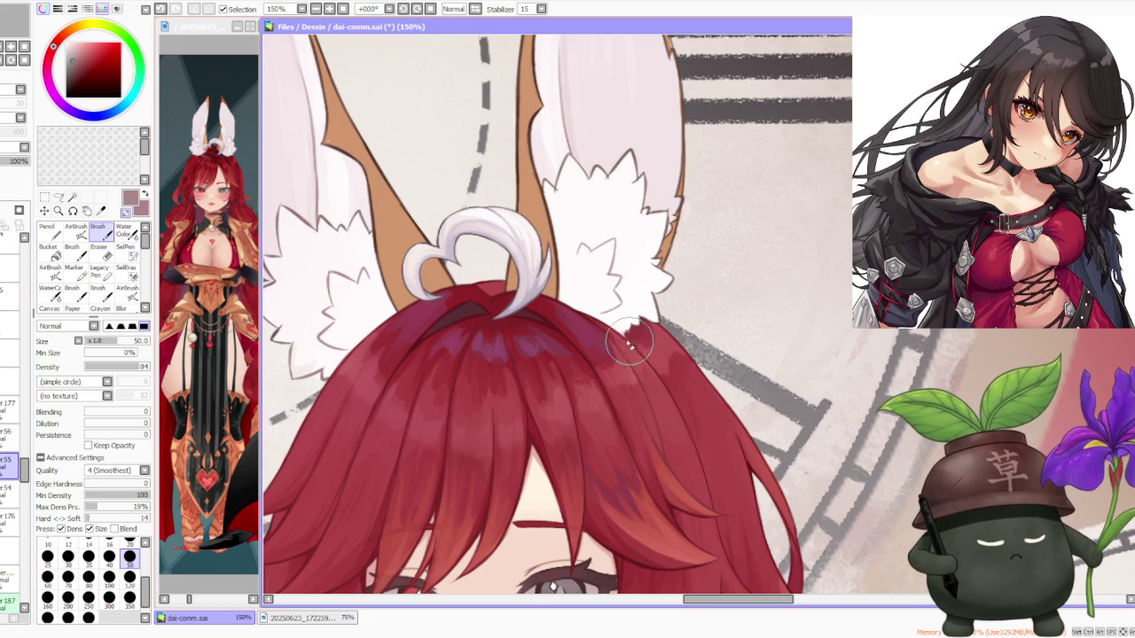
- Pick the light fur colour and extend the right ear's white tuft down into the hair
{"action": "scroll", "coordinate": [631, 346], "scroll_direction": "up", "scroll_amount": 4}
{"action": "scroll", "coordinate": [631, 359], "scroll_direction": "down", "scroll_amount": 2}
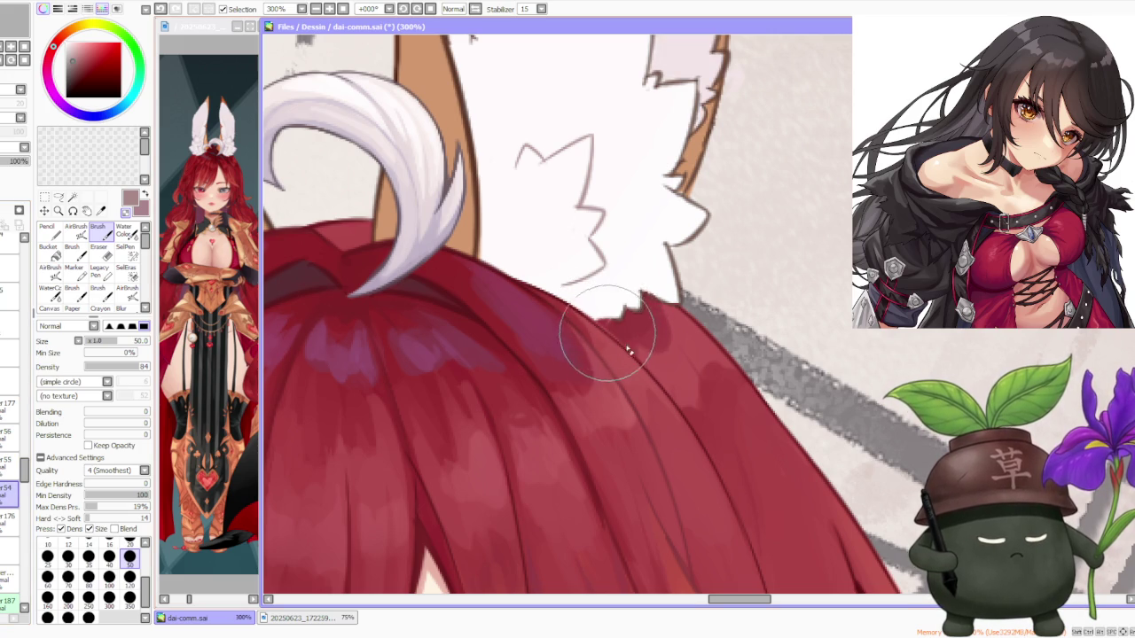
{"action": "scroll", "coordinate": [643, 353], "scroll_direction": "down", "scroll_amount": 2}
{"action": "scroll", "coordinate": [647, 319], "scroll_direction": "down", "scroll_amount": 2}
{"action": "scroll", "coordinate": [652, 285], "scroll_direction": "down", "scroll_amount": 2}
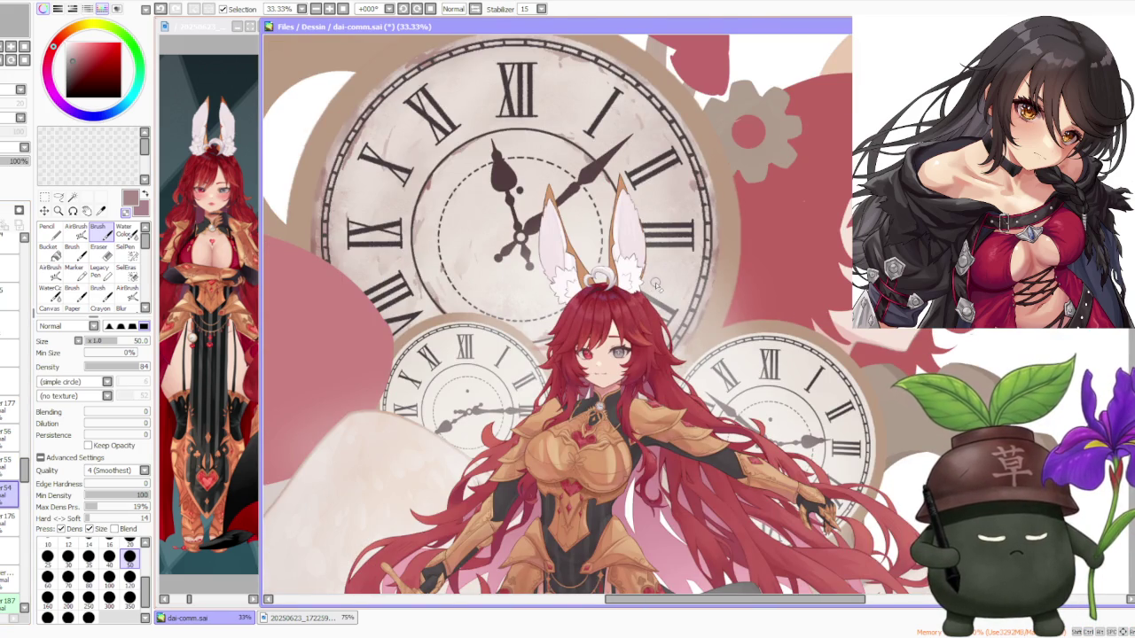
{"action": "scroll", "coordinate": [656, 285], "scroll_direction": "up", "scroll_amount": 3}
{"action": "scroll", "coordinate": [647, 291], "scroll_direction": "up", "scroll_amount": 2}
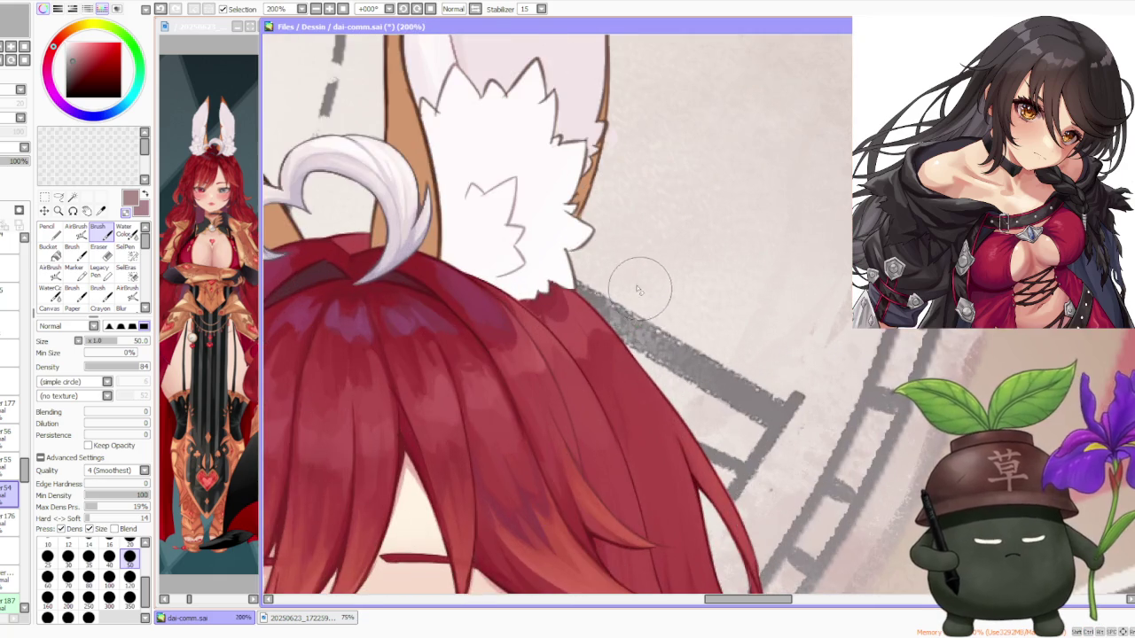
{"action": "scroll", "coordinate": [642, 292], "scroll_direction": "up", "scroll_amount": 1}
{"action": "left_click", "coordinate": [439, 257], "text": "alt"}
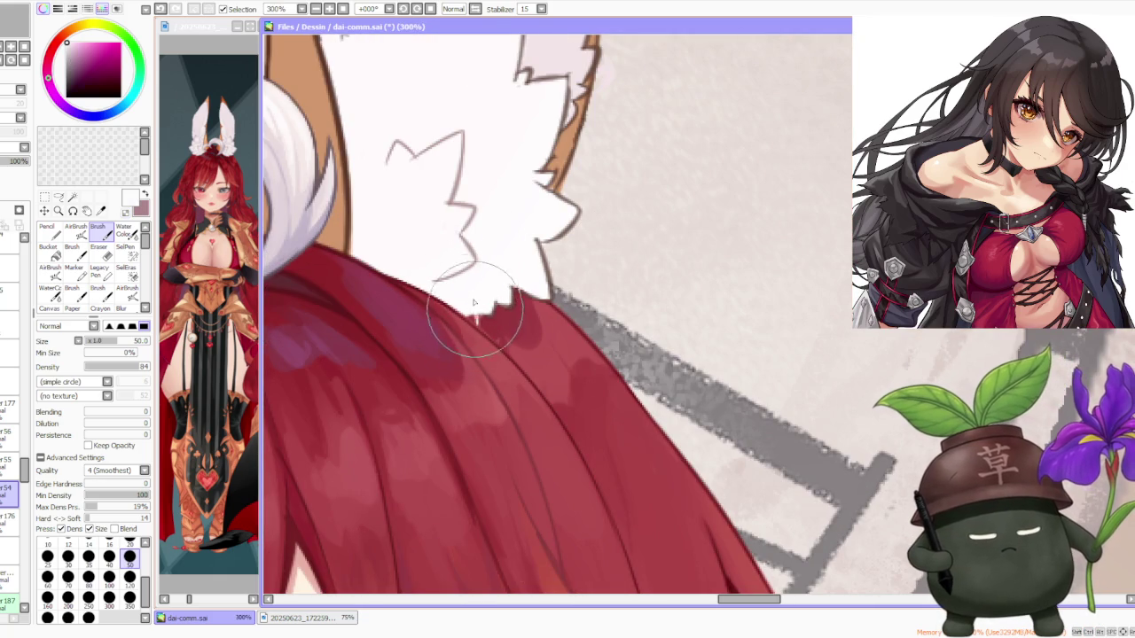
{"action": "left_click_drag", "start_coordinate": [484, 331], "coordinate": [492, 306]}
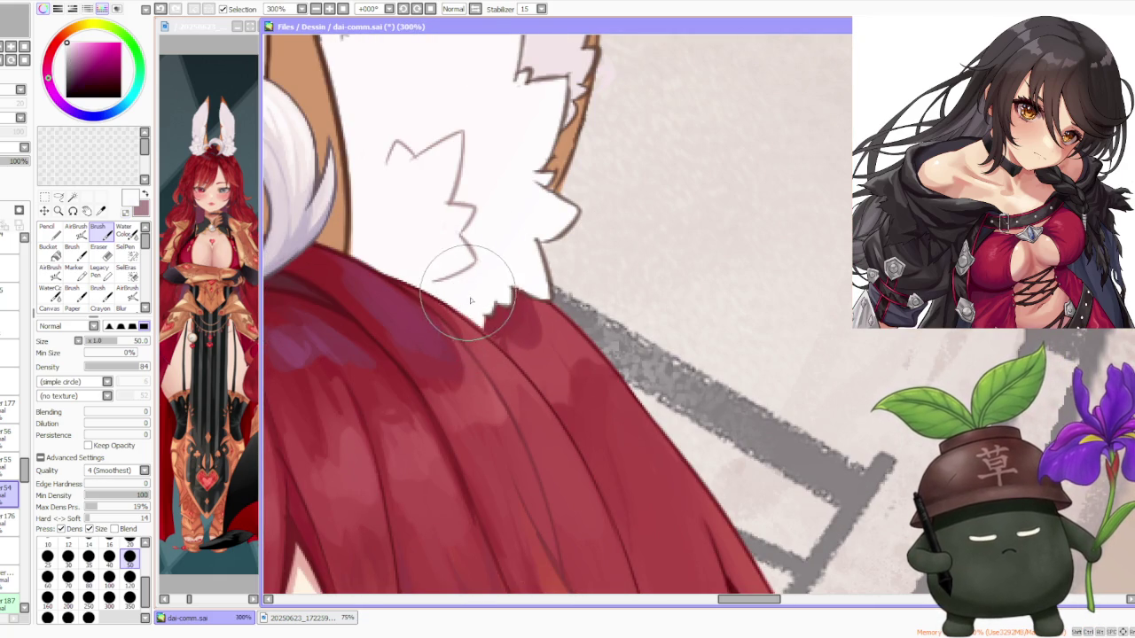
{"action": "scroll", "coordinate": [468, 296], "scroll_direction": "down", "scroll_amount": 4}
{"action": "scroll", "coordinate": [492, 217], "scroll_direction": "down", "scroll_amount": 1}
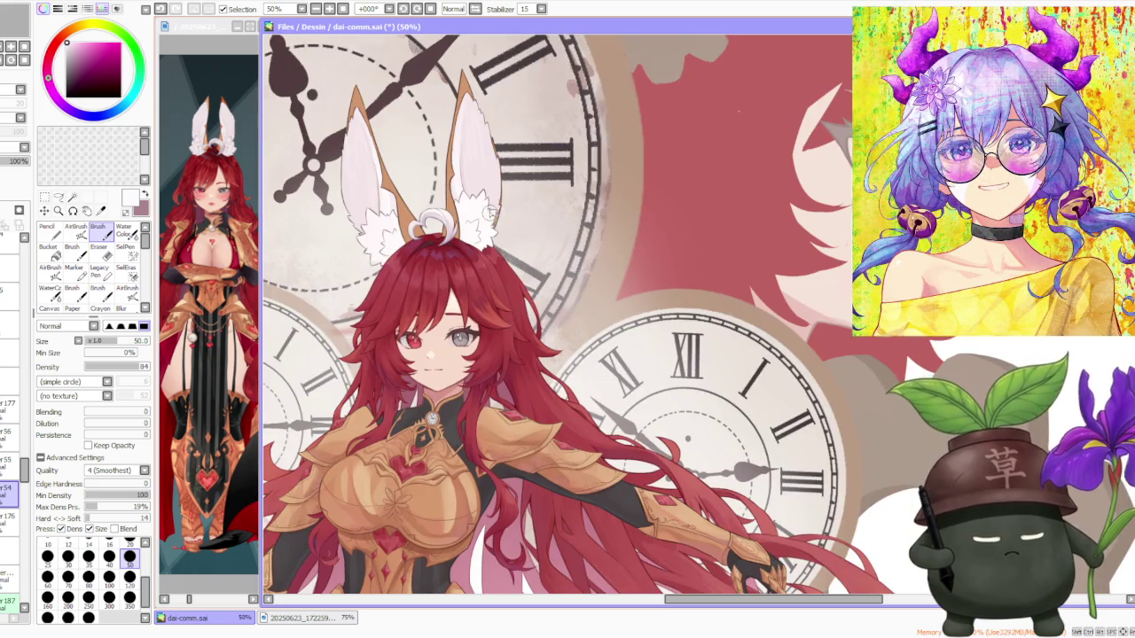
{"action": "scroll", "coordinate": [493, 206], "scroll_direction": "down", "scroll_amount": 1}
{"action": "scroll", "coordinate": [492, 205], "scroll_direction": "down", "scroll_amount": 1}
{"action": "scroll", "coordinate": [493, 208], "scroll_direction": "up", "scroll_amount": 1}
{"action": "scroll", "coordinate": [494, 211], "scroll_direction": "up", "scroll_amount": 1}
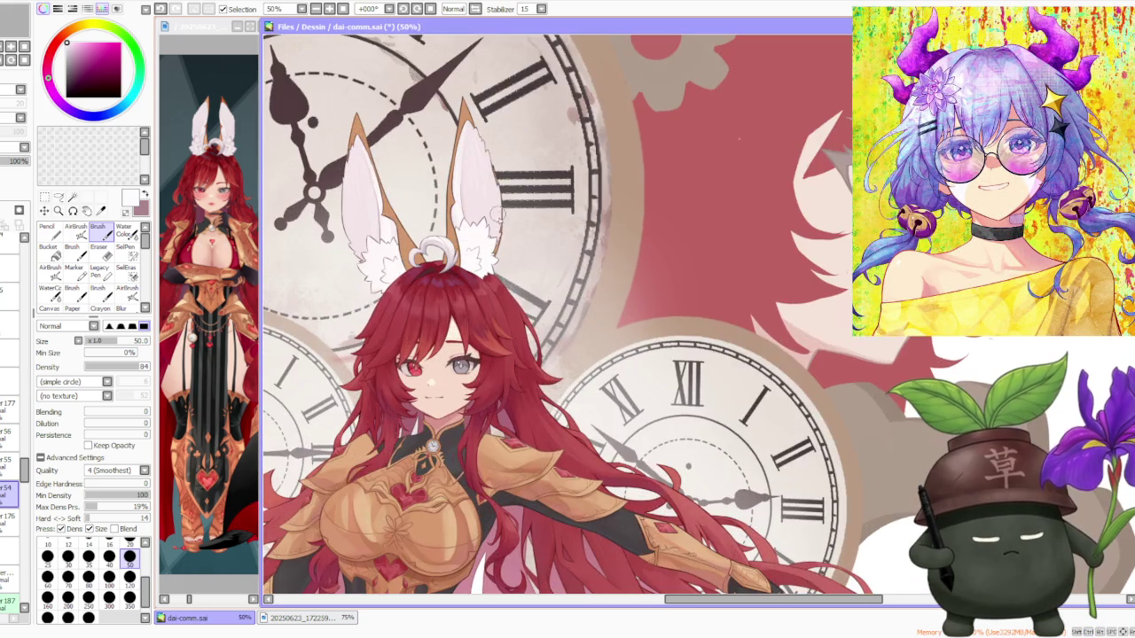
{"action": "scroll", "coordinate": [498, 212], "scroll_direction": "up", "scroll_amount": 1}
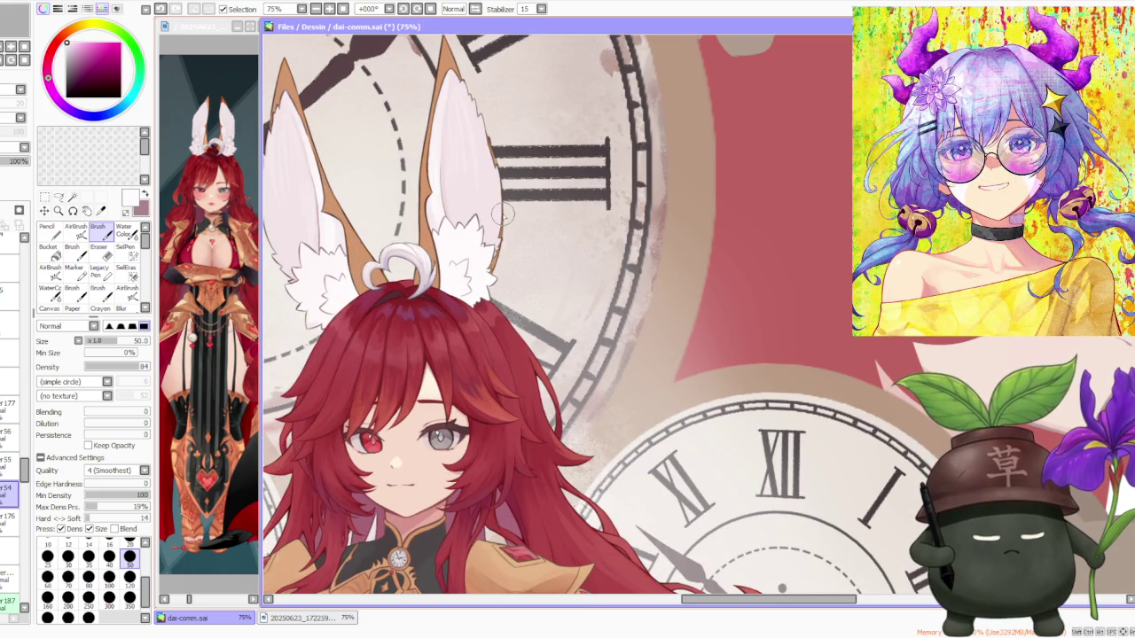
{"action": "scroll", "coordinate": [496, 204], "scroll_direction": "down", "scroll_amount": 2}
{"action": "scroll", "coordinate": [494, 202], "scroll_direction": "down", "scroll_amount": 1}
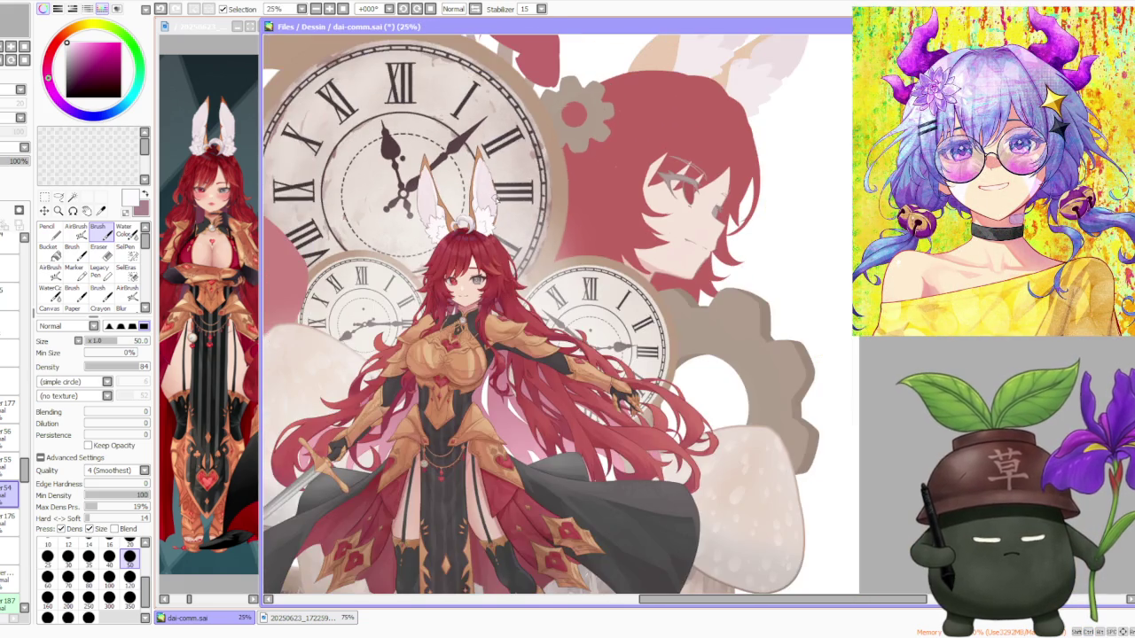
{"action": "scroll", "coordinate": [495, 202], "scroll_direction": "down", "scroll_amount": 2}
{"action": "scroll", "coordinate": [492, 197], "scroll_direction": "up", "scroll_amount": 3}
{"action": "scroll", "coordinate": [492, 197], "scroll_direction": "up", "scroll_amount": 2}
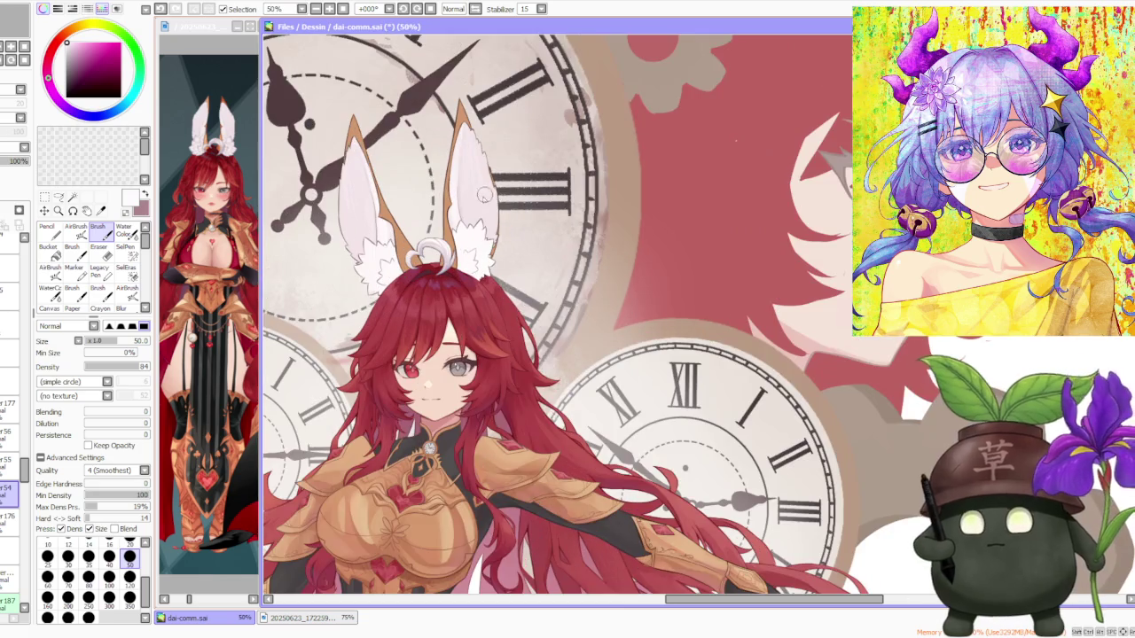
{"action": "scroll", "coordinate": [492, 197], "scroll_direction": "up", "scroll_amount": 1}
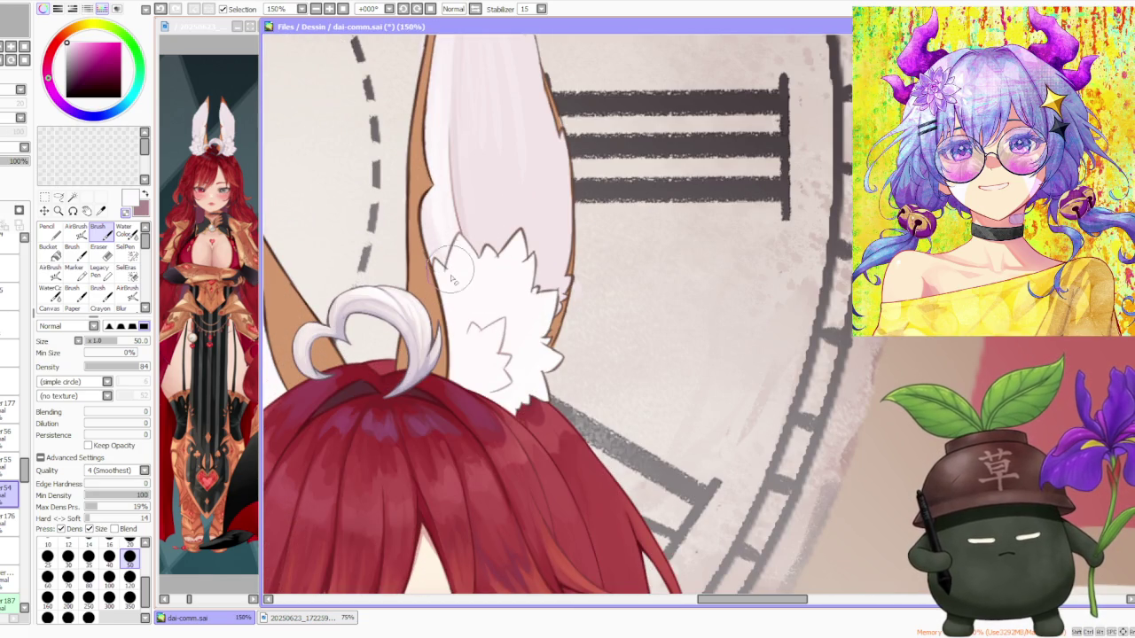
{"action": "left_click", "coordinate": [17, 407]}
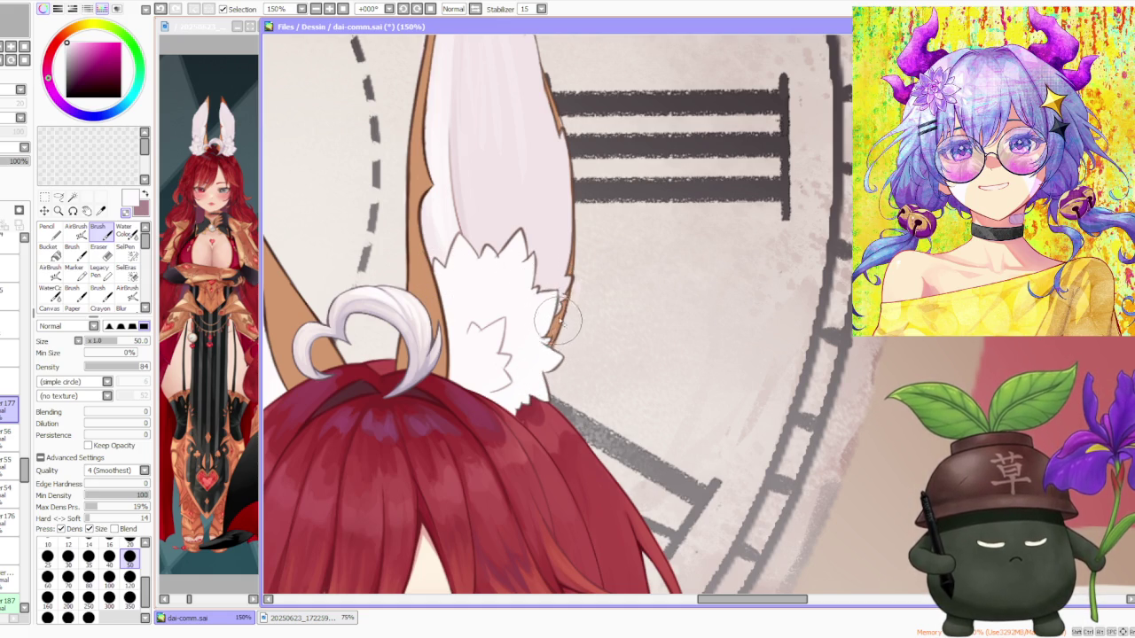
{"action": "scroll", "coordinate": [553, 331], "scroll_direction": "down", "scroll_amount": 2}
{"action": "scroll", "coordinate": [558, 321], "scroll_direction": "up", "scroll_amount": 1}
{"action": "scroll", "coordinate": [559, 317], "scroll_direction": "down", "scroll_amount": 2}
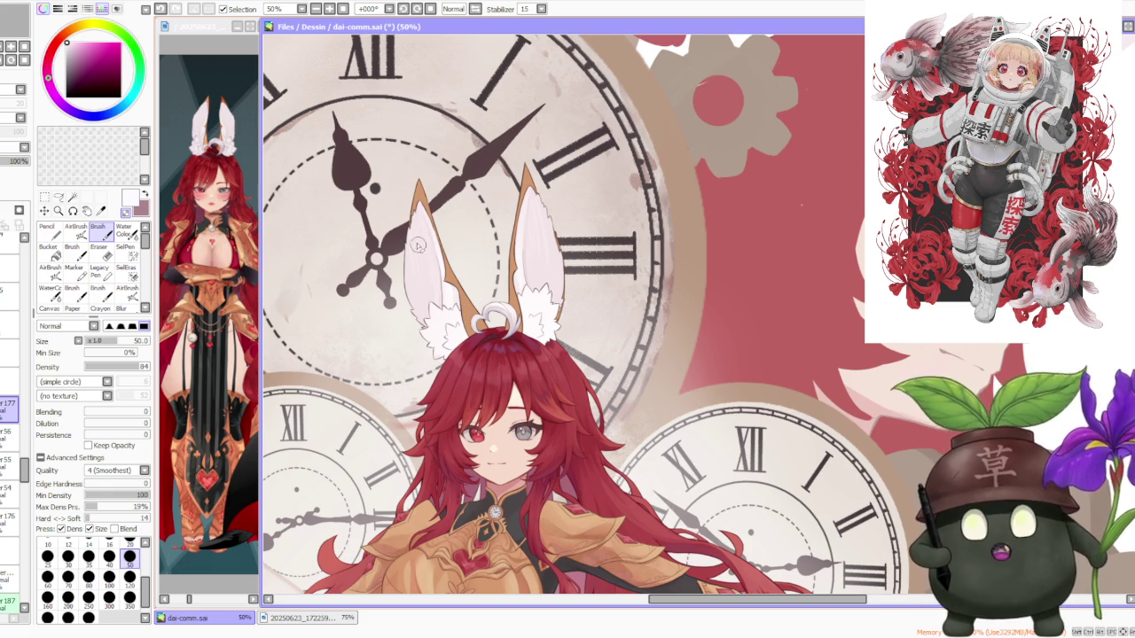
- Pick the light ear colour and switch to a lower ears layer
{"action": "scroll", "coordinate": [421, 249], "scroll_direction": "up", "scroll_amount": 2}
{"action": "scroll", "coordinate": [433, 255], "scroll_direction": "up", "scroll_amount": 1}
{"action": "left_click", "coordinate": [434, 257], "text": "alt"}
{"action": "scroll", "coordinate": [435, 258], "scroll_direction": "up", "scroll_amount": 1}
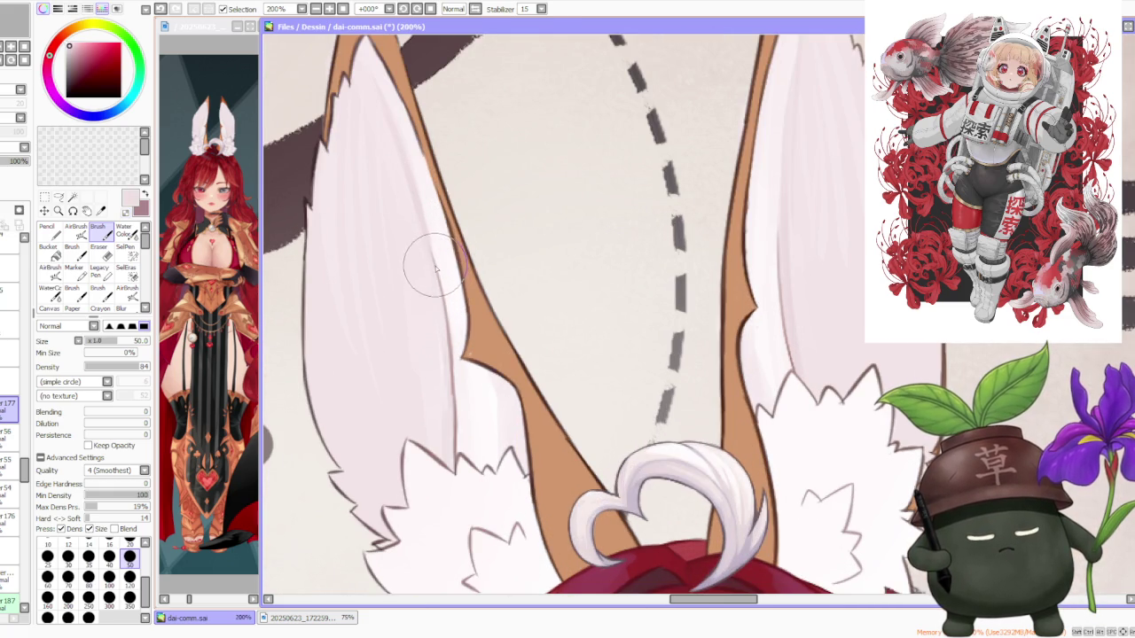
{"action": "scroll", "coordinate": [333, 109], "scroll_direction": "down", "scroll_amount": 2}
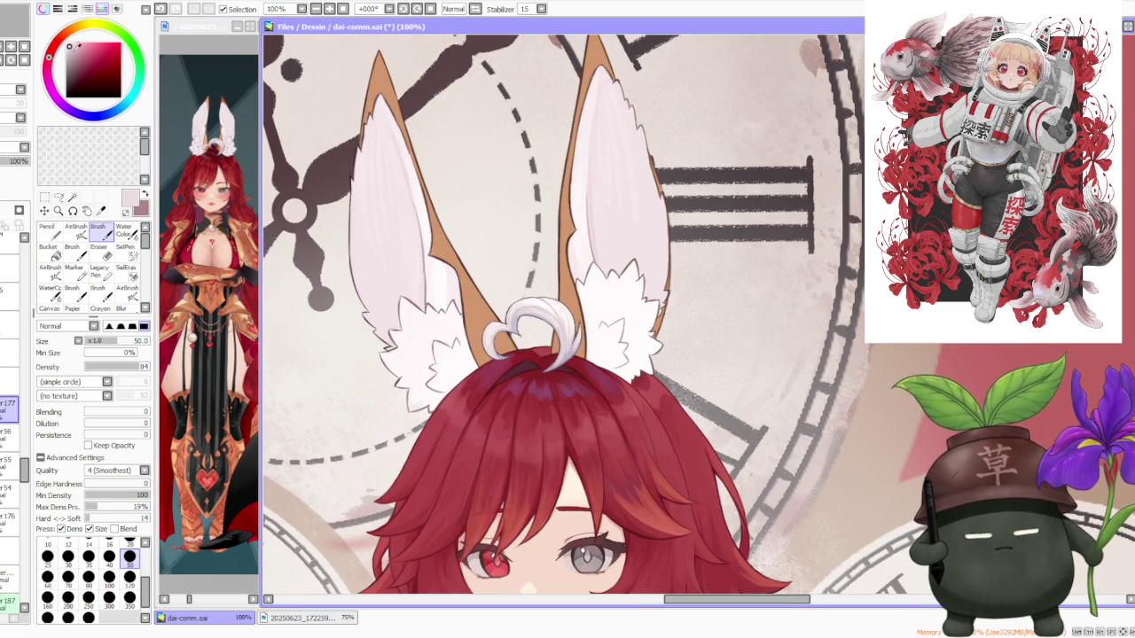
{"action": "left_click", "coordinate": [9, 467]}
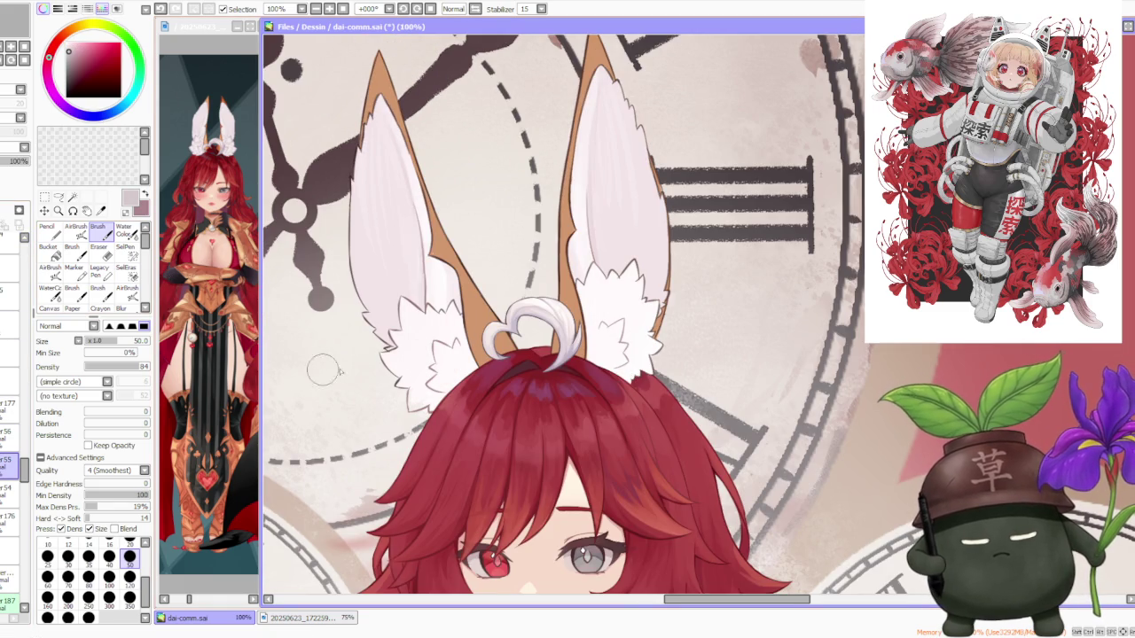
- Set brush density to 100 and switch to the transparent colour for erasing
{"action": "scroll", "coordinate": [414, 371], "scroll_direction": "up", "scroll_amount": 2}
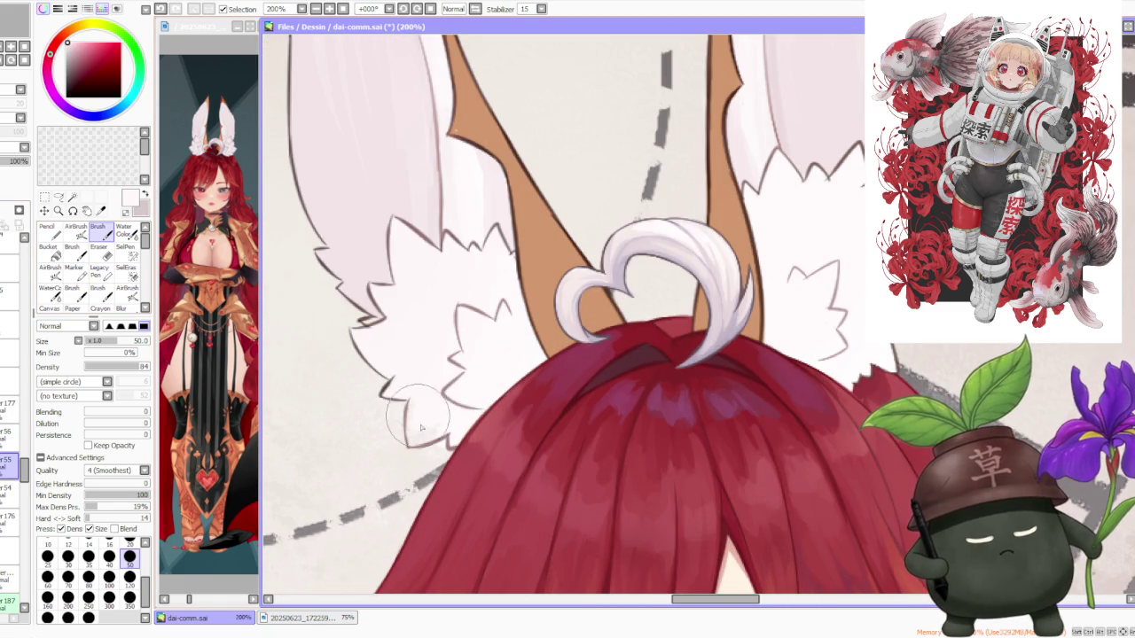
{"action": "key", "text": "0"}
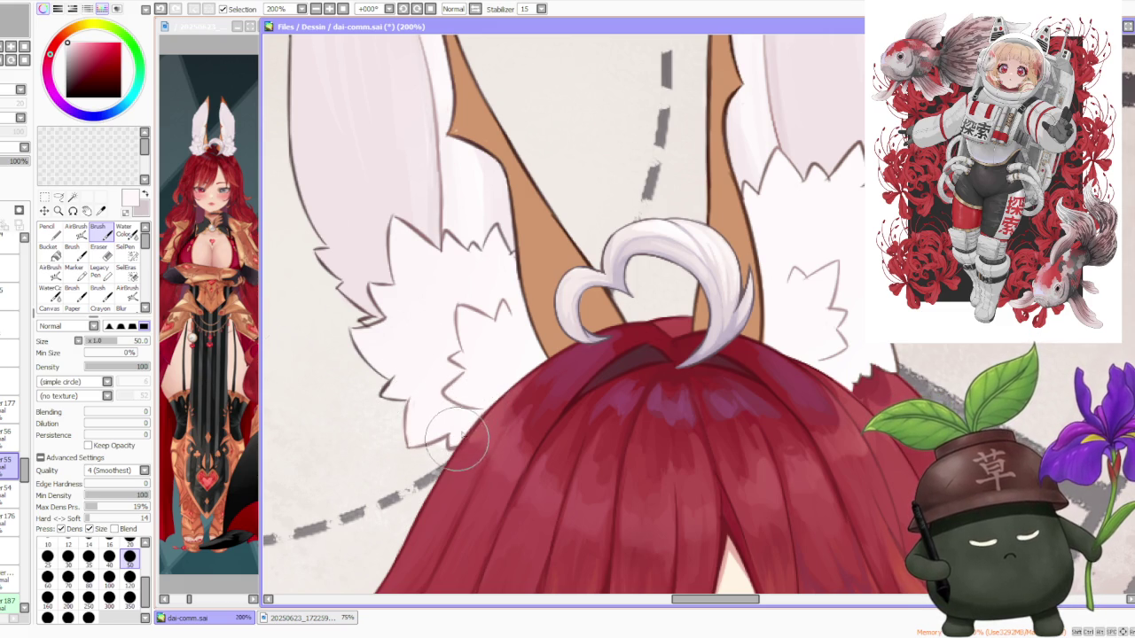
{"action": "key", "text": "x"}
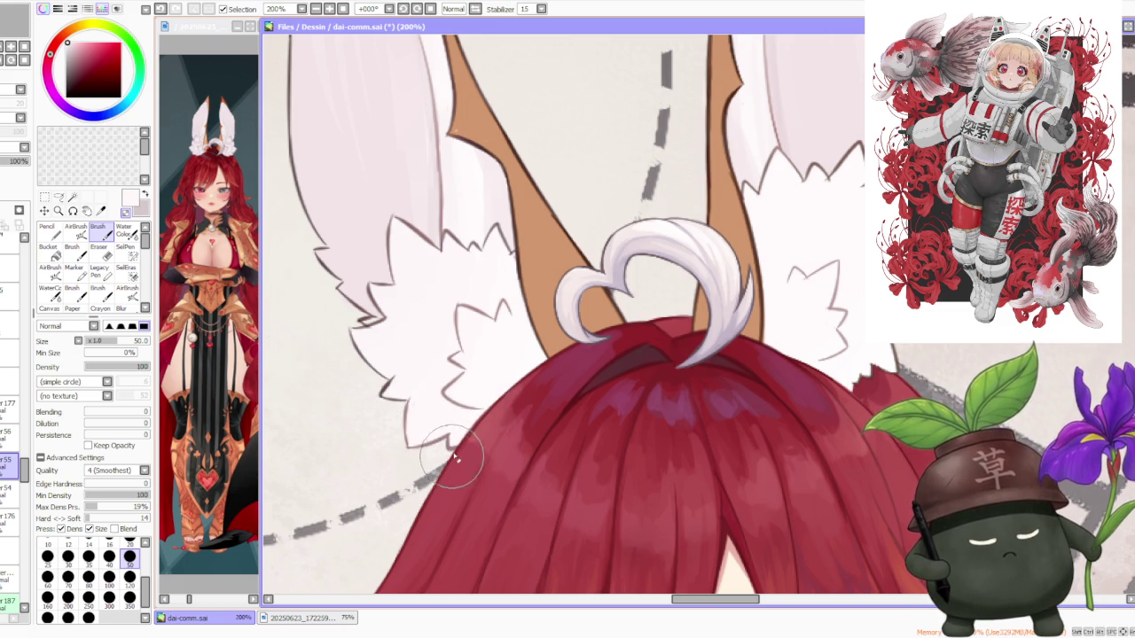
{"action": "scroll", "coordinate": [455, 461], "scroll_direction": "down", "scroll_amount": 3}
{"action": "scroll", "coordinate": [508, 301], "scroll_direction": "down", "scroll_amount": 1}
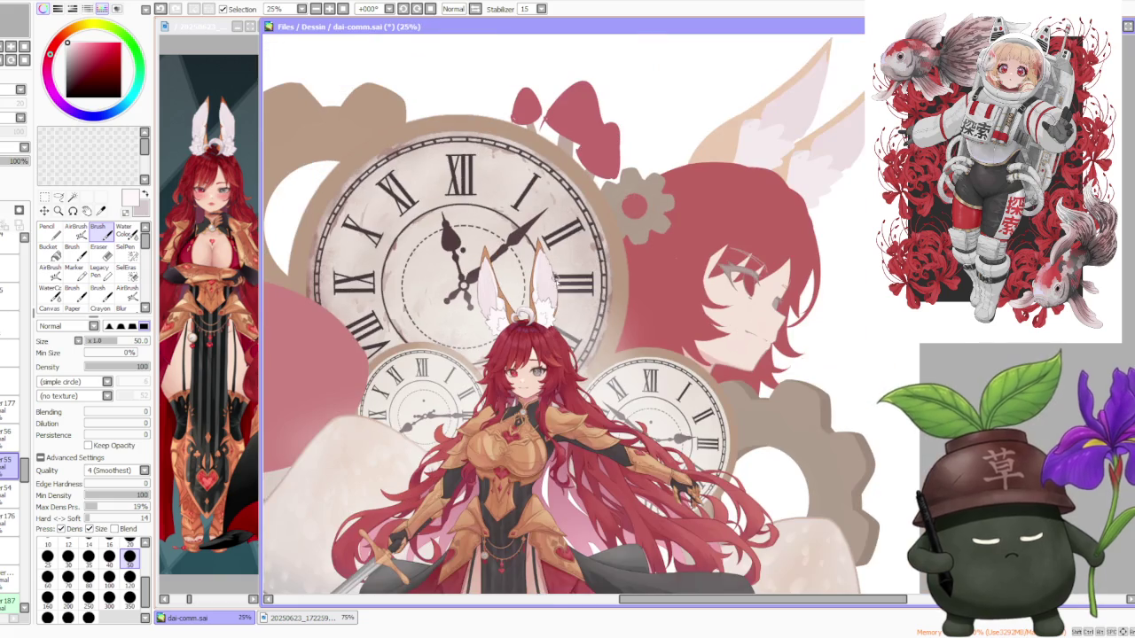
- Pick a pink colour from the ear interior and set the brush size to 120
{"action": "scroll", "coordinate": [552, 299], "scroll_direction": "up", "scroll_amount": 1}
{"action": "scroll", "coordinate": [559, 288], "scroll_direction": "down", "scroll_amount": 3}
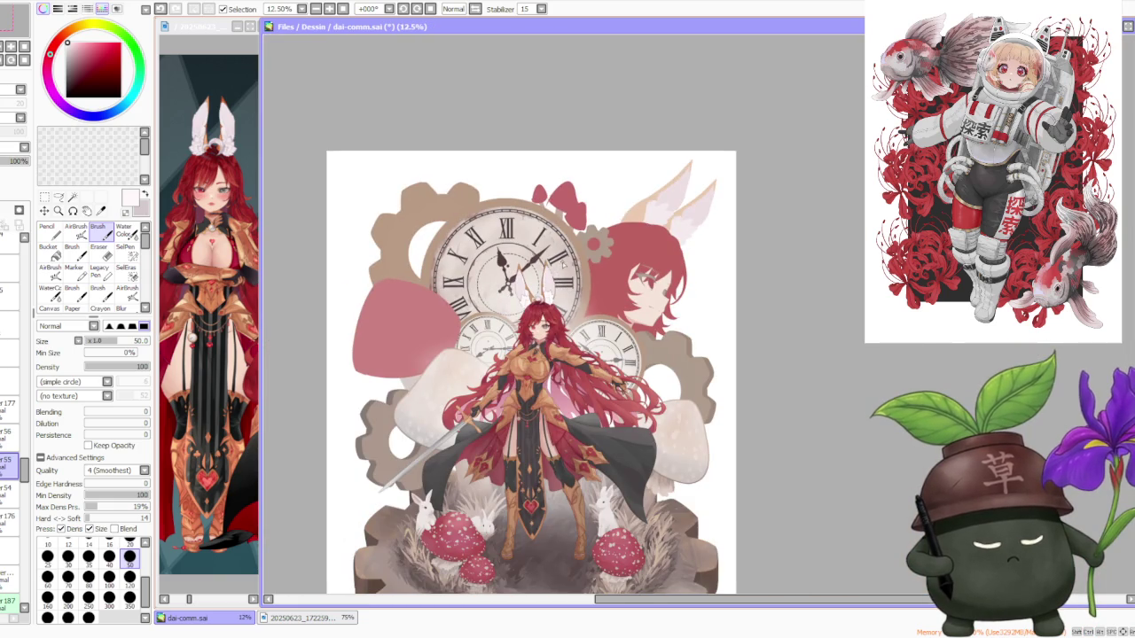
{"action": "scroll", "coordinate": [550, 293], "scroll_direction": "up", "scroll_amount": 4}
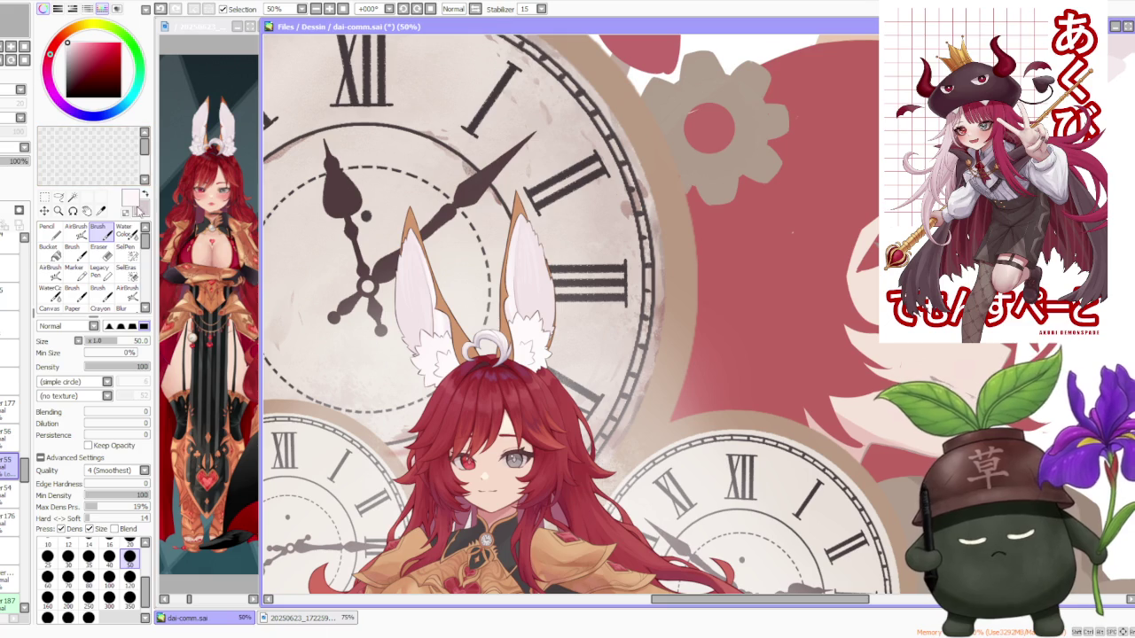
{"action": "left_click", "coordinate": [144, 197]}
{"action": "scroll", "coordinate": [419, 341], "scroll_direction": "up", "scroll_amount": 2}
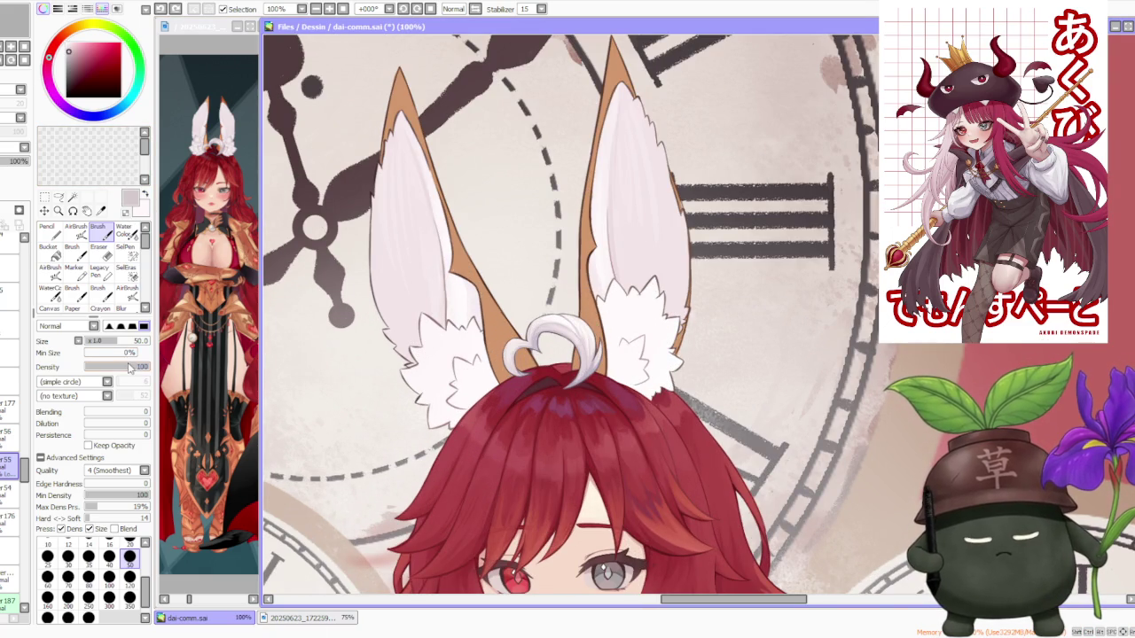
{"action": "left_click", "coordinate": [108, 597]}
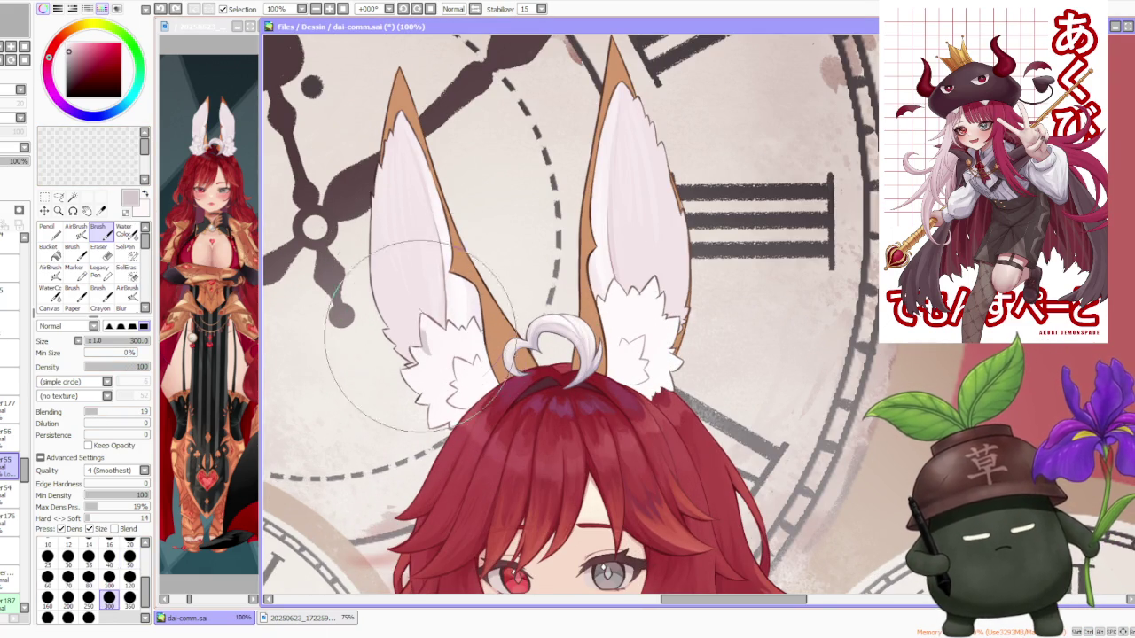
{"action": "left_click", "coordinate": [129, 577]}
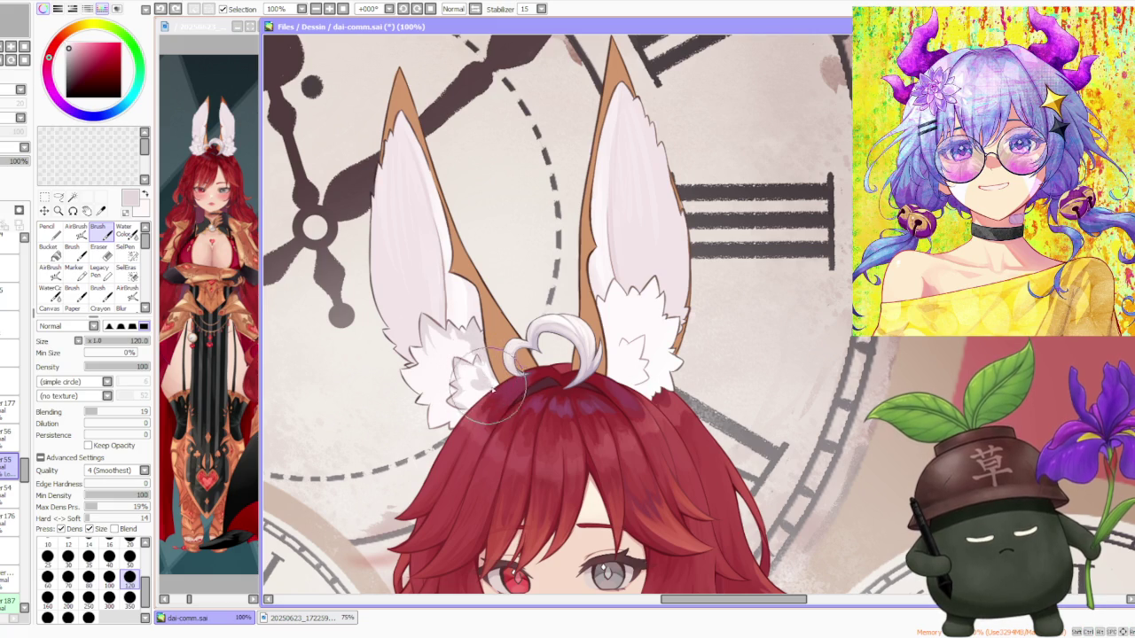
- Undo a stroke, repaint the left ear fur with a new colour, and drop the brush to 50
{"action": "key", "text": "ctrl+z"}
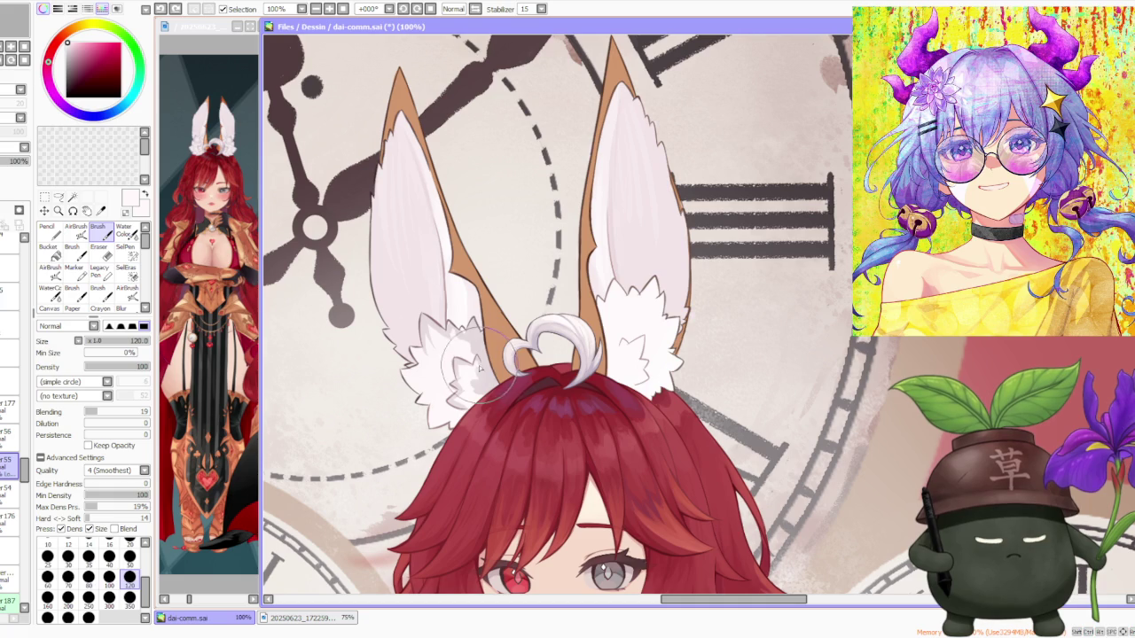
{"action": "left_click", "coordinate": [468, 359], "text": "alt"}
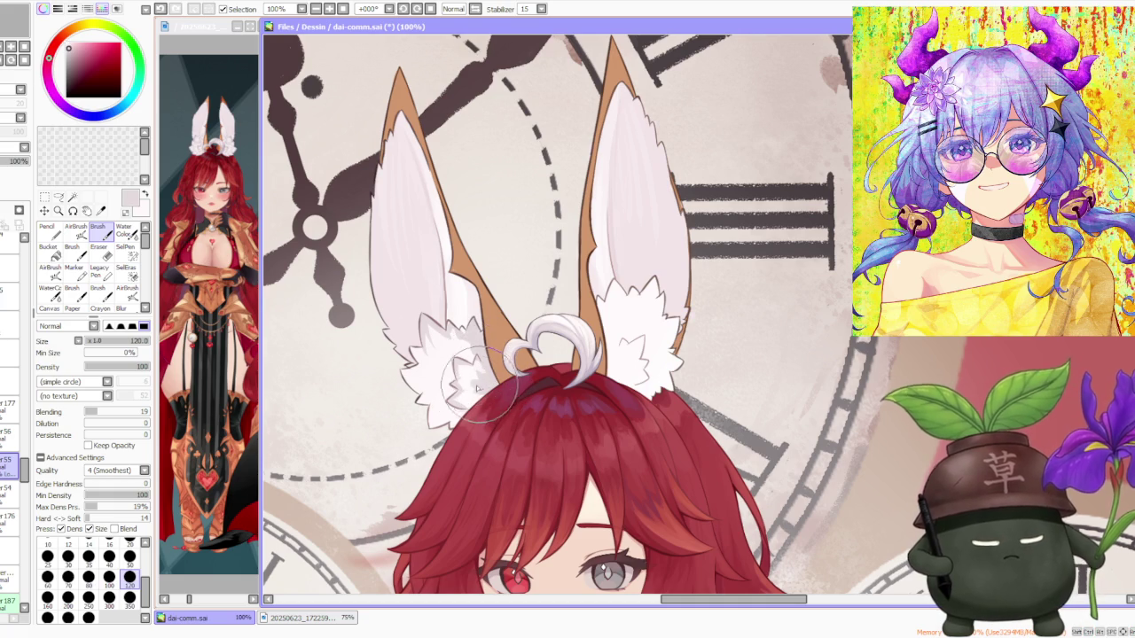
{"action": "scroll", "coordinate": [468, 359], "scroll_direction": "down", "scroll_amount": 5}
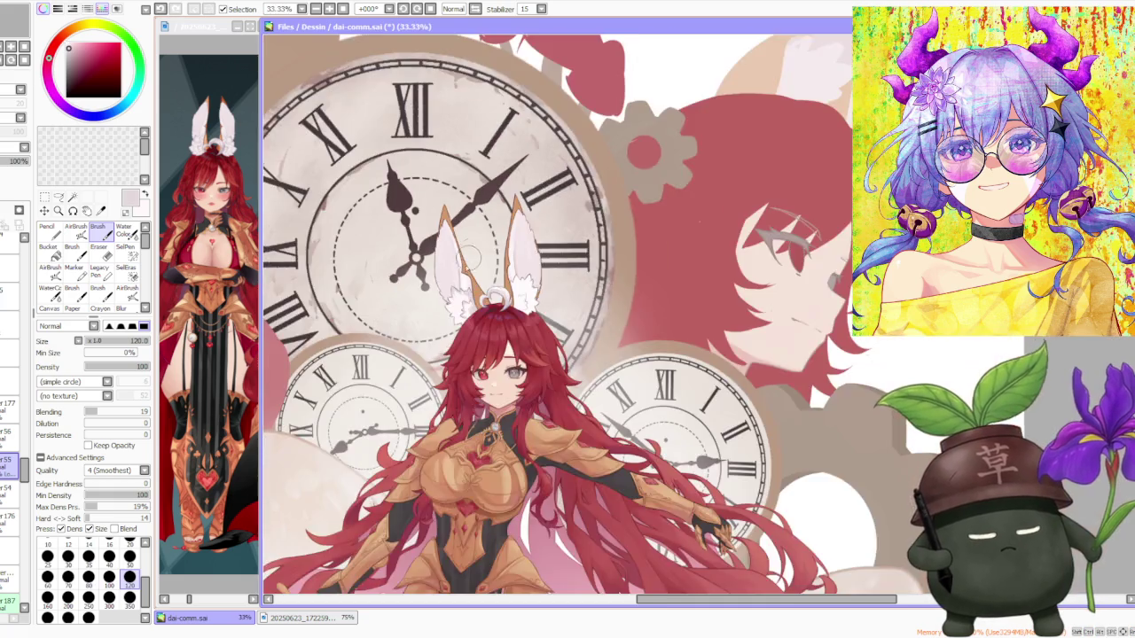
{"action": "scroll", "coordinate": [461, 305], "scroll_direction": "up", "scroll_amount": 4}
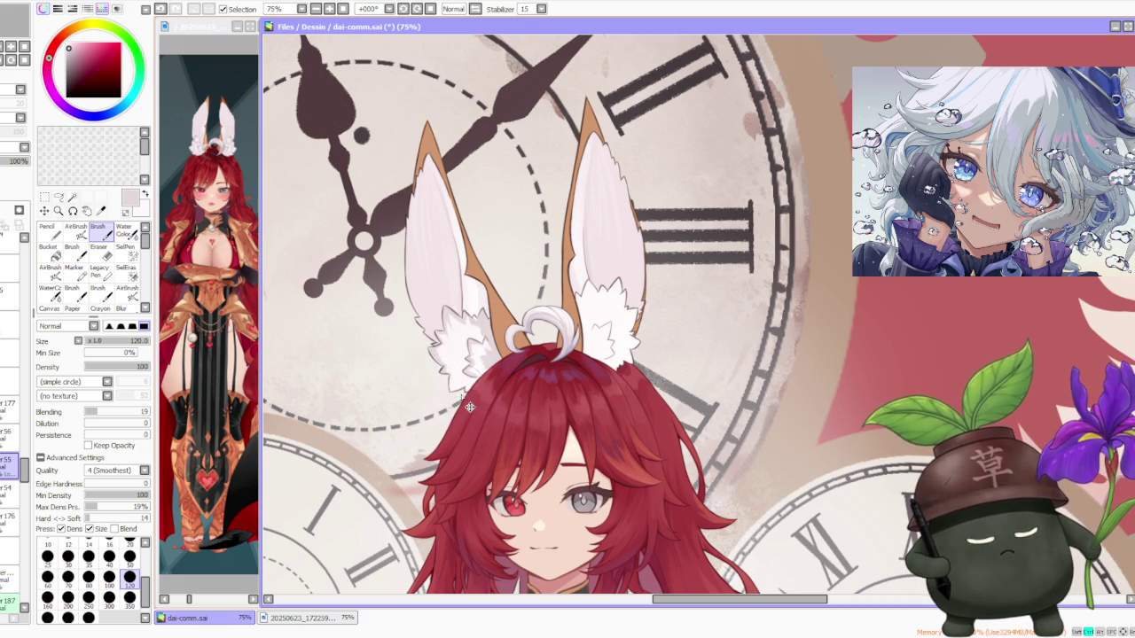
{"action": "mouse_move", "coordinate": [445, 375]}
{"action": "left_mouse_down"}
{"action": "mouse_move", "coordinate": [453, 389]}
{"action": "mouse_move", "coordinate": [480, 382]}
{"action": "left_mouse_up"}
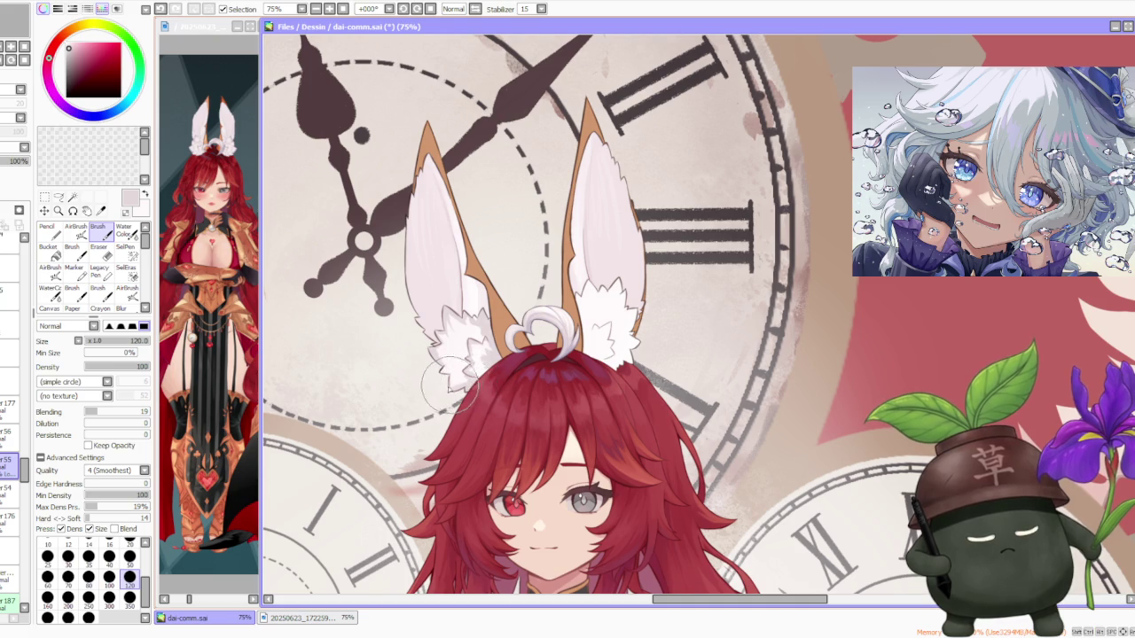
{"action": "scroll", "coordinate": [463, 387], "scroll_direction": "down", "scroll_amount": 2}
{"action": "scroll", "coordinate": [464, 387], "scroll_direction": "down", "scroll_amount": 2}
{"action": "scroll", "coordinate": [448, 197], "scroll_direction": "up", "scroll_amount": 3}
{"action": "scroll", "coordinate": [448, 197], "scroll_direction": "up", "scroll_amount": 1}
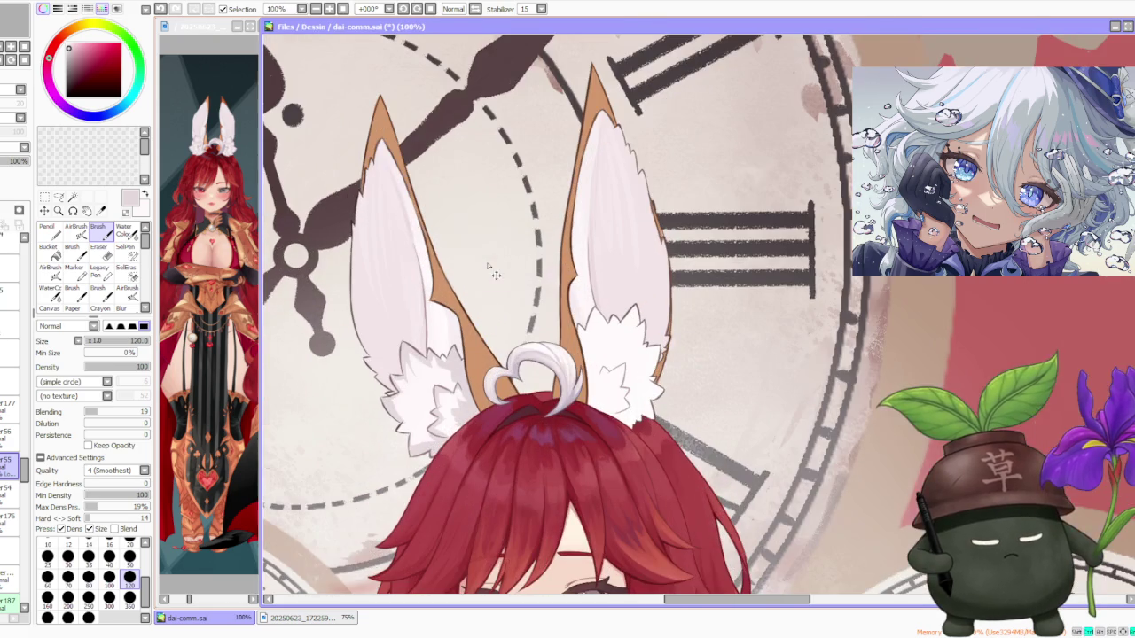
{"action": "left_click", "coordinate": [129, 556]}
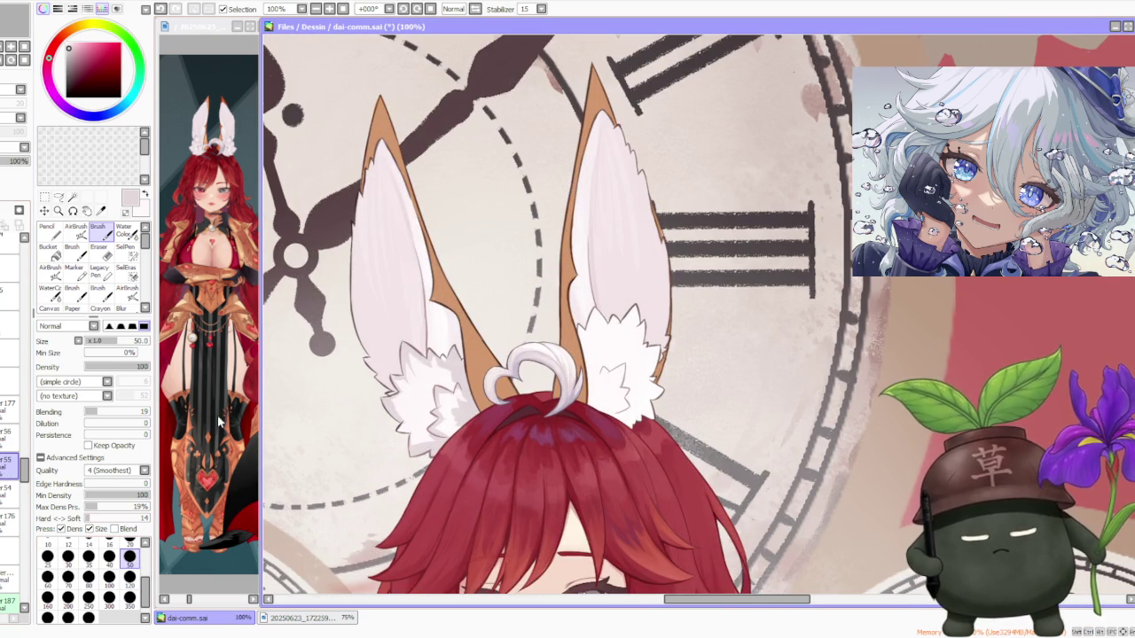
- Zoom in on the left ear's fur tuft and undo the last fur stroke
{"action": "scroll", "coordinate": [444, 359], "scroll_direction": "up", "scroll_amount": 2}
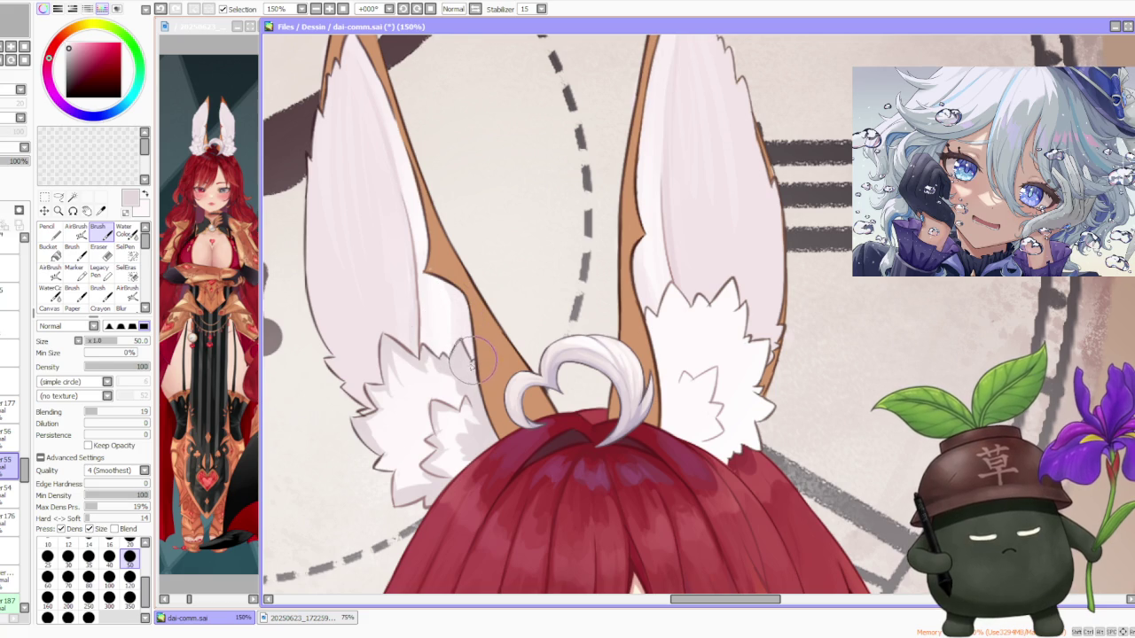
{"action": "scroll", "coordinate": [461, 346], "scroll_direction": "down", "scroll_amount": 2}
{"action": "scroll", "coordinate": [443, 354], "scroll_direction": "up", "scroll_amount": 2}
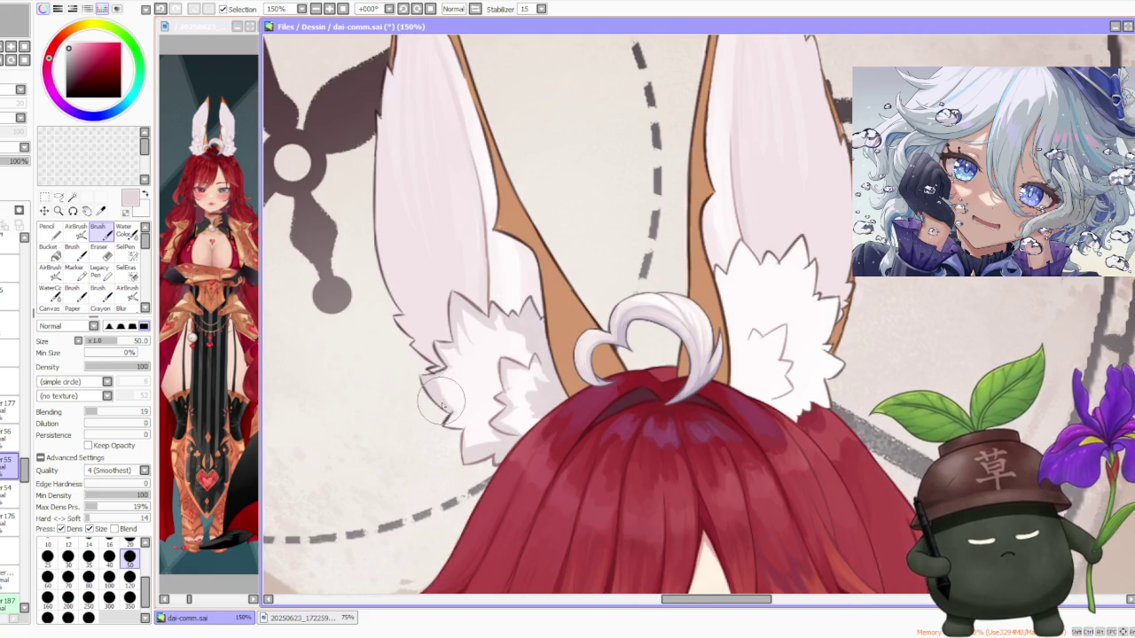
{"action": "scroll", "coordinate": [444, 355], "scroll_direction": "down", "scroll_amount": 3}
{"action": "scroll", "coordinate": [461, 279], "scroll_direction": "down", "scroll_amount": 1}
{"action": "scroll", "coordinate": [470, 274], "scroll_direction": "up", "scroll_amount": 1}
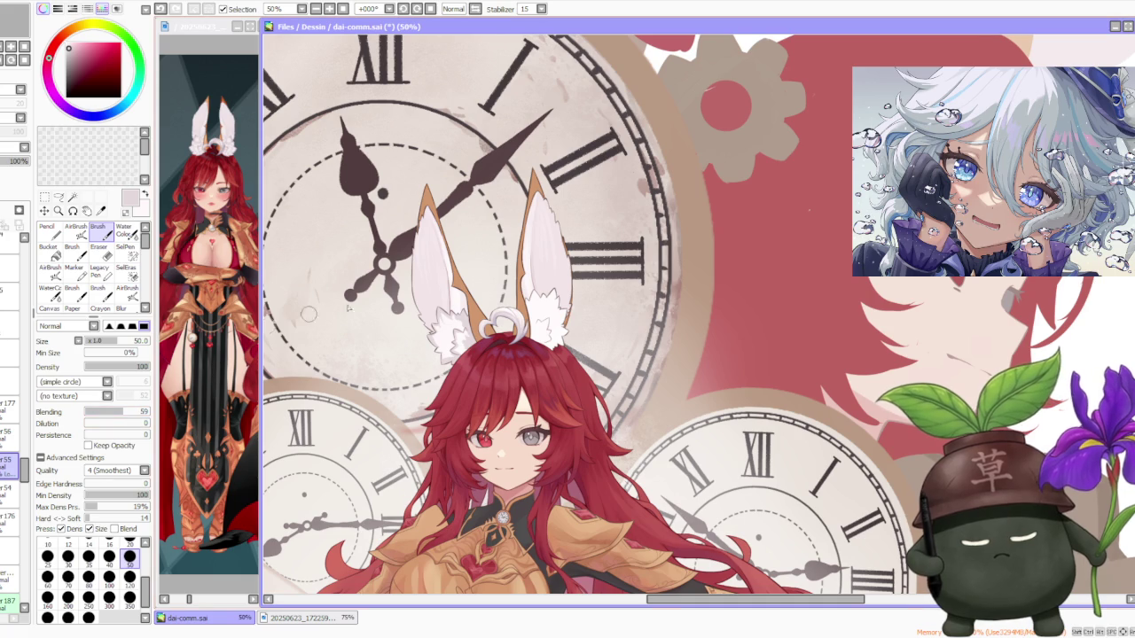
{"action": "scroll", "coordinate": [440, 298], "scroll_direction": "up", "scroll_amount": 2}
{"action": "scroll", "coordinate": [440, 340], "scroll_direction": "up", "scroll_amount": 1}
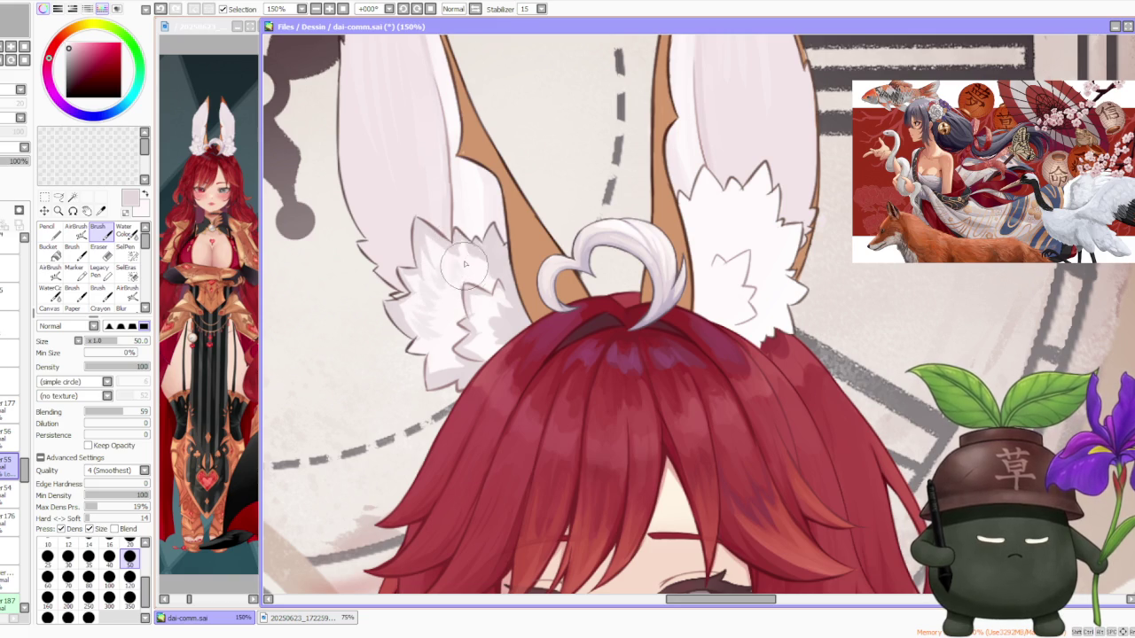
{"action": "key", "text": "ctrl+z"}
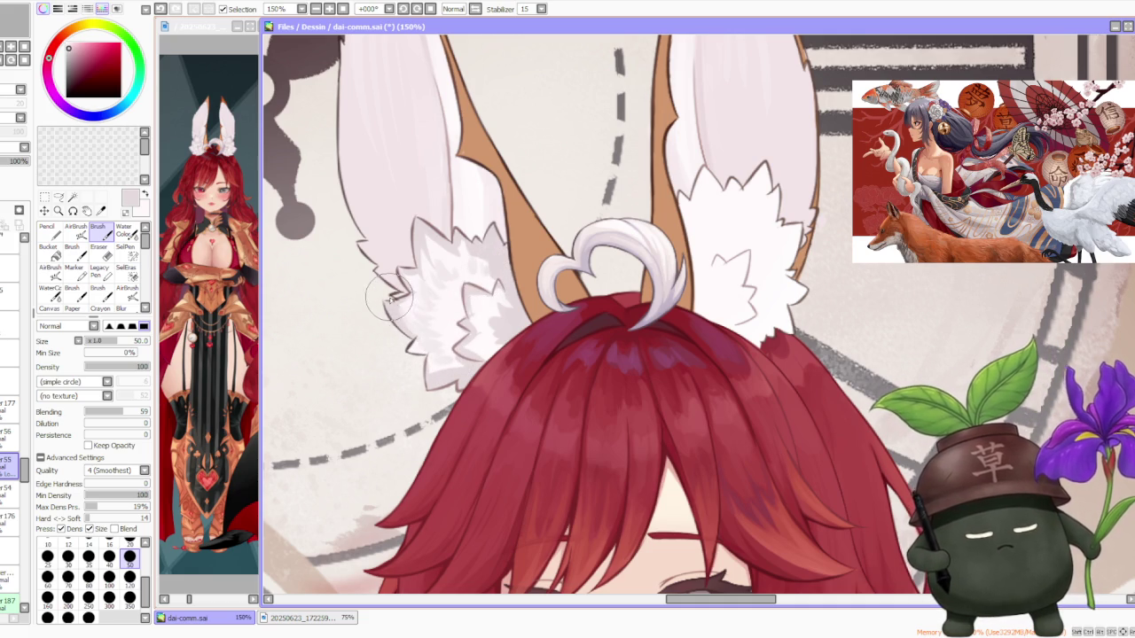
- Adjust the zoom and shift the view slightly around the bunny ears
{"action": "scroll", "coordinate": [395, 308], "scroll_direction": "down", "scroll_amount": 3}
{"action": "scroll", "coordinate": [426, 257], "scroll_direction": "down", "scroll_amount": 1}
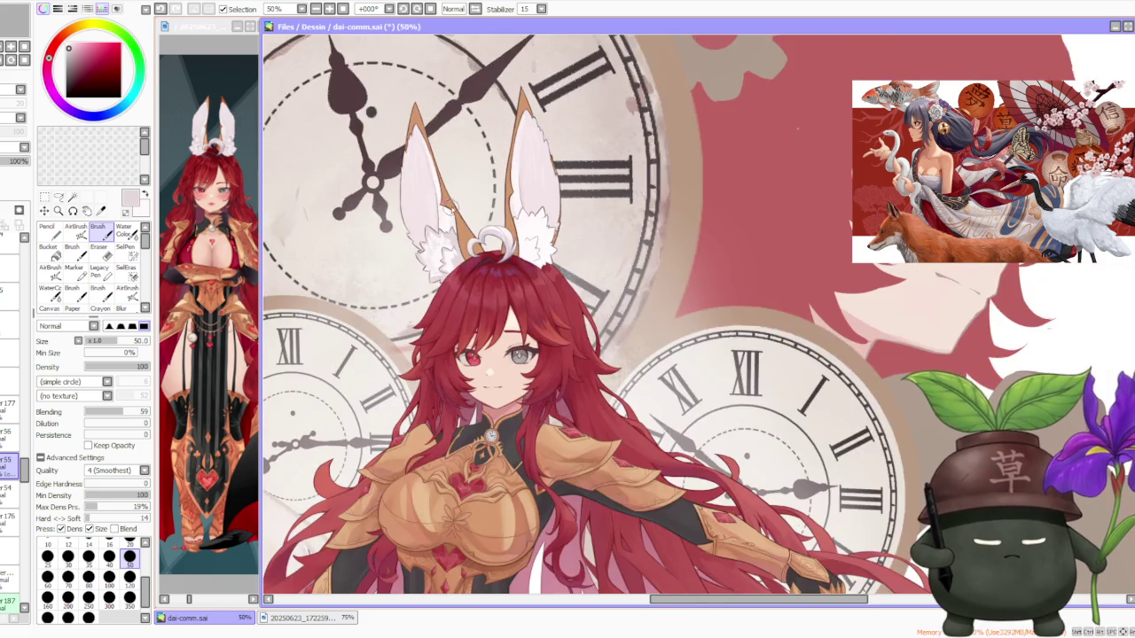
{"action": "scroll", "coordinate": [460, 202], "scroll_direction": "down", "scroll_amount": 1}
{"action": "scroll", "coordinate": [460, 202], "scroll_direction": "up", "scroll_amount": 4}
{"action": "scroll", "coordinate": [417, 238], "scroll_direction": "up", "scroll_amount": 1}
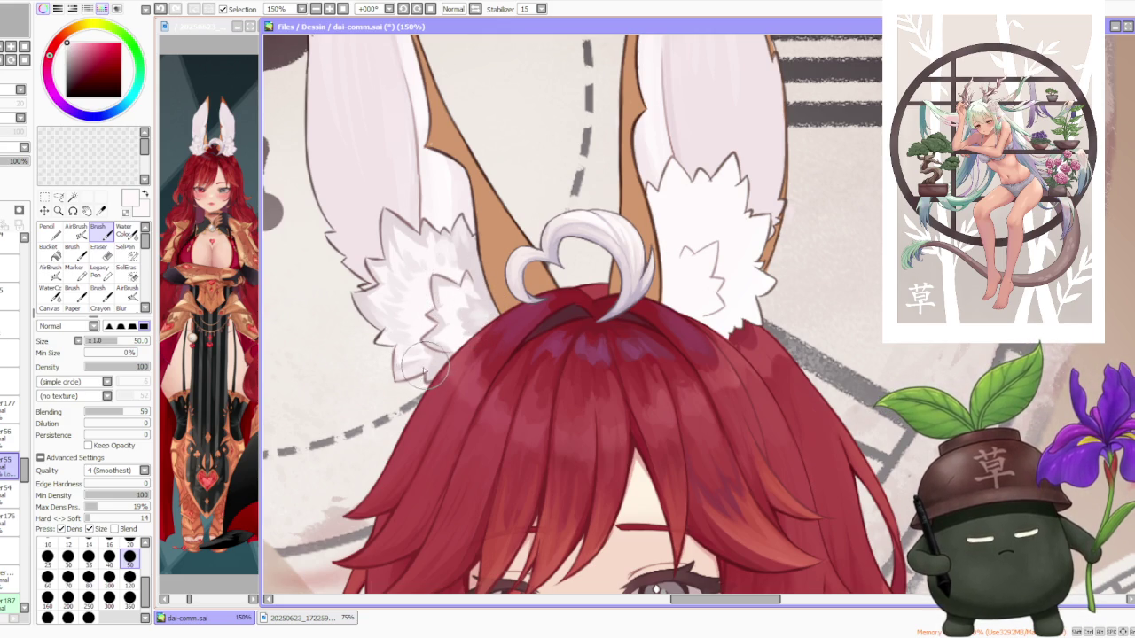
{"action": "left_click_drag", "start_coordinate": [432, 359], "coordinate": [464, 381]}
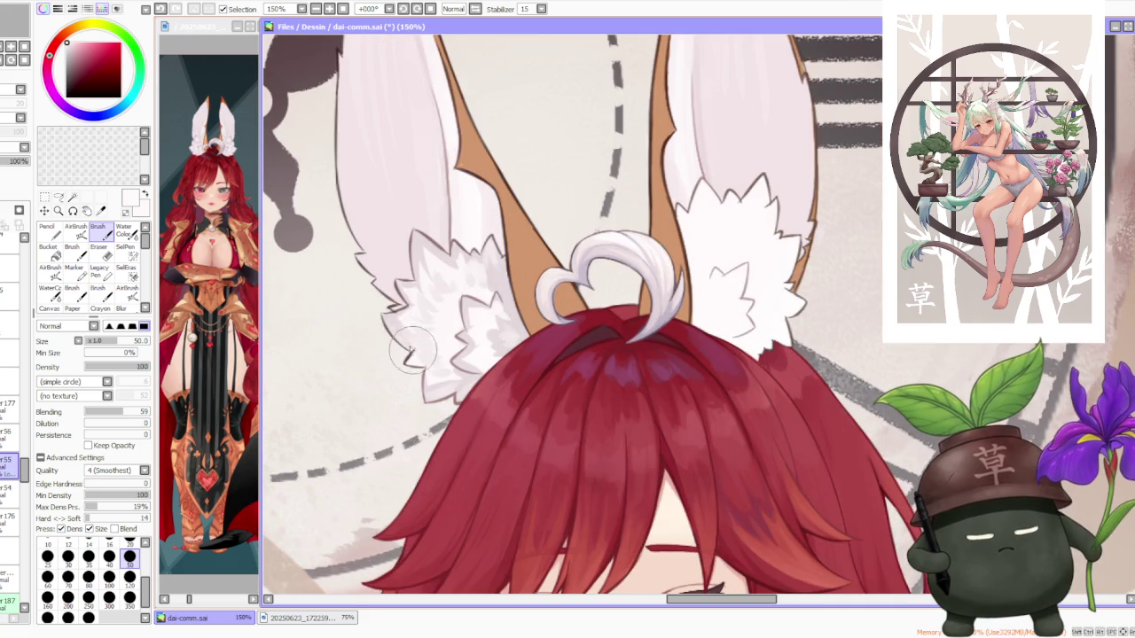
{"action": "scroll", "coordinate": [417, 293], "scroll_direction": "down", "scroll_amount": 2}
{"action": "scroll", "coordinate": [426, 266], "scroll_direction": "down", "scroll_amount": 2}
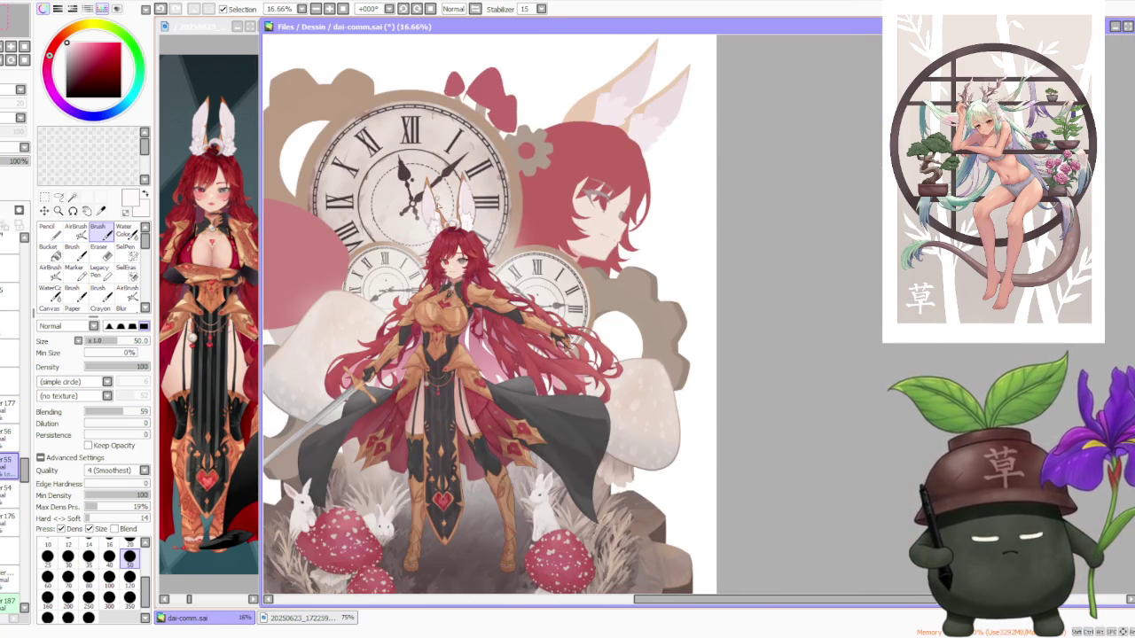
- Pick a light lavender, then a near-white bluish colour for the left ear fur
{"action": "scroll", "coordinate": [441, 222], "scroll_direction": "up", "scroll_amount": 4}
{"action": "scroll", "coordinate": [399, 275], "scroll_direction": "up", "scroll_amount": 1}
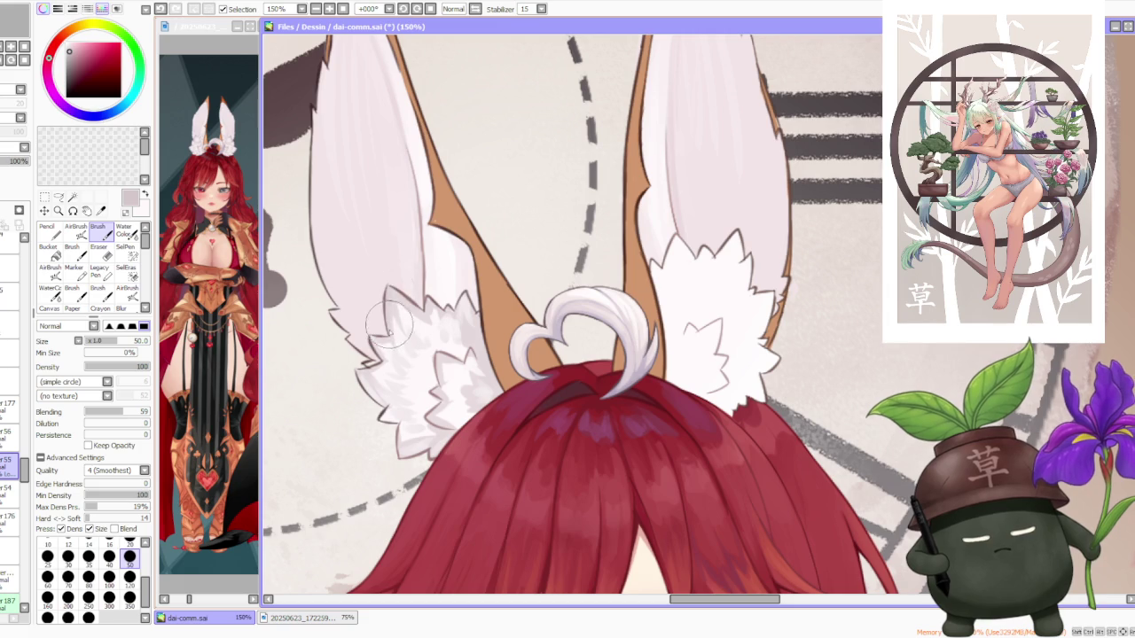
{"action": "left_click", "coordinate": [328, 188], "text": "alt"}
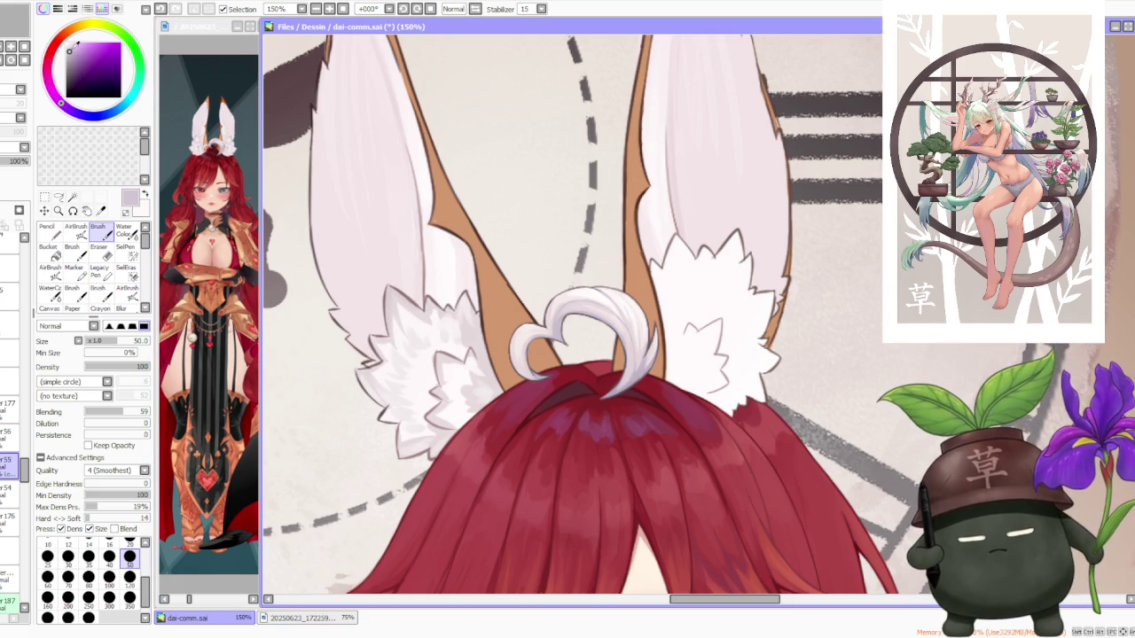
{"action": "left_click", "coordinate": [428, 449], "text": "alt"}
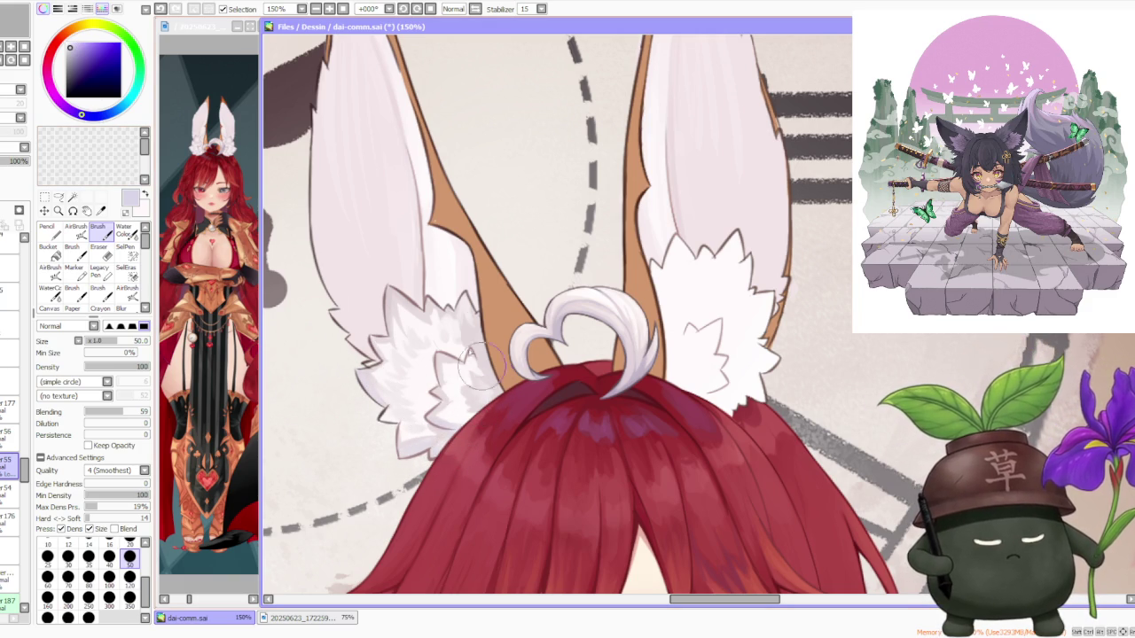
- Switch the hue to red, take the hair's dark red, then return to pale pink
{"action": "left_click", "coordinate": [53, 42]}
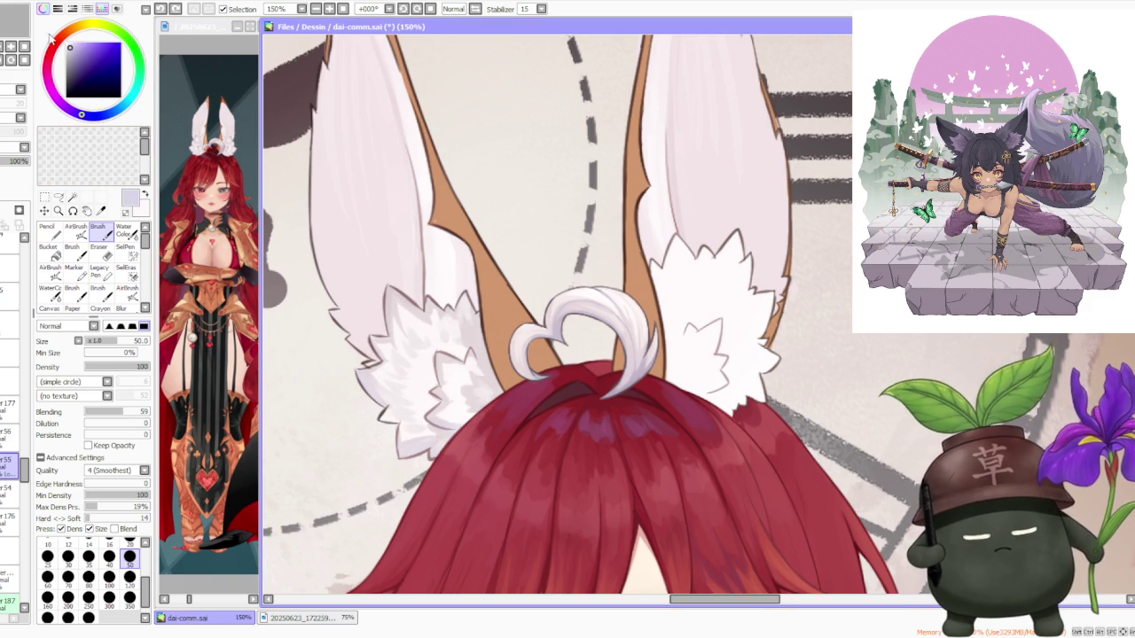
{"action": "left_click", "coordinate": [435, 443], "text": "alt"}
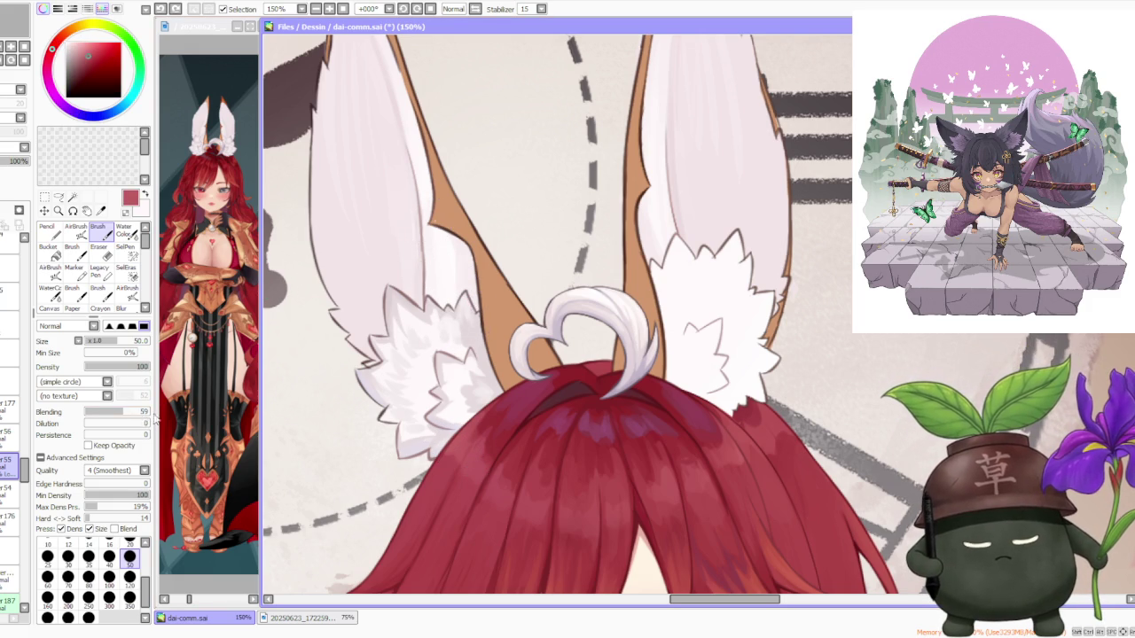
{"action": "left_click", "coordinate": [403, 264], "text": "alt"}
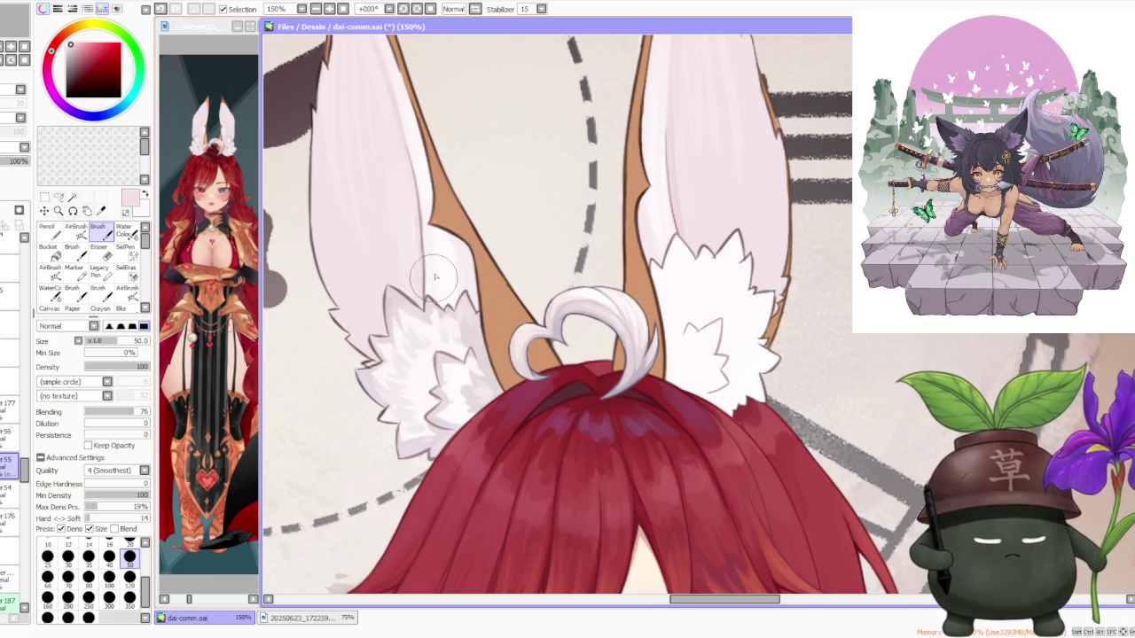
{"action": "scroll", "coordinate": [434, 278], "scroll_direction": "up", "scroll_amount": 1}
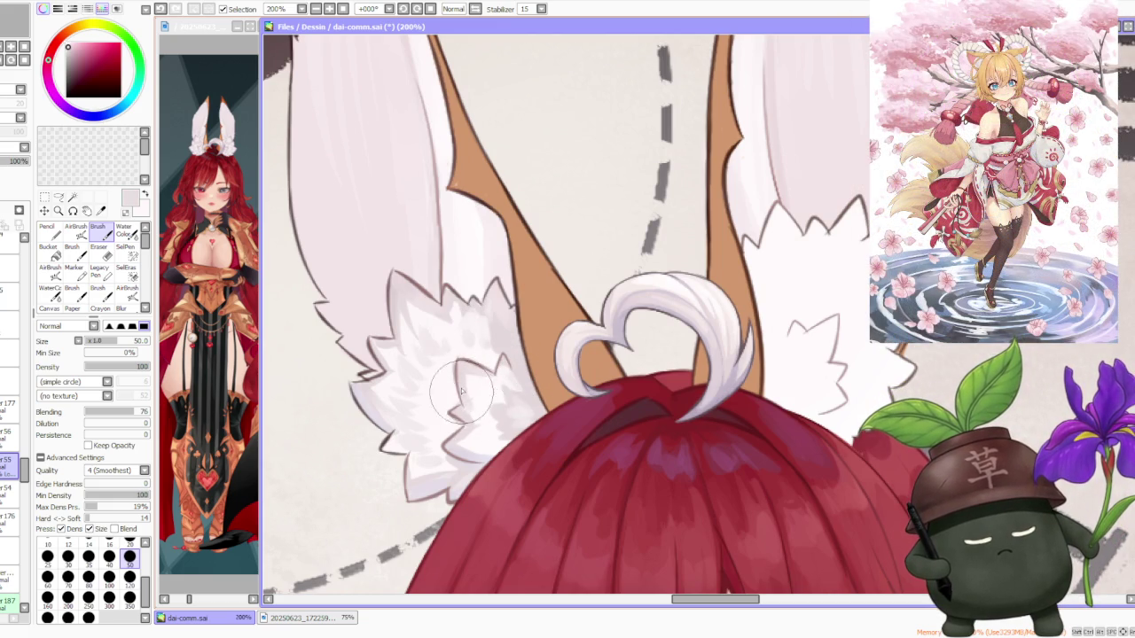
{"action": "scroll", "coordinate": [461, 403], "scroll_direction": "down", "scroll_amount": 3}
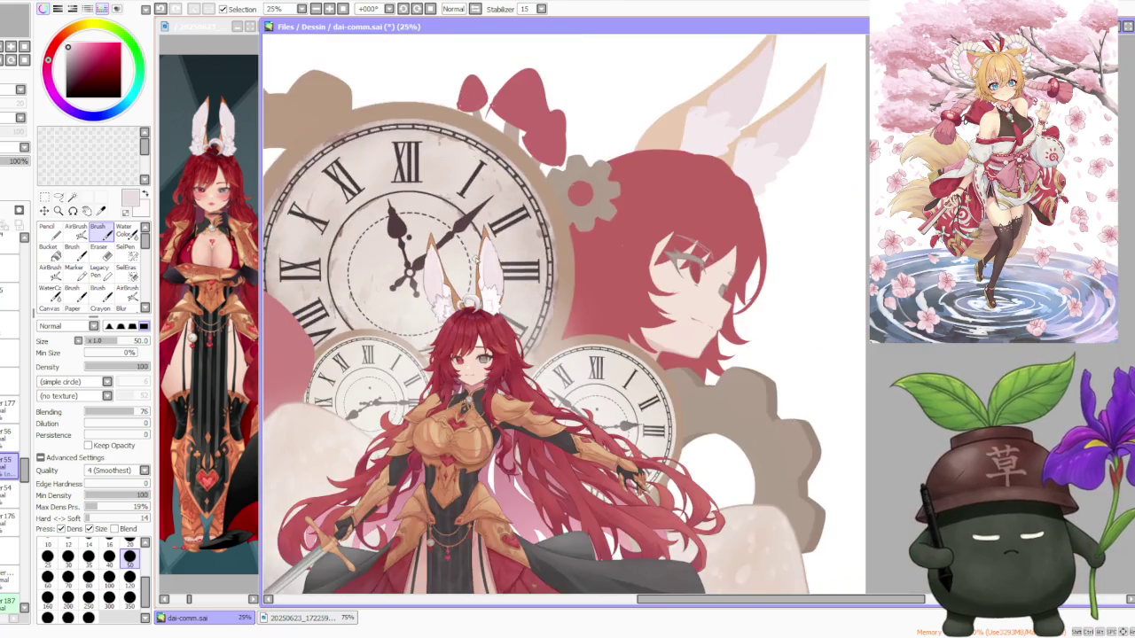
- Switch to a dark purple colour for the left ear's fur tufts
{"action": "scroll", "coordinate": [704, 362], "scroll_direction": "down", "scroll_amount": 1}
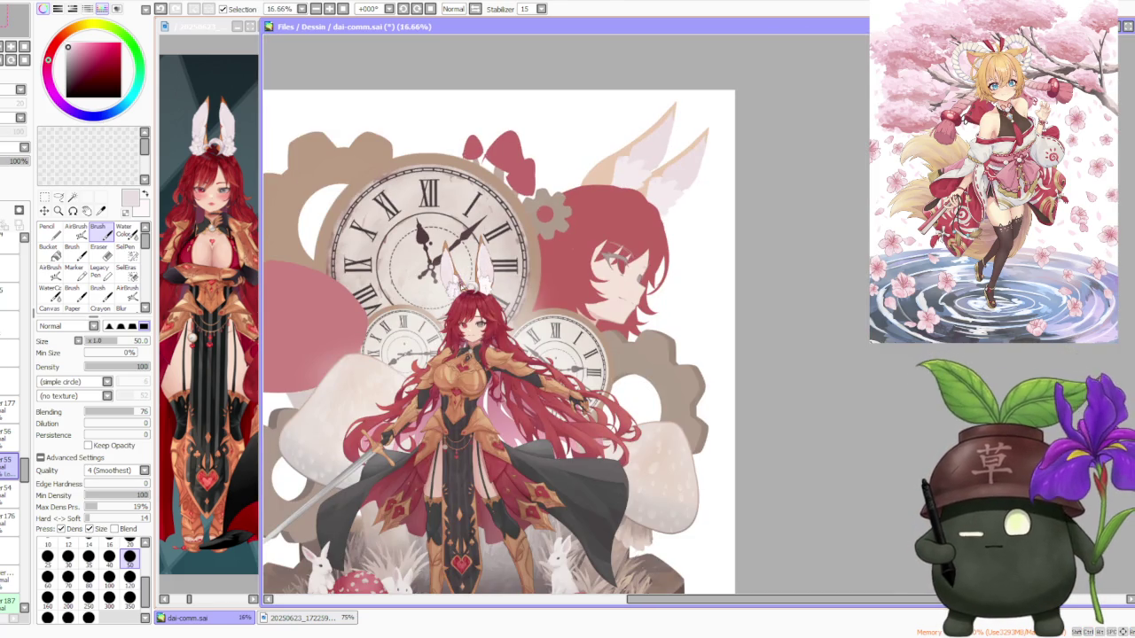
{"action": "scroll", "coordinate": [459, 285], "scroll_direction": "up", "scroll_amount": 2}
{"action": "scroll", "coordinate": [443, 275], "scroll_direction": "up", "scroll_amount": 2}
{"action": "scroll", "coordinate": [417, 282], "scroll_direction": "up", "scroll_amount": 2}
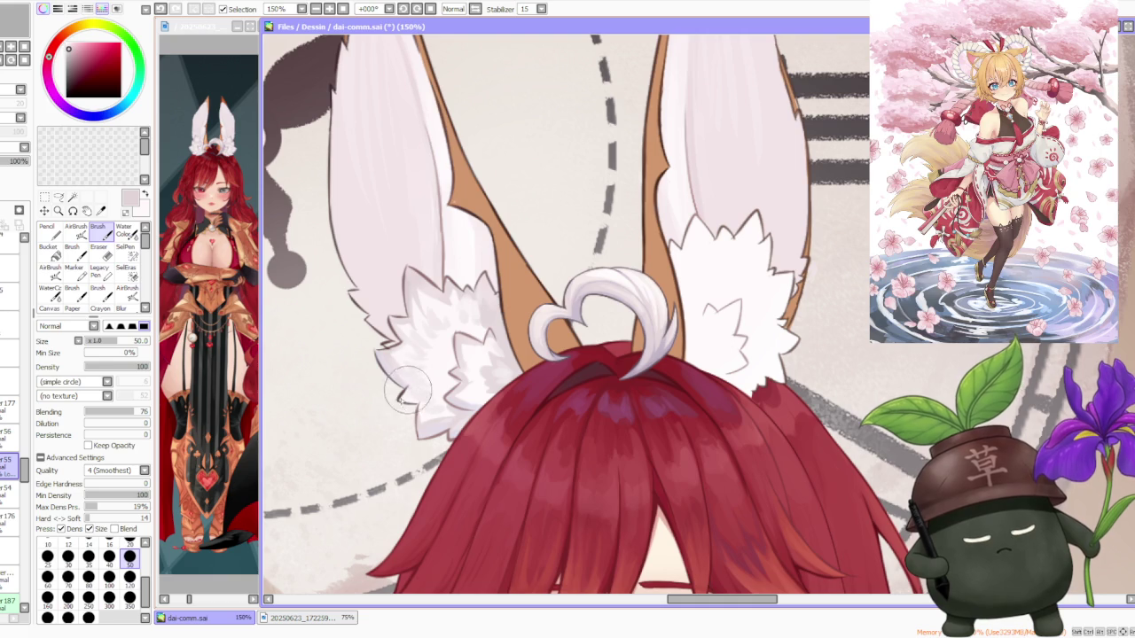
{"action": "left_click", "coordinate": [426, 422], "text": "alt"}
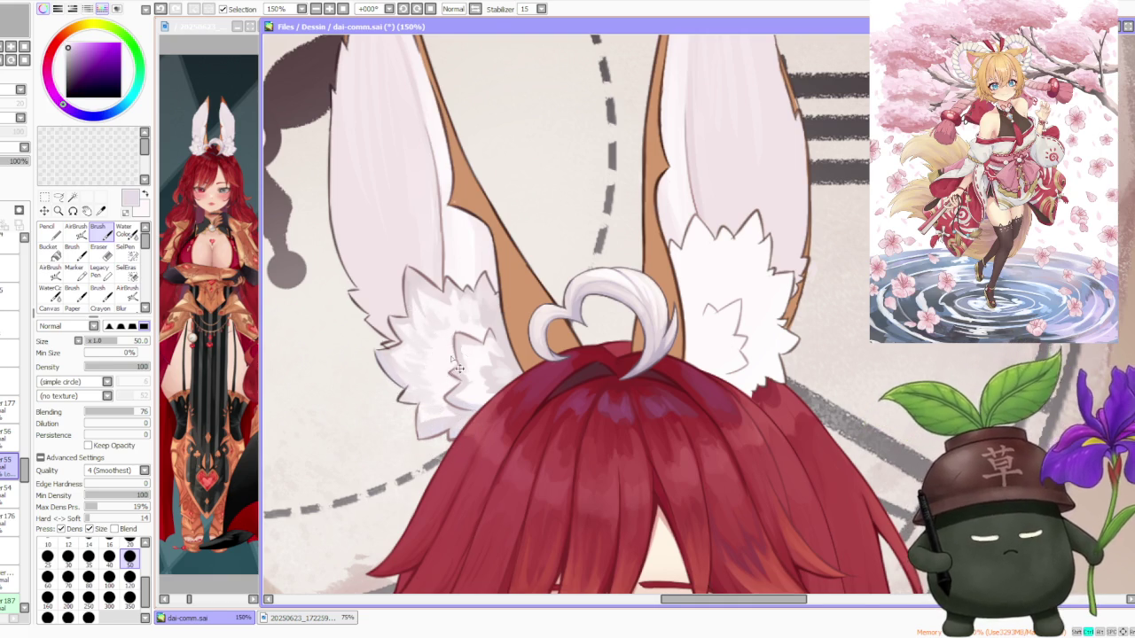
{"action": "scroll", "coordinate": [424, 335], "scroll_direction": "down", "scroll_amount": 2}
{"action": "scroll", "coordinate": [424, 301], "scroll_direction": "down", "scroll_amount": 2}
{"action": "scroll", "coordinate": [423, 266], "scroll_direction": "down", "scroll_amount": 2}
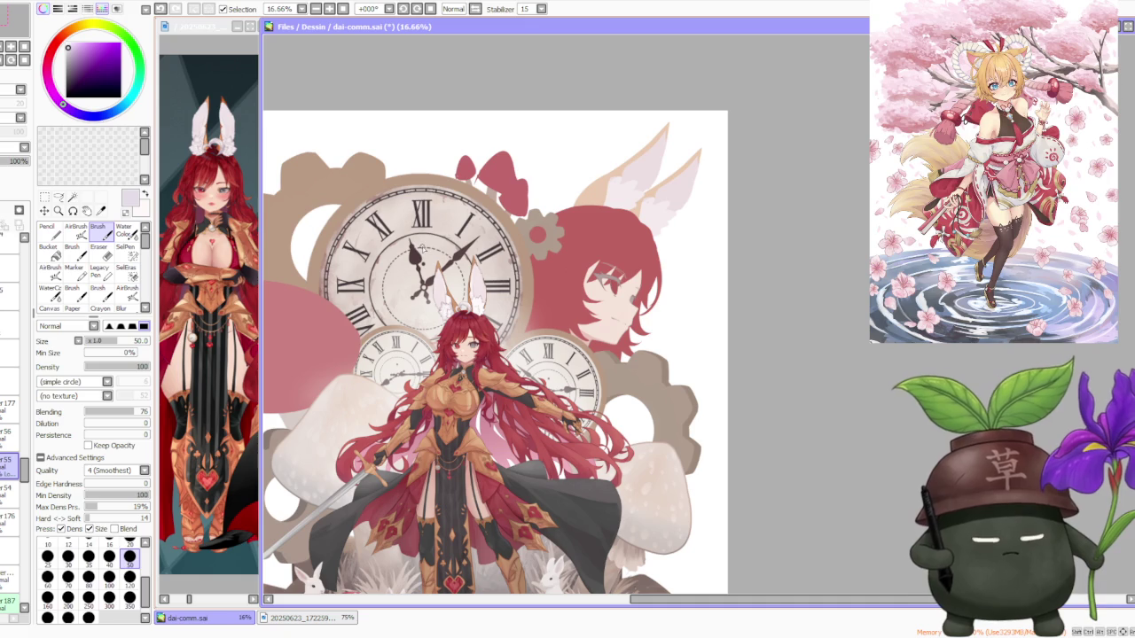
{"action": "scroll", "coordinate": [446, 300], "scroll_direction": "up", "scroll_amount": 3}
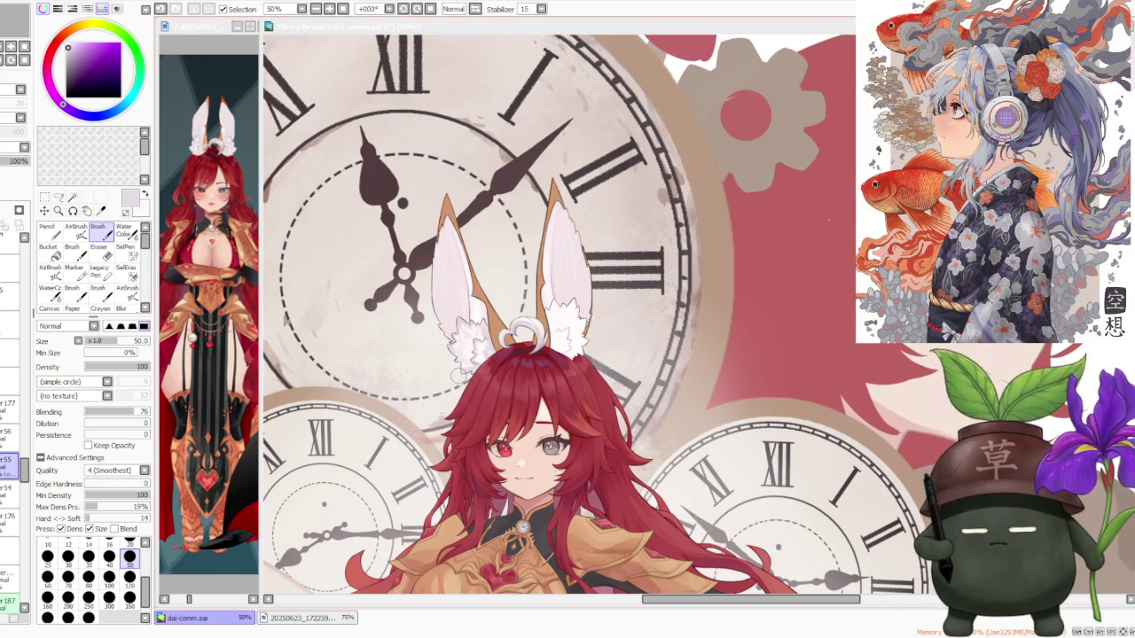
- Zoom out and back in to check the whole figure and the refined fur edge
{"action": "scroll", "coordinate": [745, 371], "scroll_direction": "down", "scroll_amount": 2}
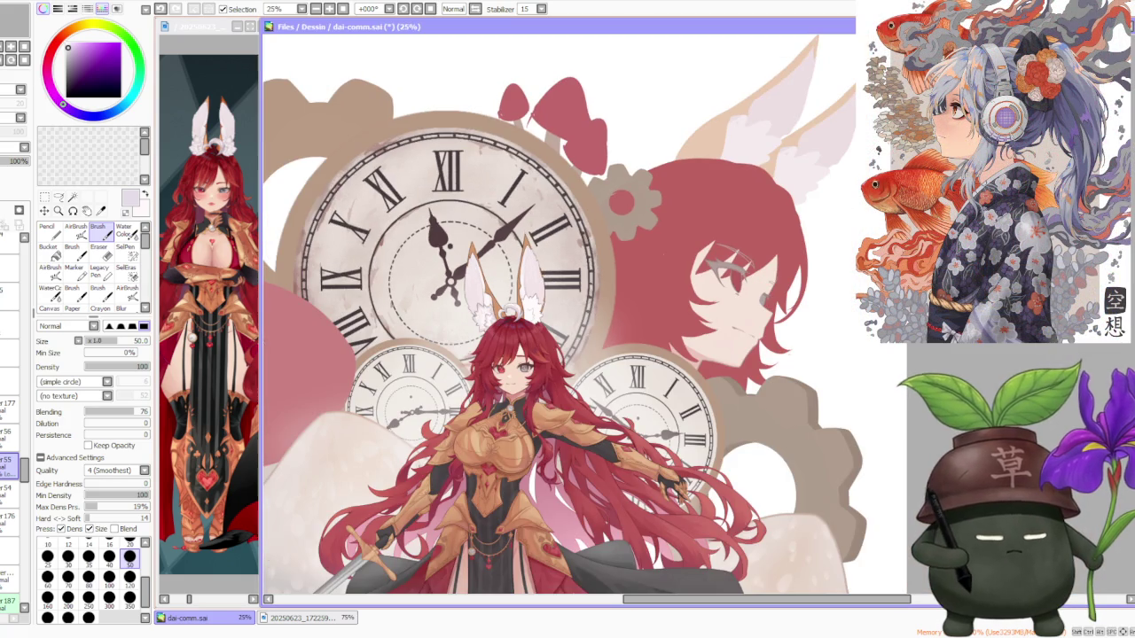
{"action": "scroll", "coordinate": [624, 305], "scroll_direction": "up", "scroll_amount": 1}
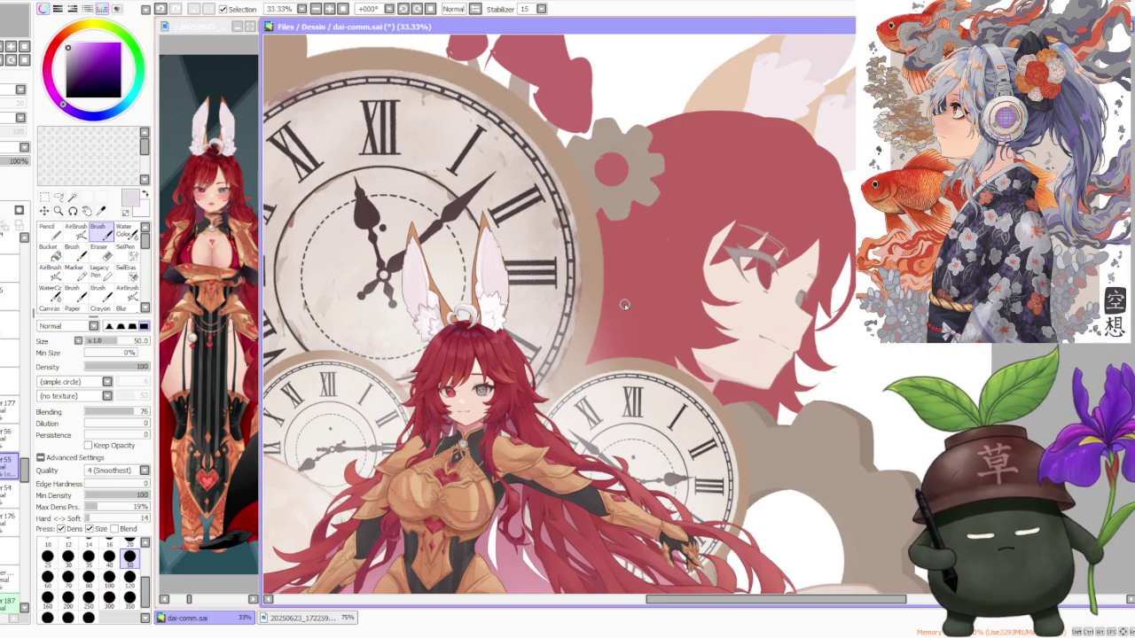
{"action": "scroll", "coordinate": [434, 319], "scroll_direction": "up", "scroll_amount": 2}
{"action": "scroll", "coordinate": [434, 319], "scroll_direction": "up", "scroll_amount": 2}
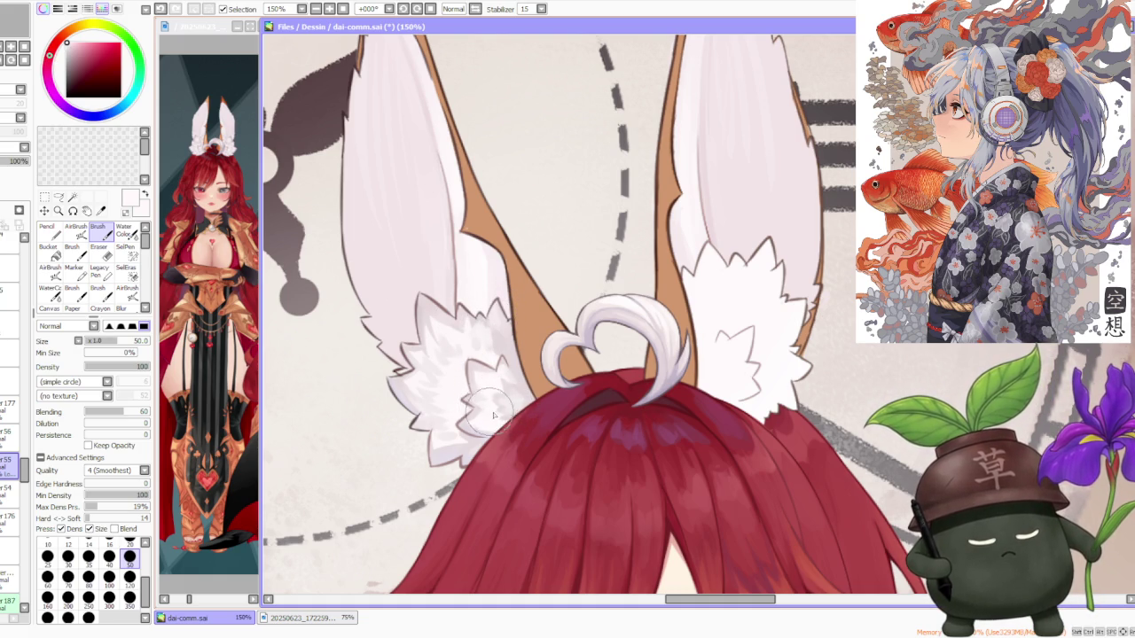
{"action": "scroll", "coordinate": [425, 355], "scroll_direction": "down", "scroll_amount": 2}
{"action": "scroll", "coordinate": [438, 309], "scroll_direction": "down", "scroll_amount": 2}
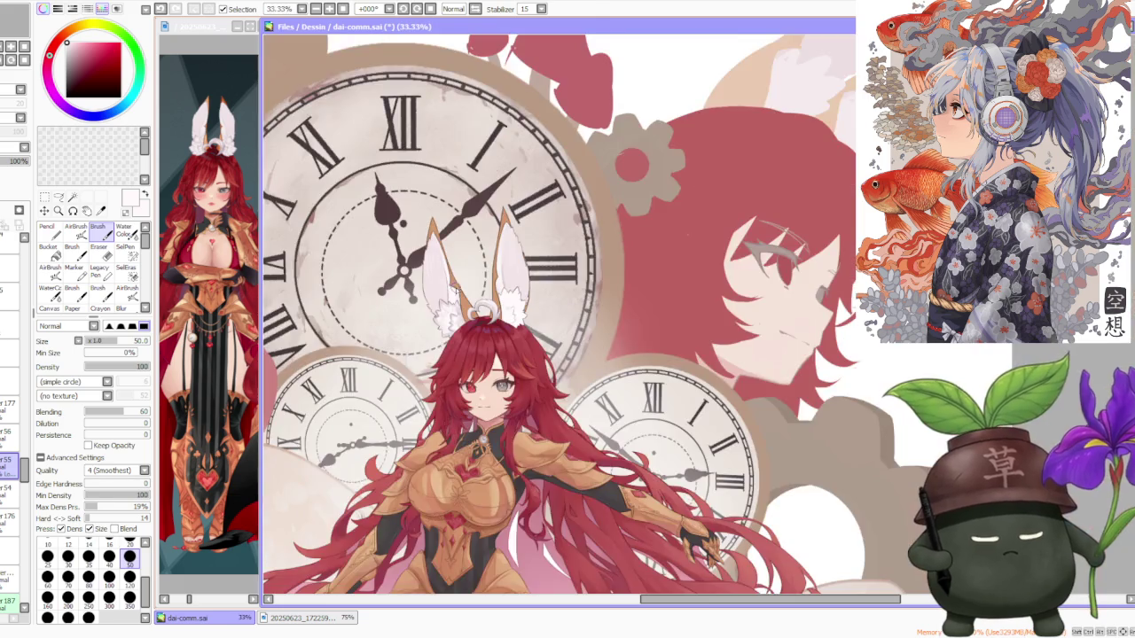
{"action": "scroll", "coordinate": [452, 297], "scroll_direction": "up", "scroll_amount": 2}
{"action": "scroll", "coordinate": [452, 297], "scroll_direction": "up", "scroll_amount": 2}
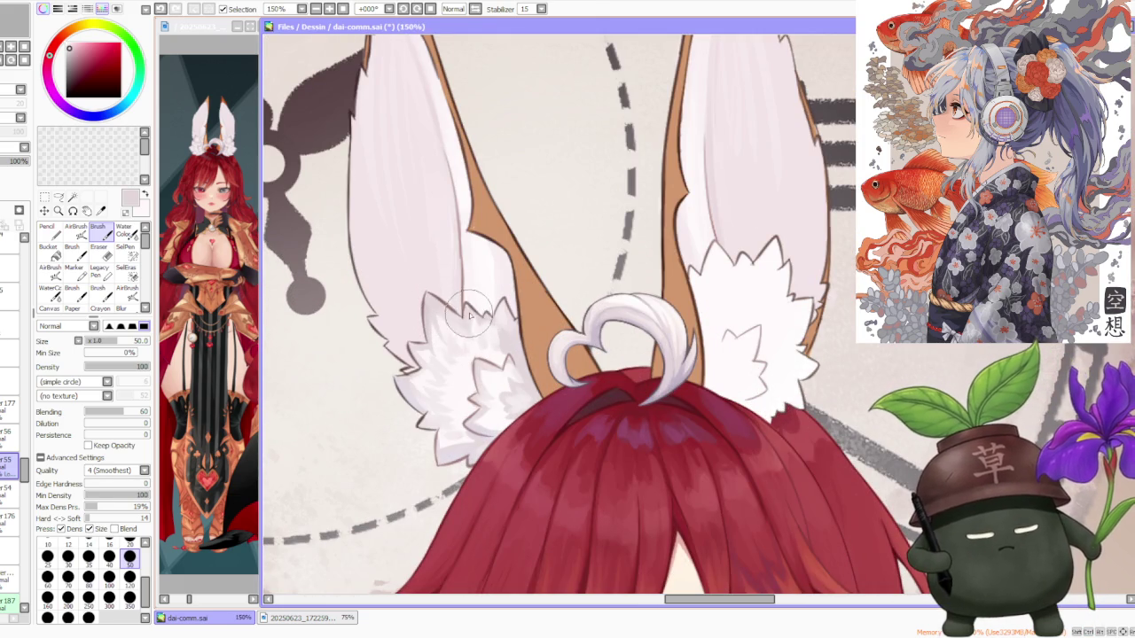
{"action": "scroll", "coordinate": [454, 319], "scroll_direction": "down", "scroll_amount": 3}
{"action": "scroll", "coordinate": [454, 319], "scroll_direction": "down", "scroll_amount": 1}
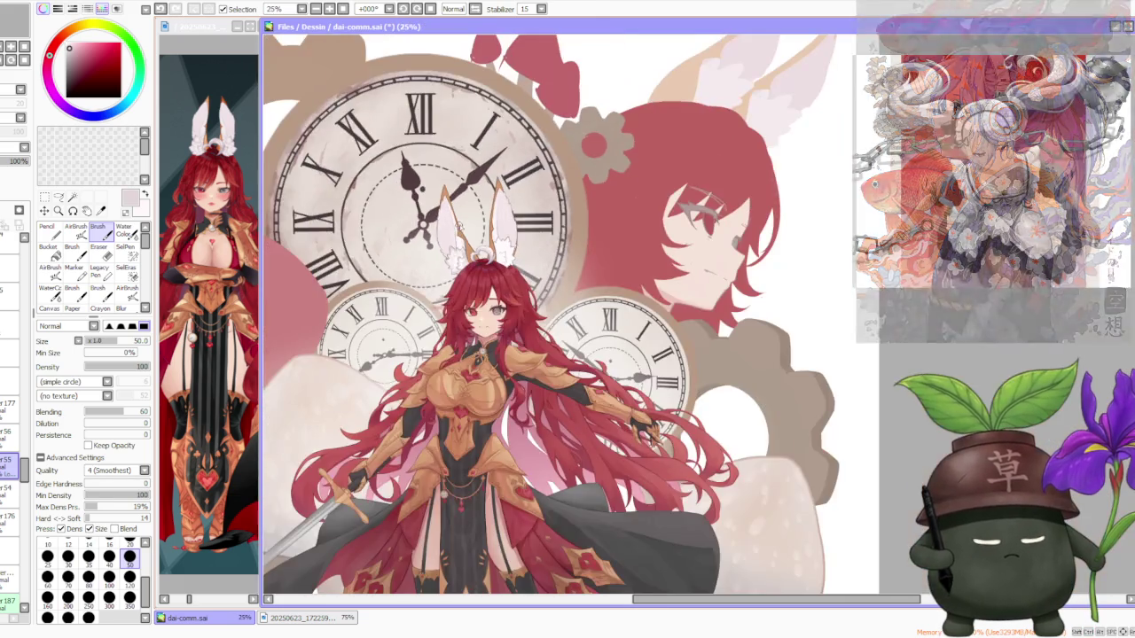
{"action": "scroll", "coordinate": [448, 213], "scroll_direction": "up", "scroll_amount": 2}
{"action": "scroll", "coordinate": [442, 105], "scroll_direction": "up", "scroll_amount": 1}
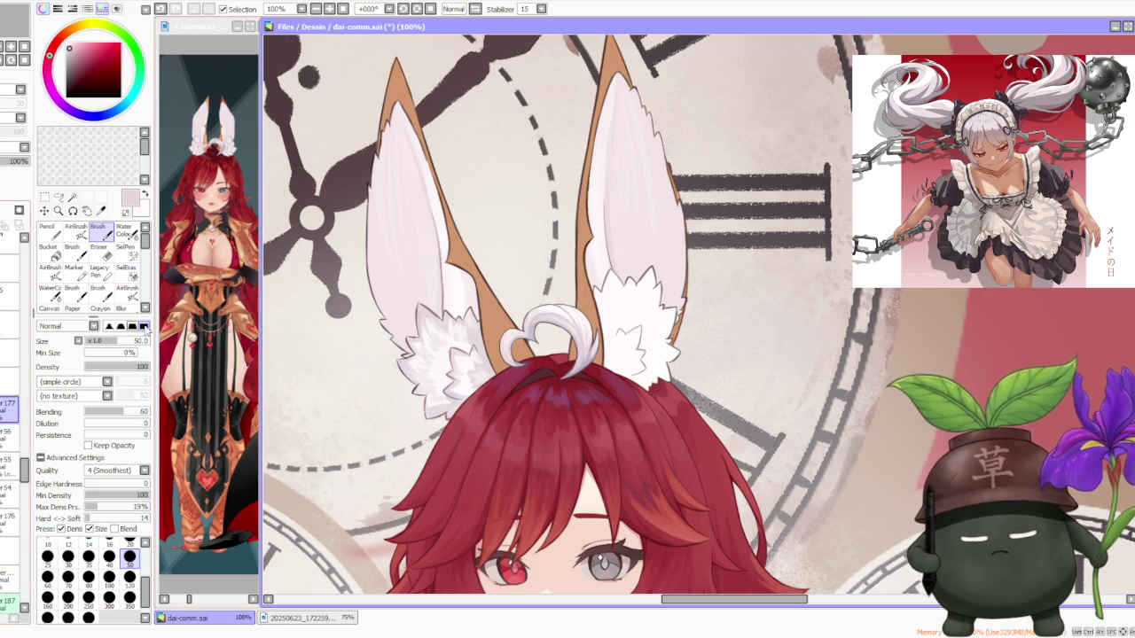
- At 200% zoom, brush pointed fur tufts along the upper outer edge of the left ear fluff
{"action": "scroll", "coordinate": [316, 244], "scroll_direction": "up", "scroll_amount": 2}
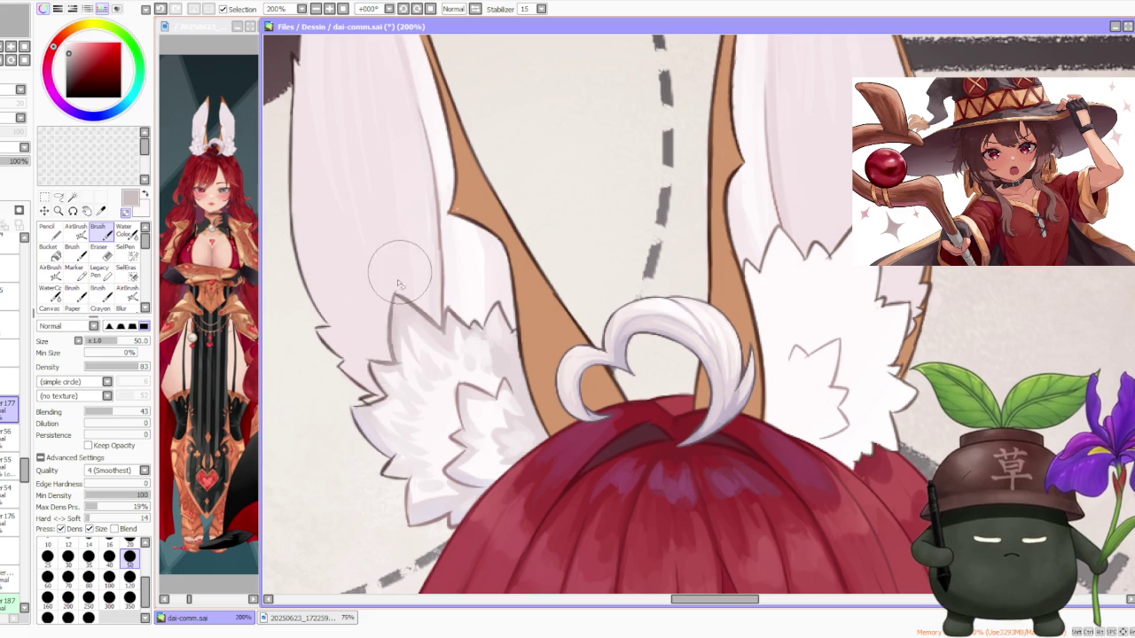
{"action": "left_click_drag", "start_coordinate": [399, 293], "coordinate": [452, 310]}
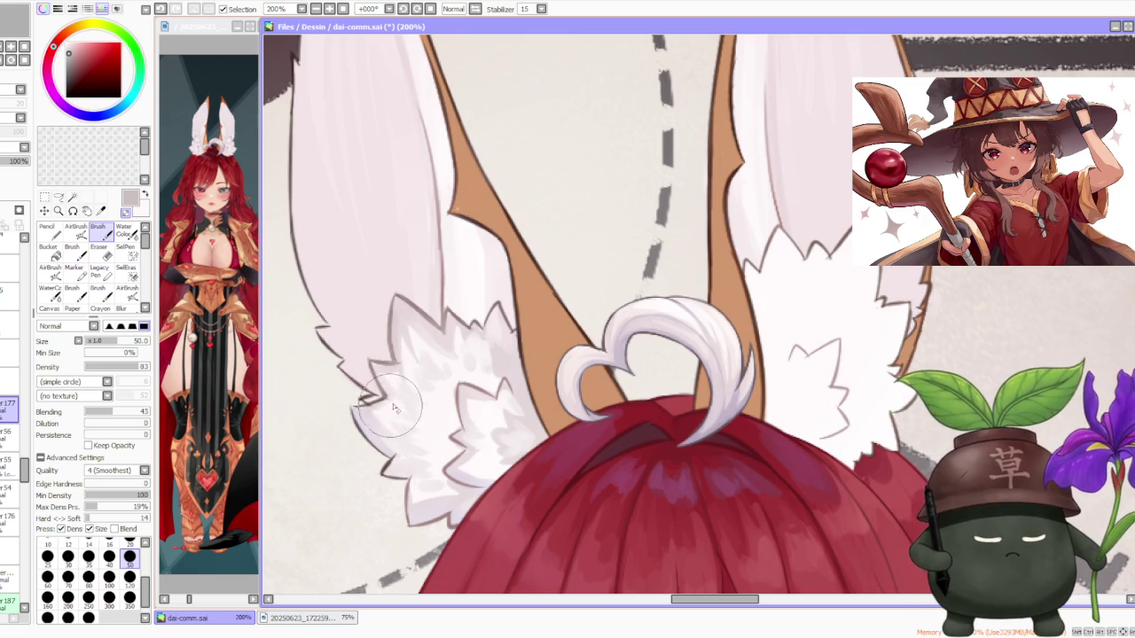
{"action": "scroll", "coordinate": [350, 266], "scroll_direction": "down", "scroll_amount": 3}
{"action": "scroll", "coordinate": [374, 257], "scroll_direction": "down", "scroll_amount": 2}
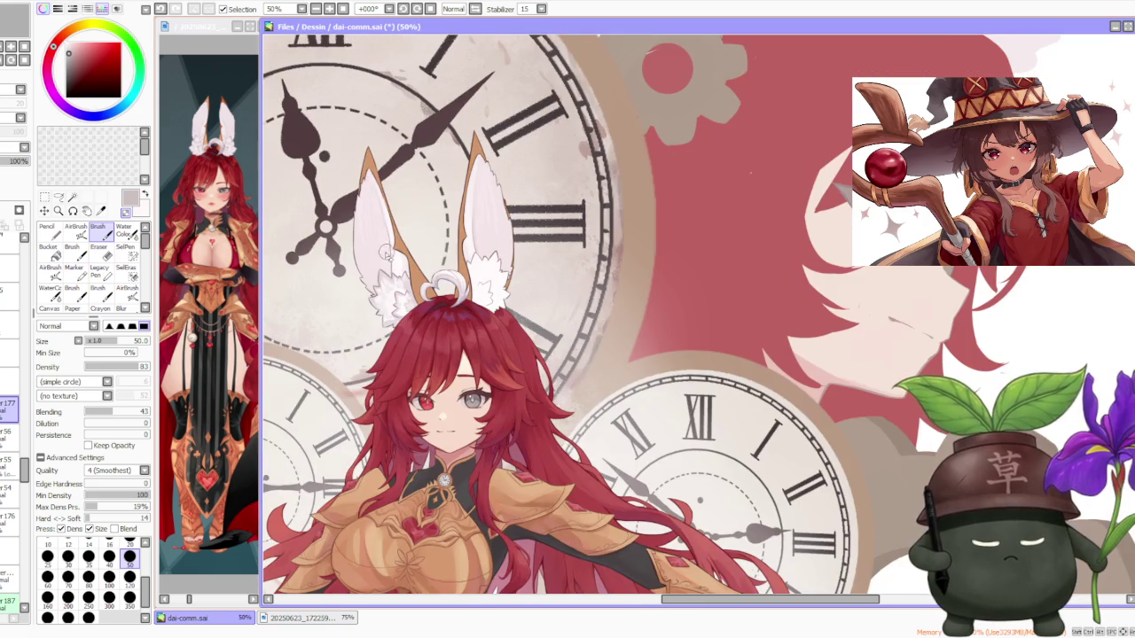
- Add two zigzag fur strokes to the left ear, undoing and redoing the first twice
{"action": "scroll", "coordinate": [382, 258], "scroll_direction": "up", "scroll_amount": 3}
{"action": "scroll", "coordinate": [437, 309], "scroll_direction": "up", "scroll_amount": 1}
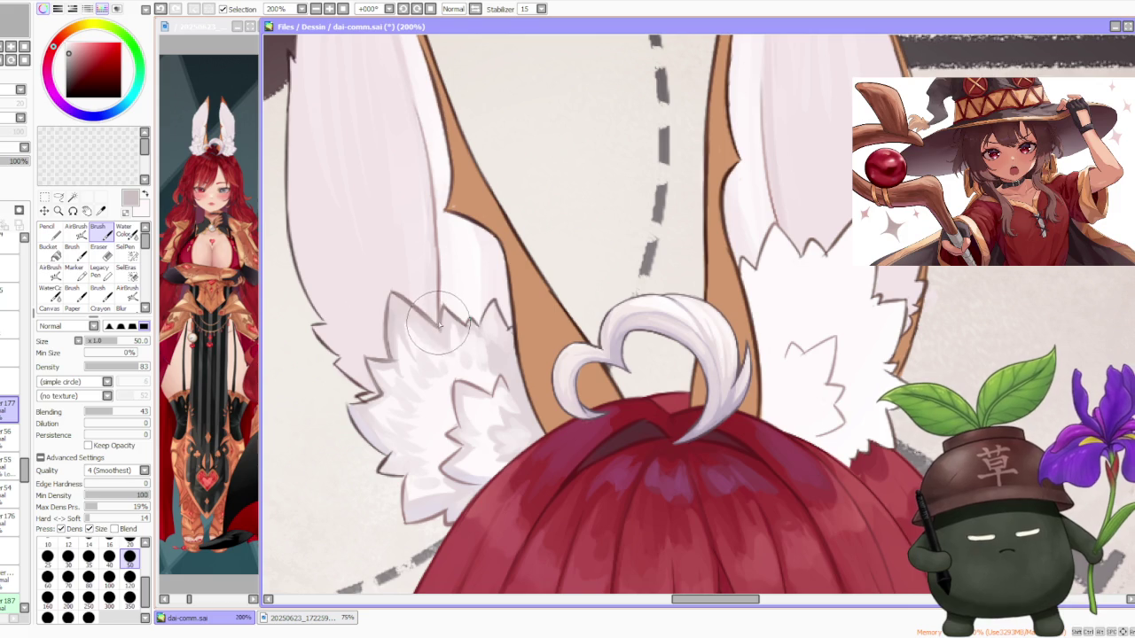
{"action": "left_click_drag", "start_coordinate": [446, 304], "coordinate": [470, 326]}
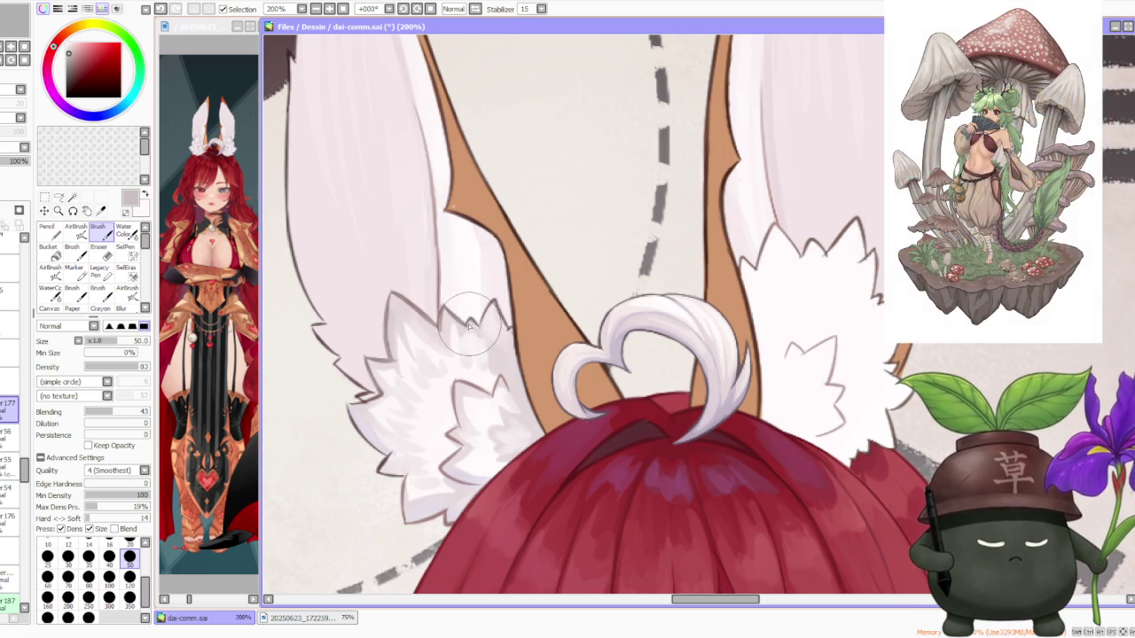
{"action": "key", "text": "ctrl+z"}
{"action": "key", "text": "ctrl+y"}
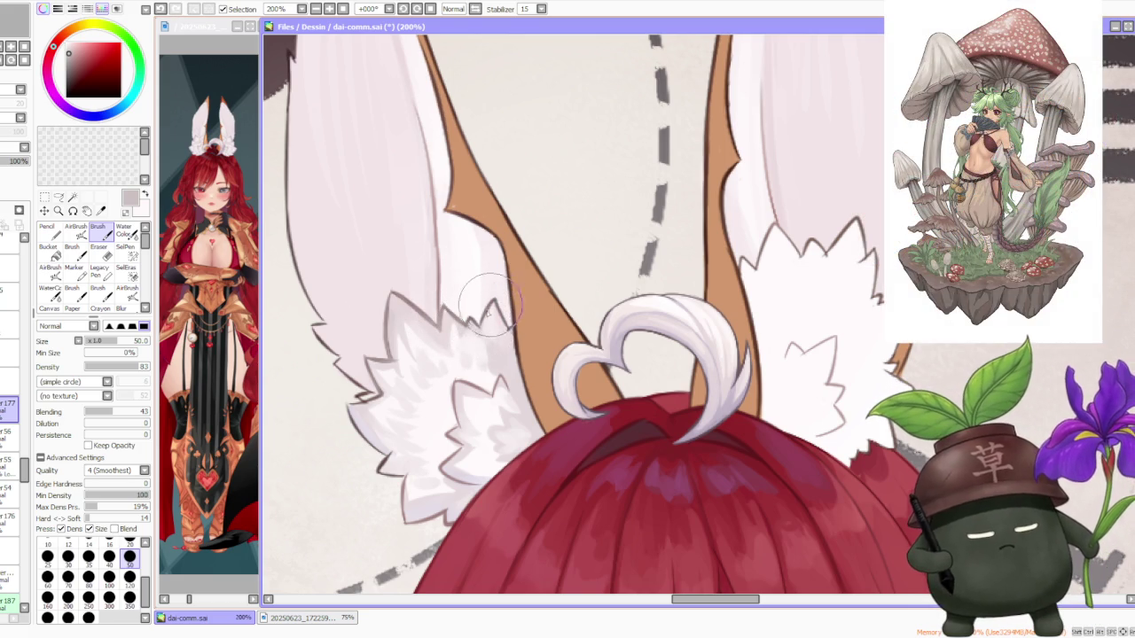
{"action": "key", "text": "ctrl+z"}
{"action": "key", "text": "ctrl+y"}
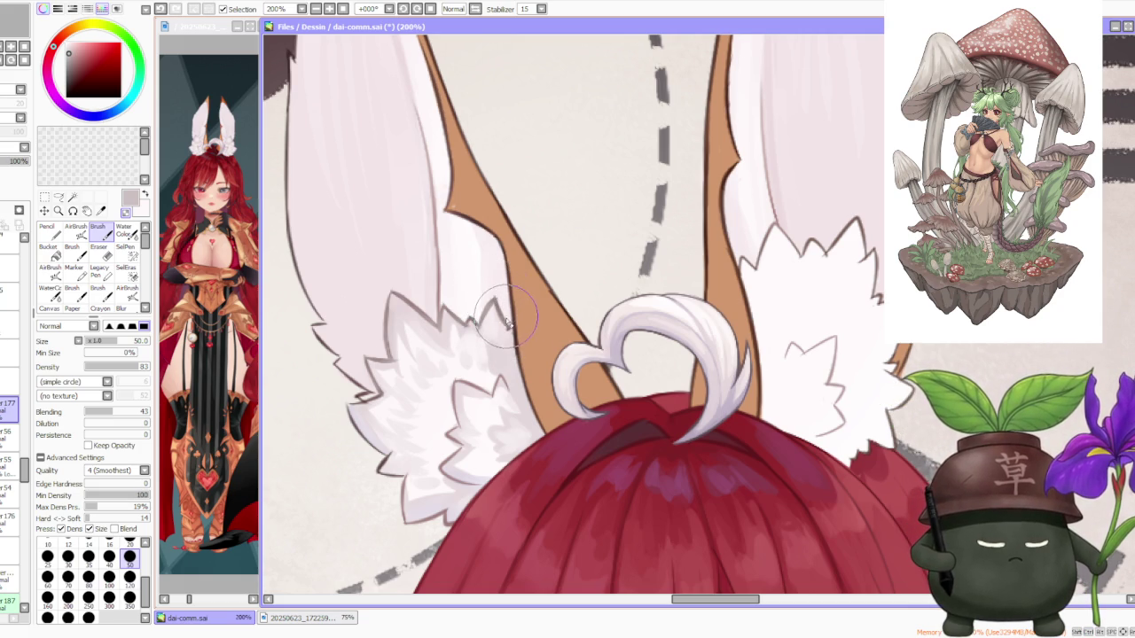
{"action": "left_click_drag", "start_coordinate": [470, 318], "coordinate": [502, 315]}
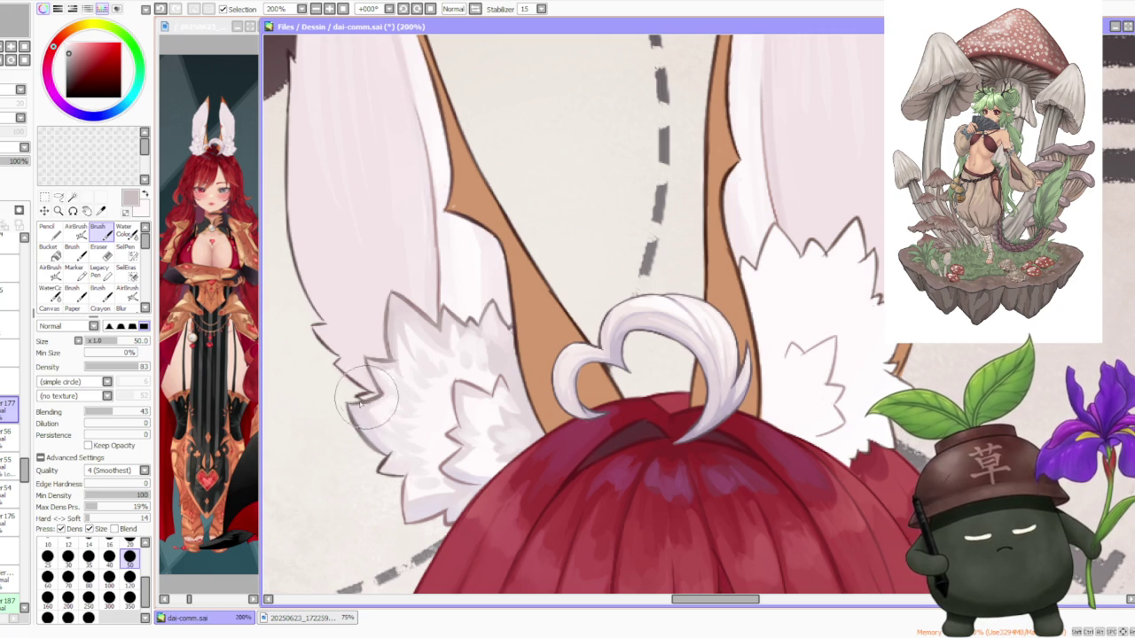
- Zoom in and out repeatedly to check both ears' lavender shading and spiky tufts
{"action": "scroll", "coordinate": [404, 253], "scroll_direction": "down", "scroll_amount": 4}
{"action": "scroll", "coordinate": [405, 254], "scroll_direction": "down", "scroll_amount": 1}
{"action": "scroll", "coordinate": [406, 255], "scroll_direction": "up", "scroll_amount": 2}
{"action": "scroll", "coordinate": [408, 266], "scroll_direction": "up", "scroll_amount": 2}
{"action": "scroll", "coordinate": [413, 284], "scroll_direction": "up", "scroll_amount": 1}
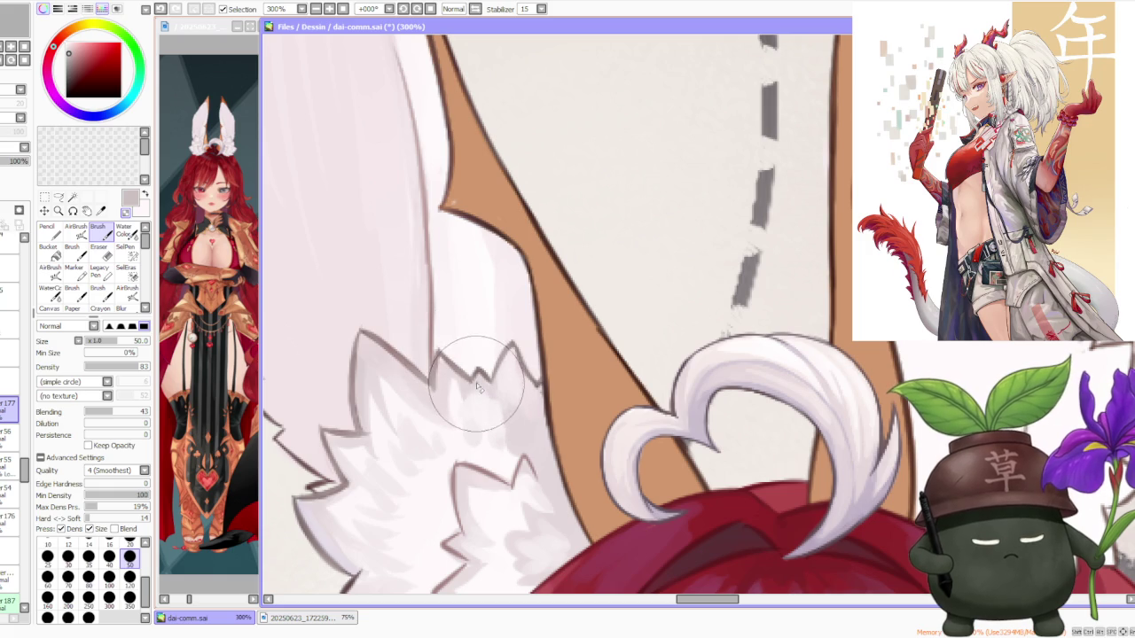
{"action": "scroll", "coordinate": [432, 443], "scroll_direction": "down", "scroll_amount": 2}
{"action": "scroll", "coordinate": [432, 443], "scroll_direction": "up", "scroll_amount": 2}
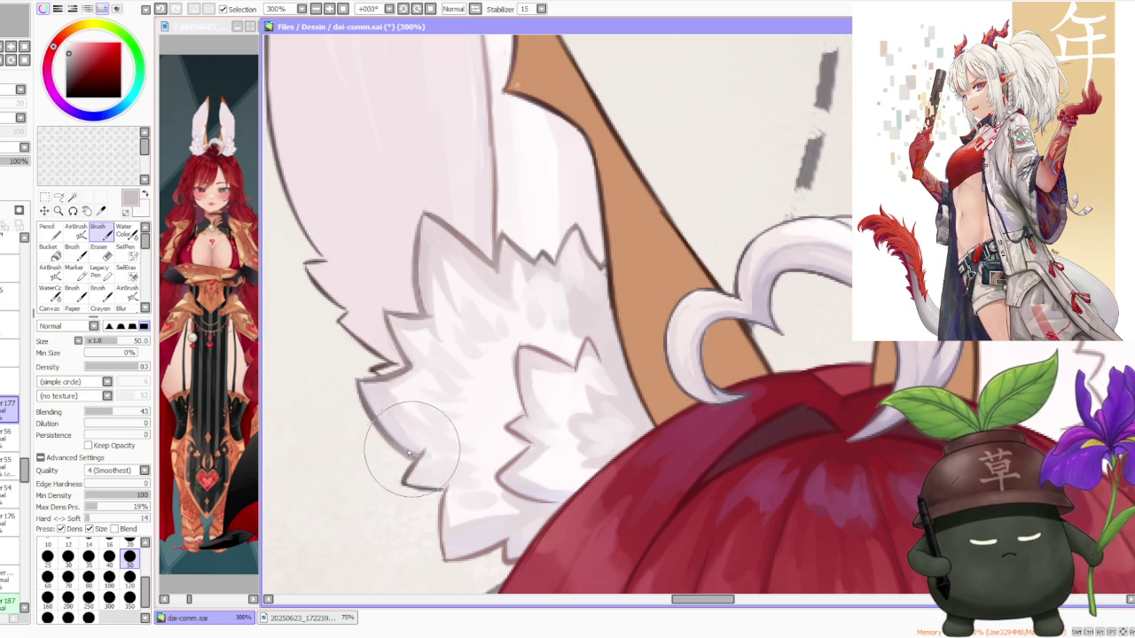
{"action": "scroll", "coordinate": [403, 441], "scroll_direction": "down", "scroll_amount": 2}
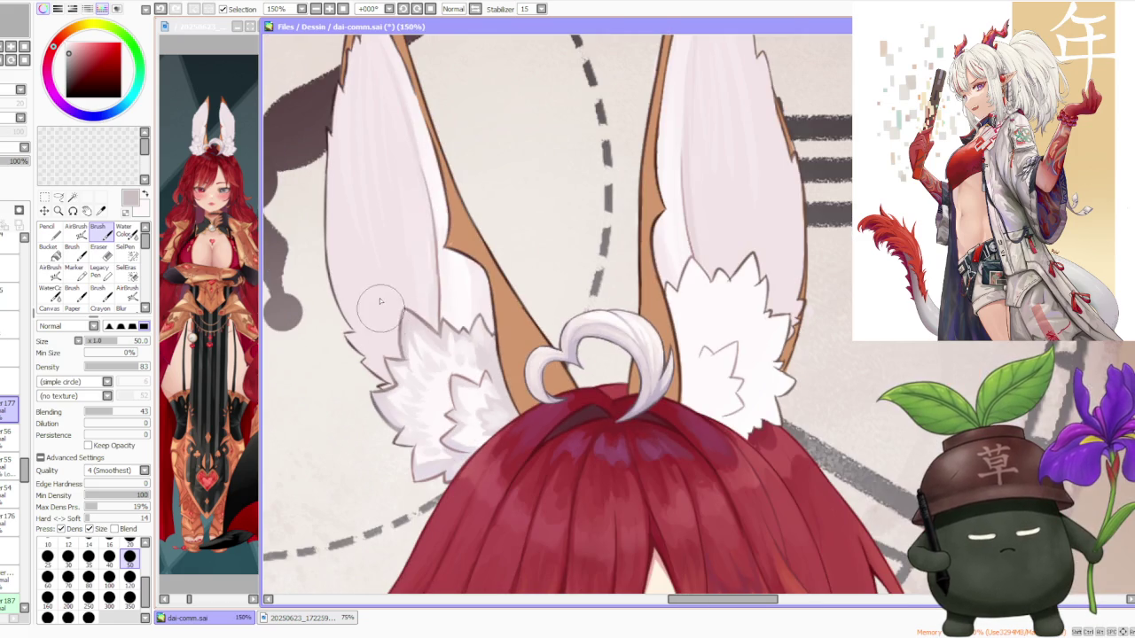
{"action": "scroll", "coordinate": [396, 327], "scroll_direction": "up", "scroll_amount": 3}
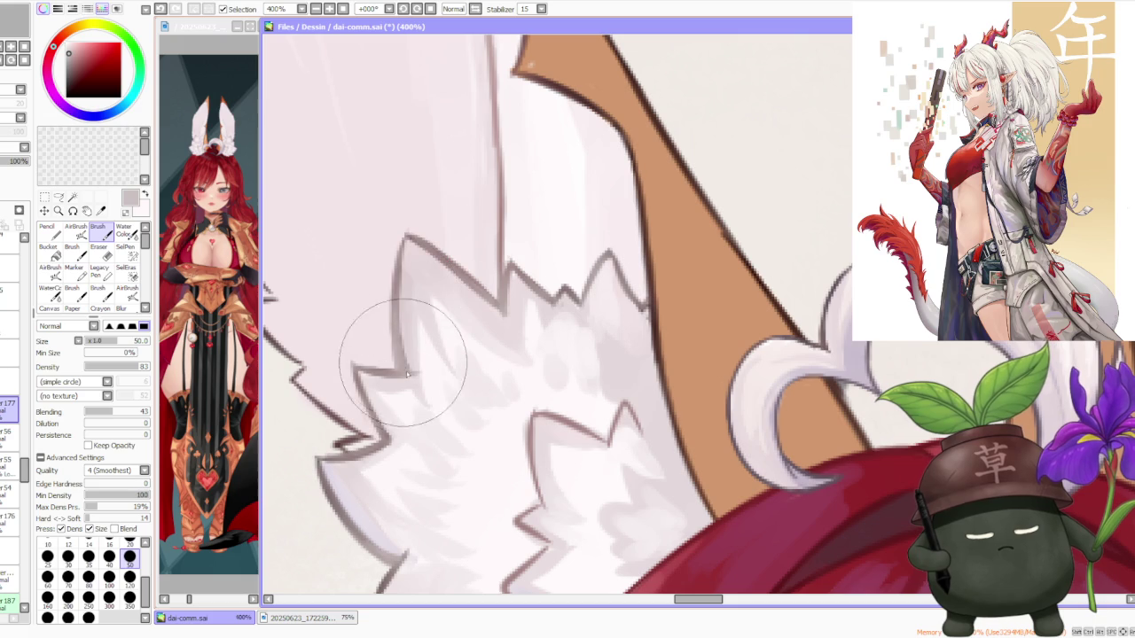
{"action": "scroll", "coordinate": [398, 223], "scroll_direction": "down", "scroll_amount": 3}
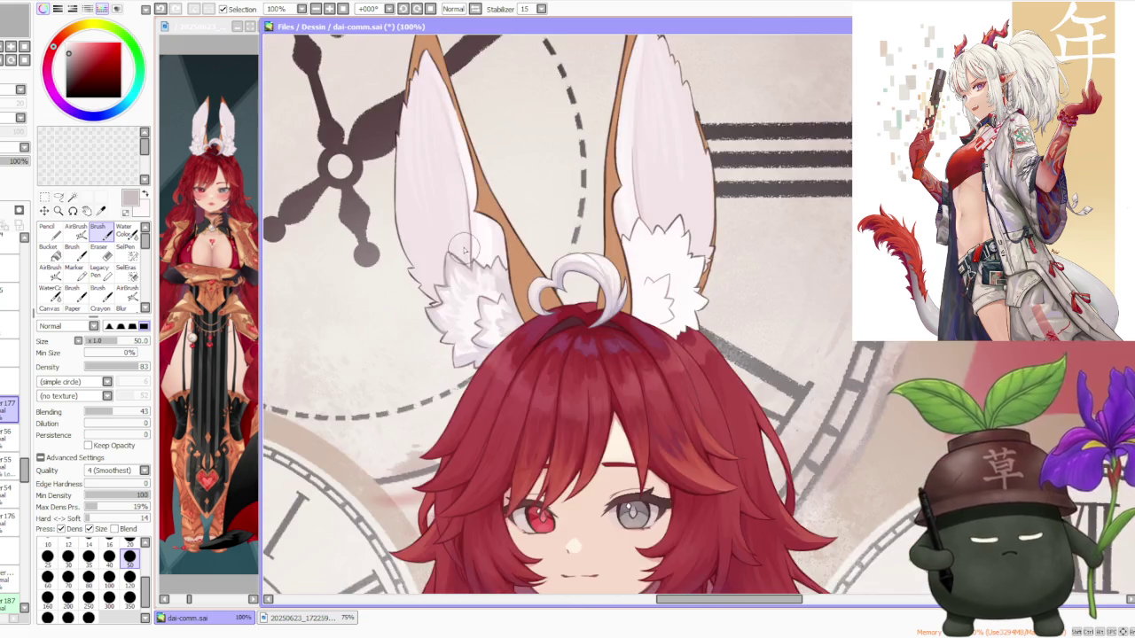
{"action": "scroll", "coordinate": [474, 242], "scroll_direction": "down", "scroll_amount": 2}
{"action": "scroll", "coordinate": [474, 242], "scroll_direction": "down", "scroll_amount": 2}
{"action": "scroll", "coordinate": [470, 213], "scroll_direction": "down", "scroll_amount": 1}
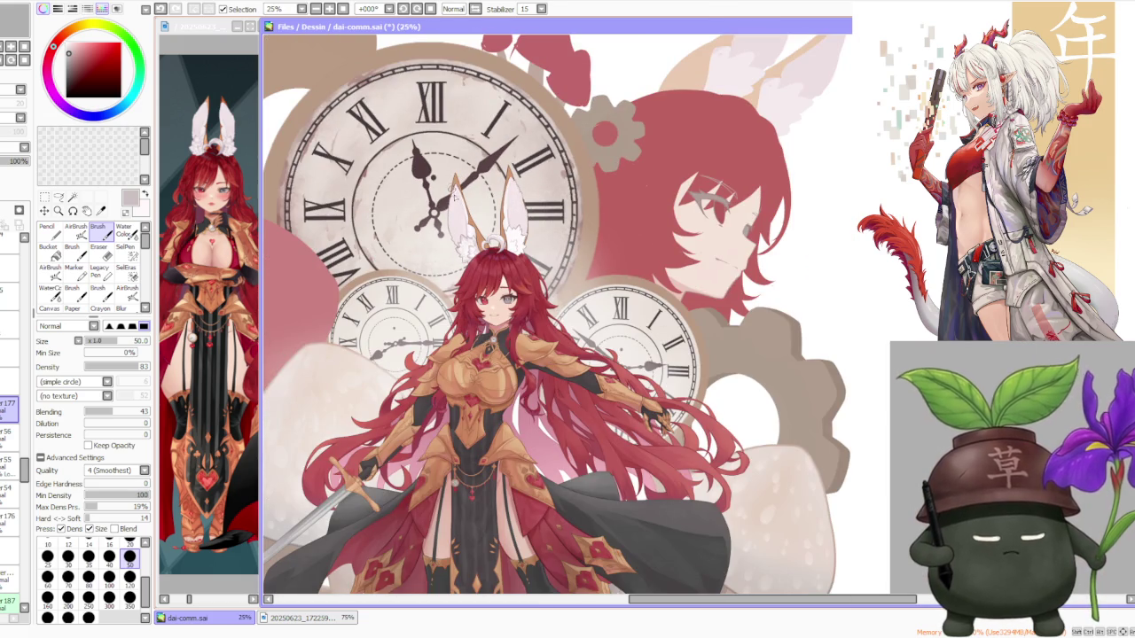
{"action": "scroll", "coordinate": [464, 236], "scroll_direction": "up", "scroll_amount": 3}
{"action": "scroll", "coordinate": [464, 237], "scroll_direction": "up", "scroll_amount": 1}
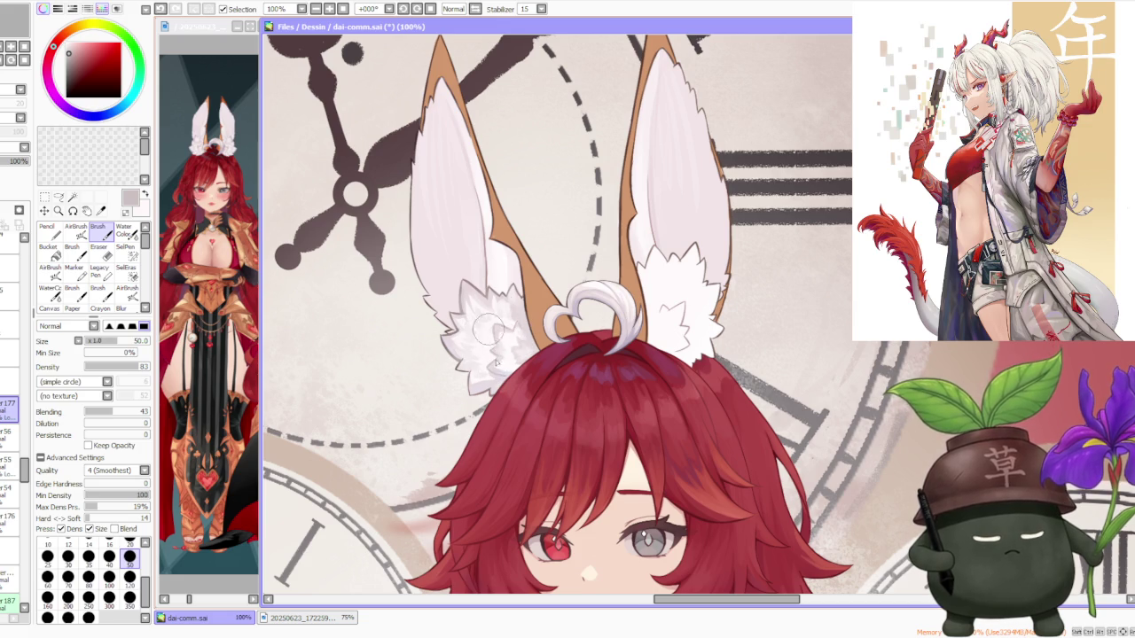
{"action": "scroll", "coordinate": [488, 316], "scroll_direction": "down", "scroll_amount": 2}
{"action": "scroll", "coordinate": [488, 253], "scroll_direction": "up", "scroll_amount": 1}
{"action": "scroll", "coordinate": [488, 253], "scroll_direction": "up", "scroll_amount": 2}
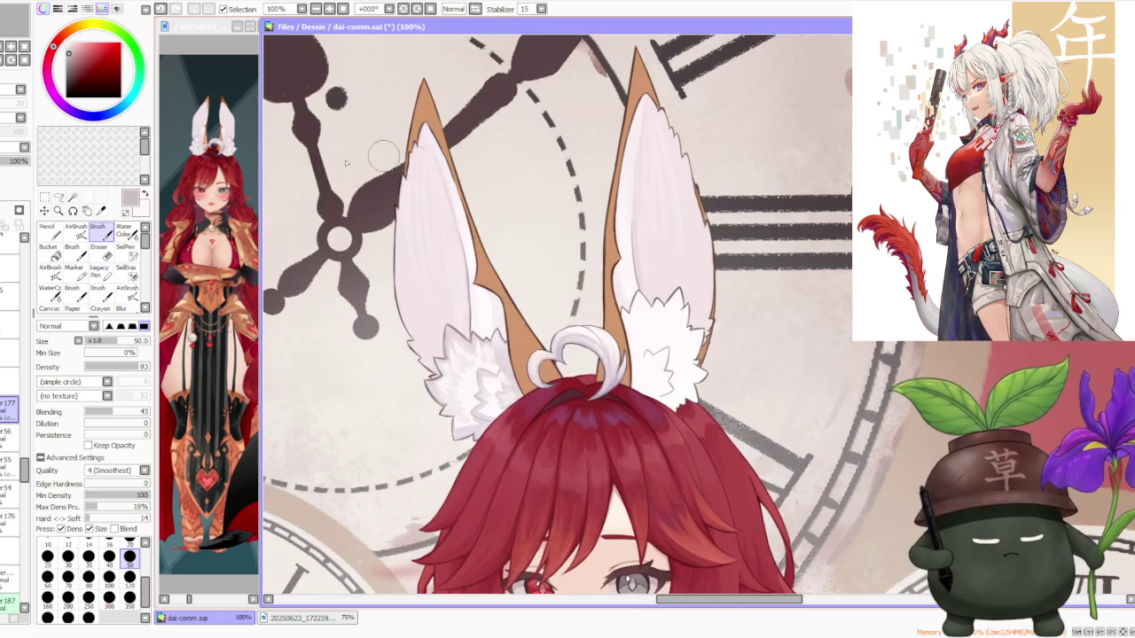
{"action": "scroll", "coordinate": [478, 371], "scroll_direction": "up", "scroll_amount": 1}
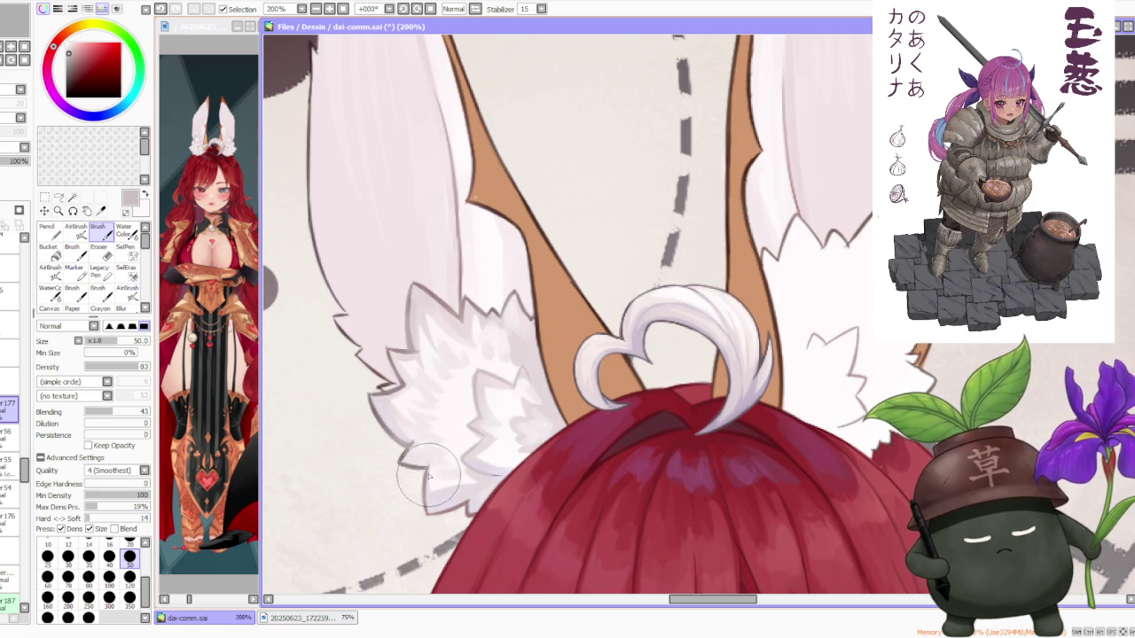
{"action": "scroll", "coordinate": [433, 493], "scroll_direction": "down", "scroll_amount": 2}
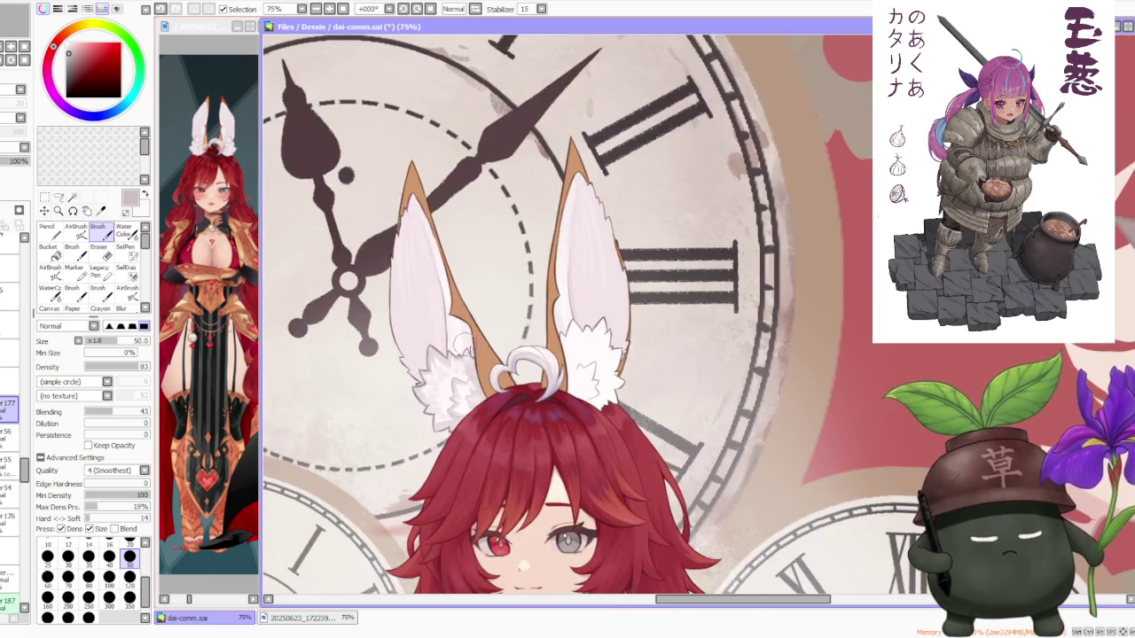
{"action": "scroll", "coordinate": [738, 424], "scroll_direction": "down", "scroll_amount": 2}
{"action": "scroll", "coordinate": [737, 424], "scroll_direction": "down", "scroll_amount": 1}
{"action": "scroll", "coordinate": [528, 348], "scroll_direction": "up", "scroll_amount": 3}
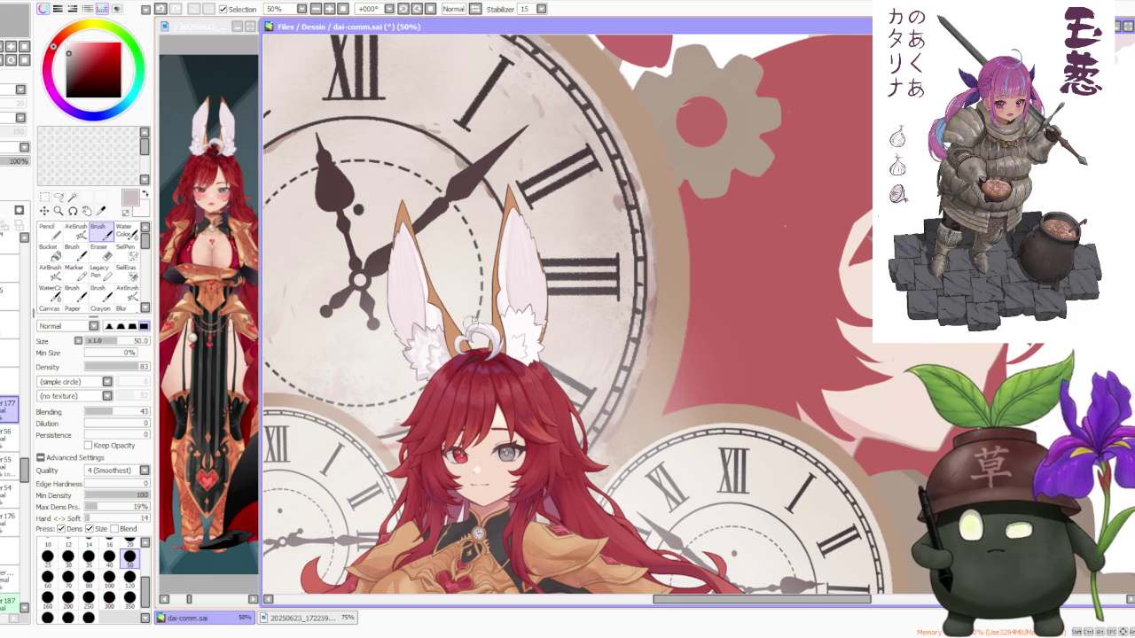
{"action": "scroll", "coordinate": [468, 285], "scroll_direction": "up", "scroll_amount": 1}
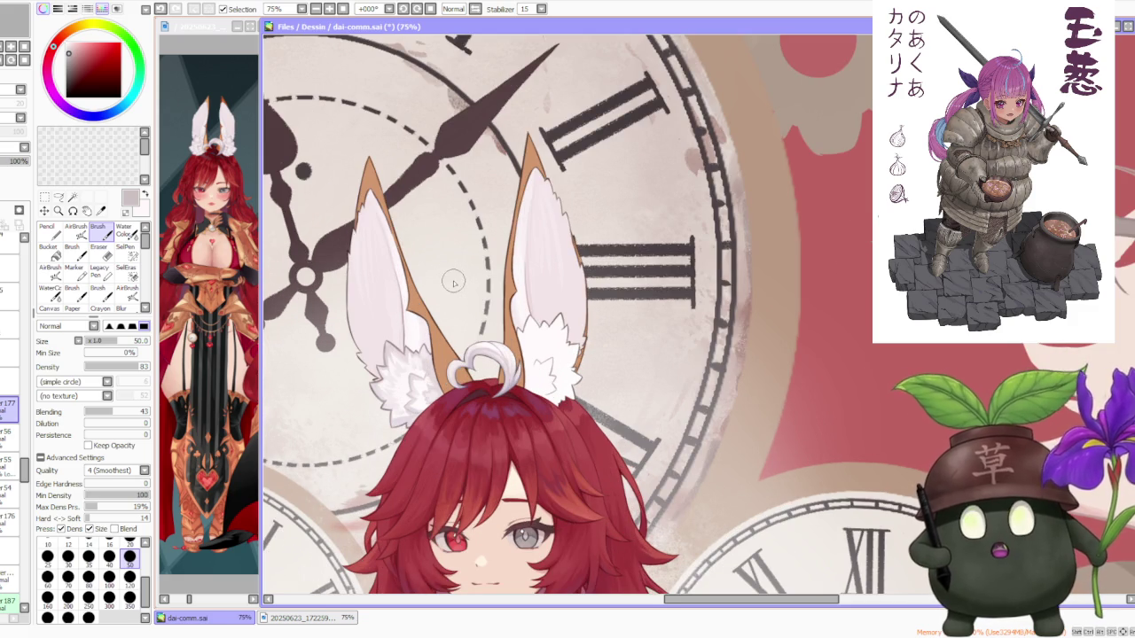
{"action": "scroll", "coordinate": [387, 234], "scroll_direction": "up", "scroll_amount": 1}
{"action": "scroll", "coordinate": [403, 297], "scroll_direction": "up", "scroll_amount": 1}
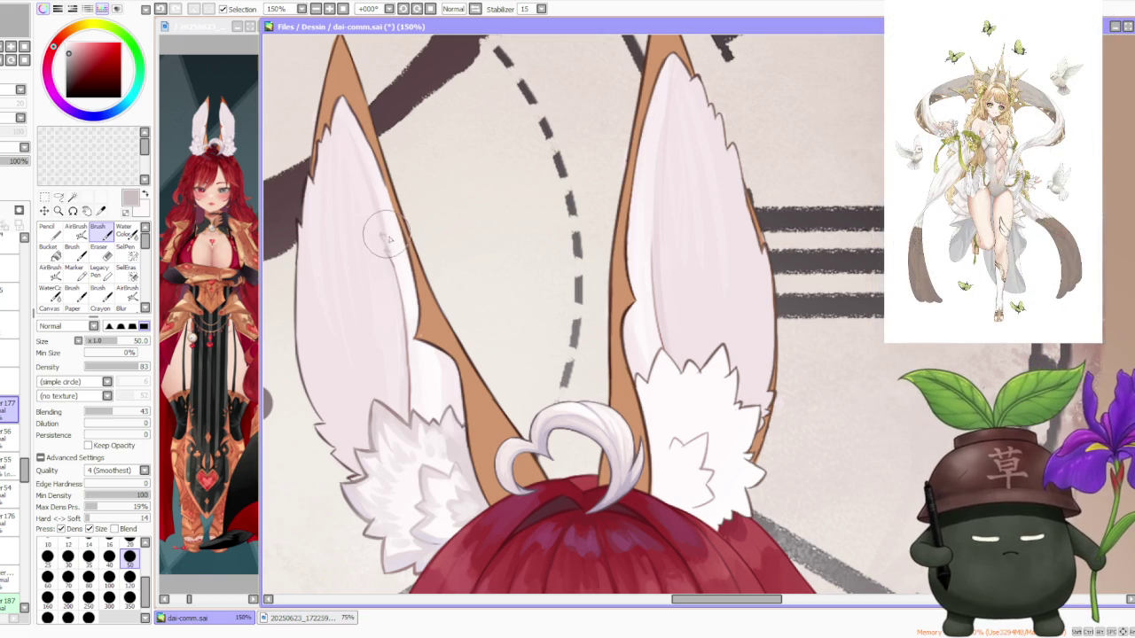
{"action": "left_click", "coordinate": [9, 487]}
{"action": "key", "text": "ctrl+z"}
{"action": "left_click", "coordinate": [395, 250], "text": "alt"}
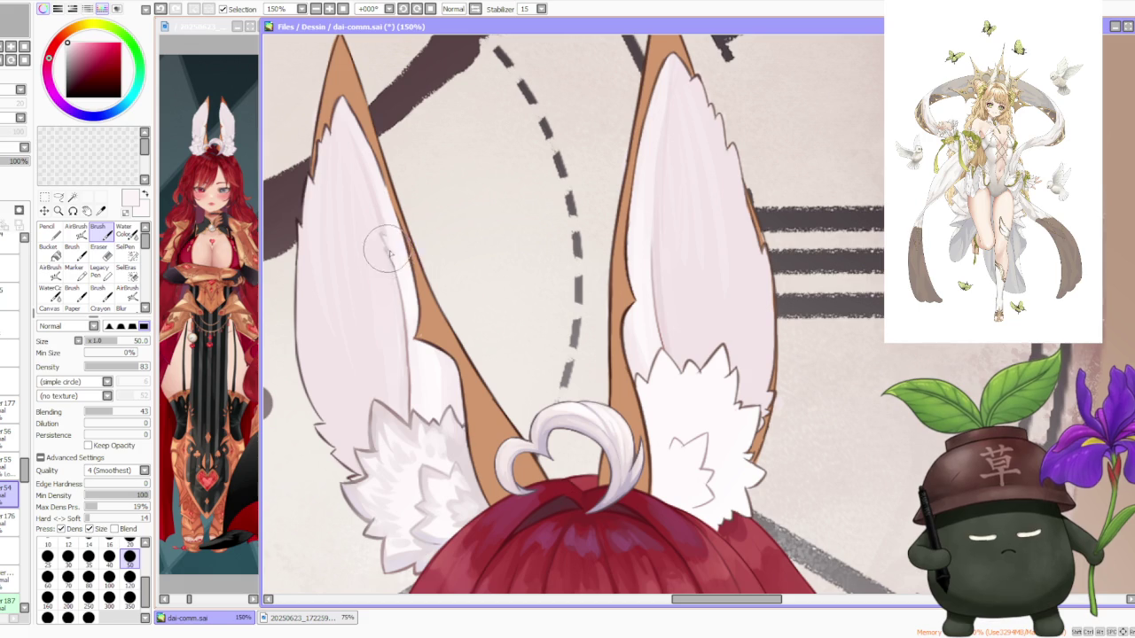
{"action": "scroll", "coordinate": [391, 253], "scroll_direction": "down", "scroll_amount": 3}
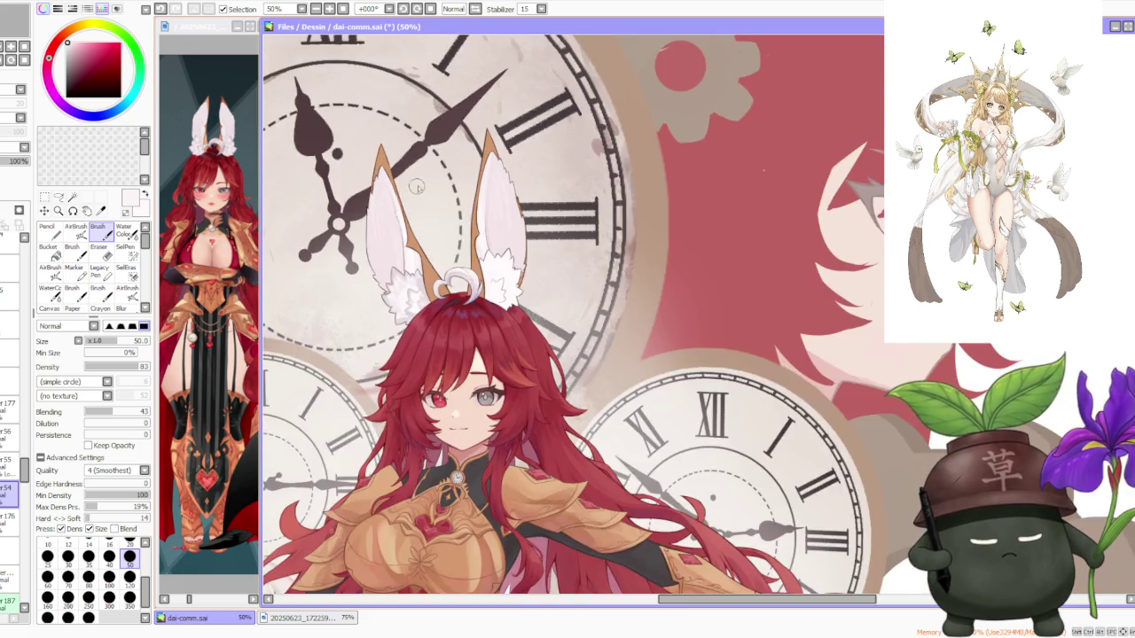
{"action": "scroll", "coordinate": [399, 231], "scroll_direction": "down", "scroll_amount": 2}
{"action": "scroll", "coordinate": [417, 185], "scroll_direction": "up", "scroll_amount": 4}
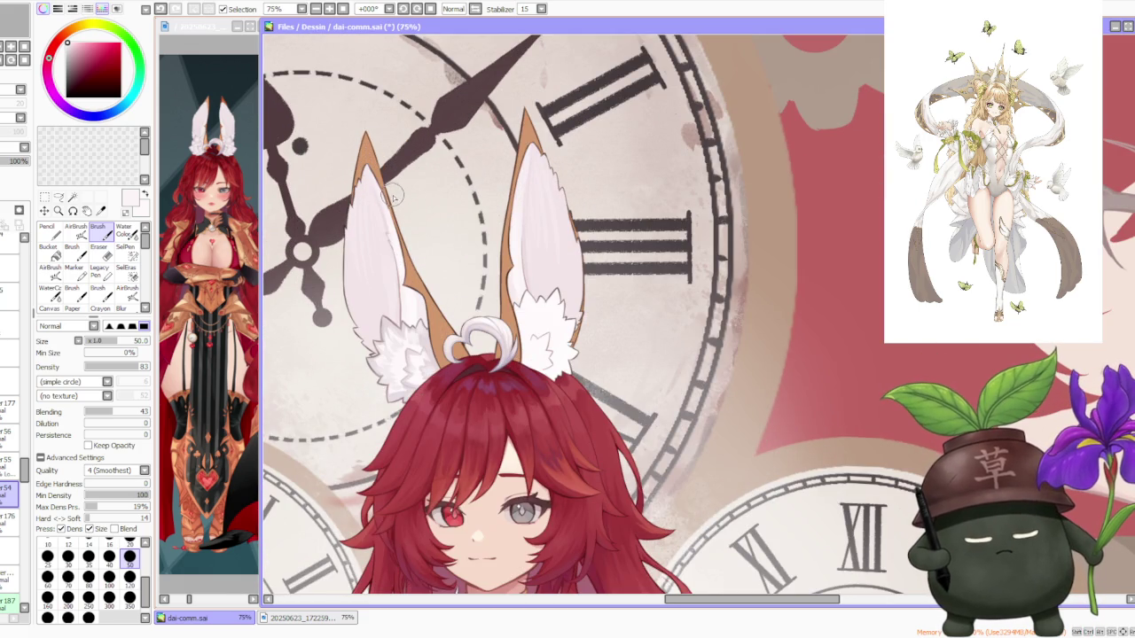
{"action": "scroll", "coordinate": [435, 171], "scroll_direction": "down", "scroll_amount": 1}
{"action": "scroll", "coordinate": [450, 171], "scroll_direction": "down", "scroll_amount": 1}
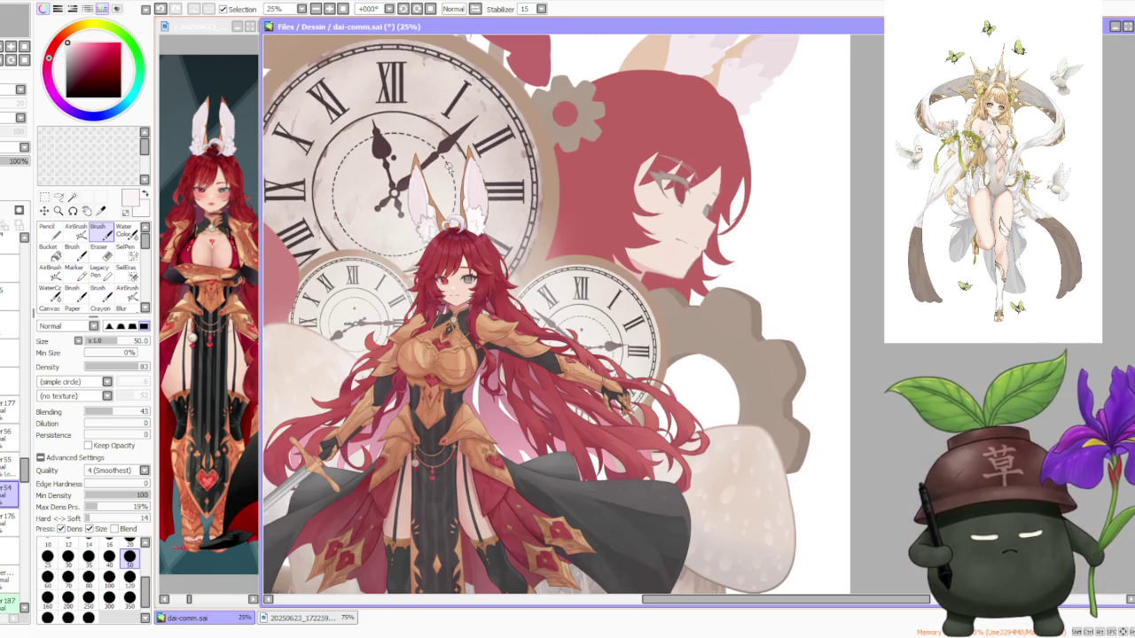
{"action": "scroll", "coordinate": [451, 171], "scroll_direction": "up", "scroll_amount": 2}
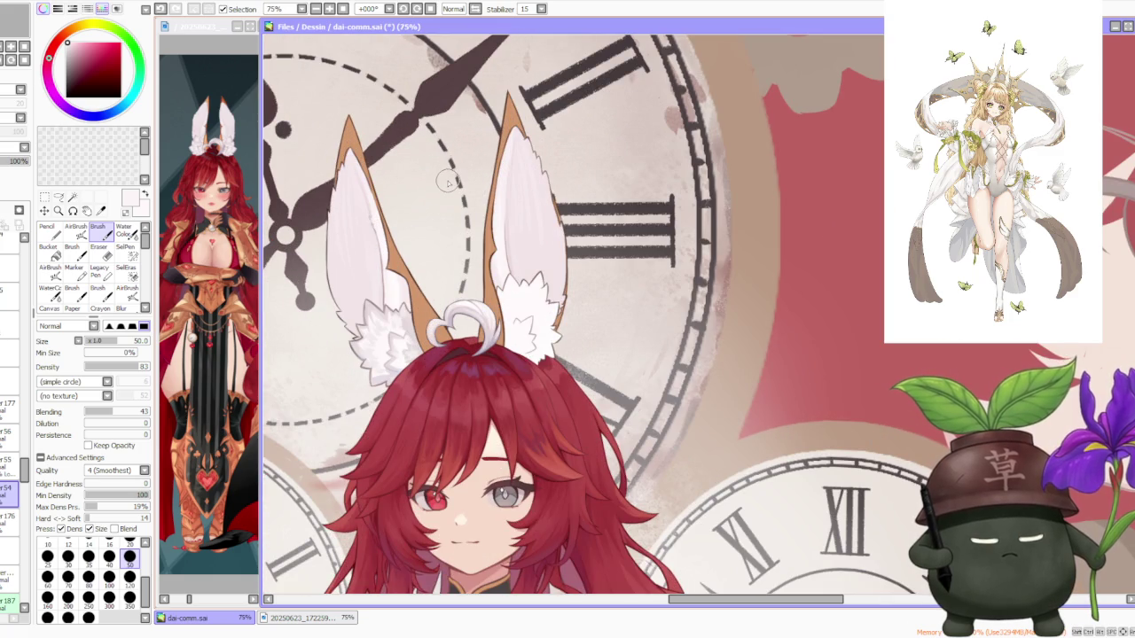
{"action": "scroll", "coordinate": [430, 203], "scroll_direction": "up", "scroll_amount": 2}
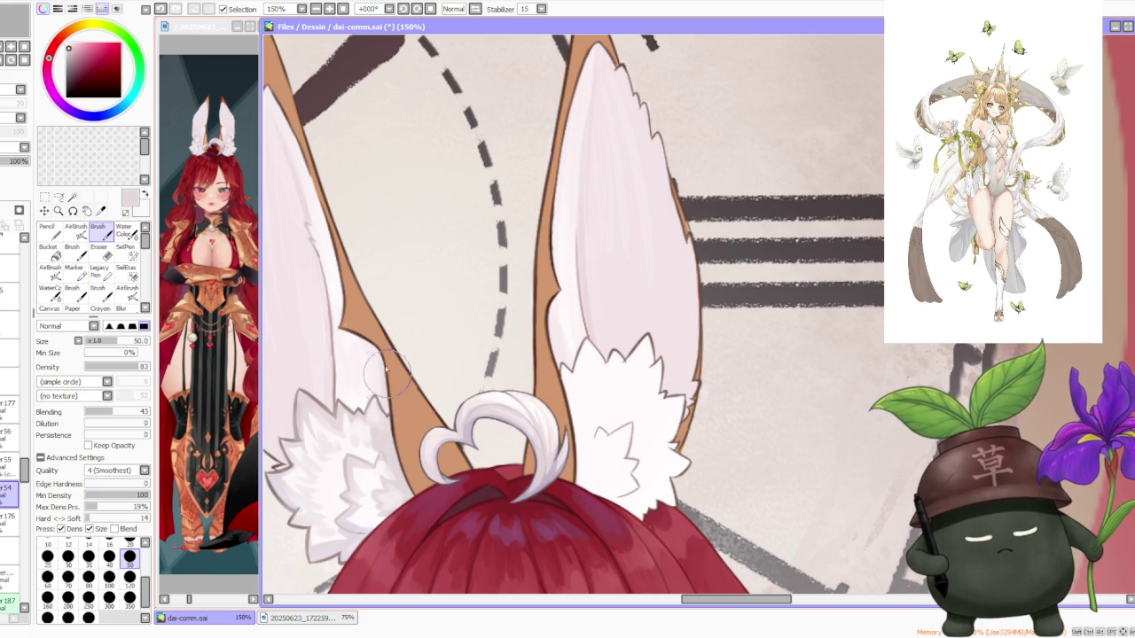
{"action": "key", "text": "ctrl+z"}
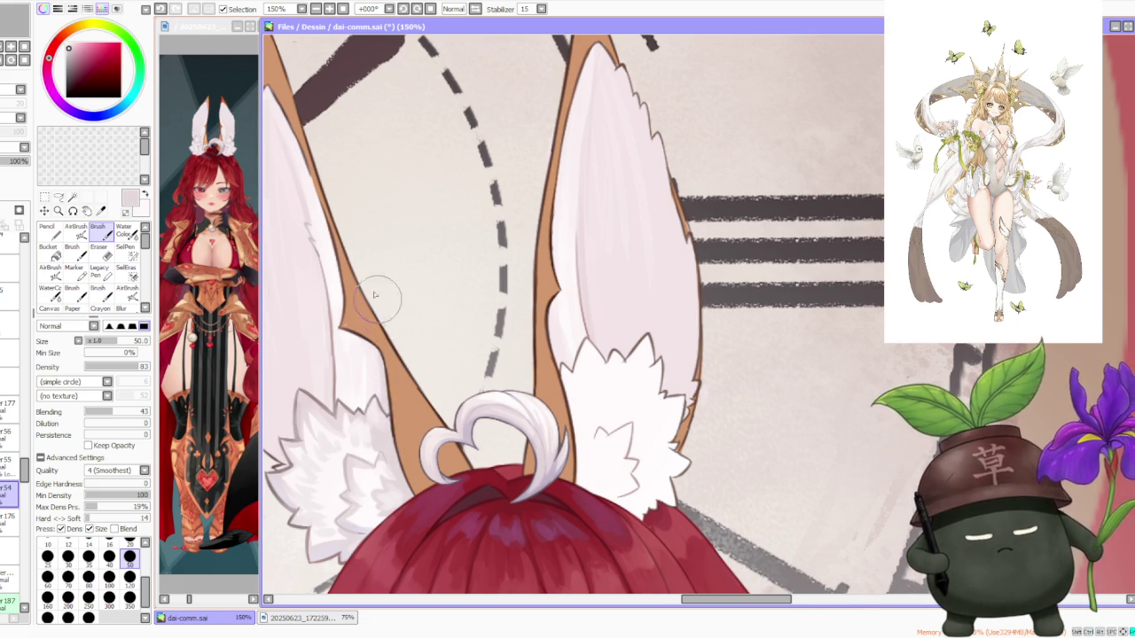
{"action": "scroll", "coordinate": [377, 301], "scroll_direction": "down", "scroll_amount": 1}
{"action": "scroll", "coordinate": [359, 226], "scroll_direction": "down", "scroll_amount": 1}
{"action": "scroll", "coordinate": [368, 226], "scroll_direction": "down", "scroll_amount": 1}
{"action": "scroll", "coordinate": [399, 213], "scroll_direction": "down", "scroll_amount": 1}
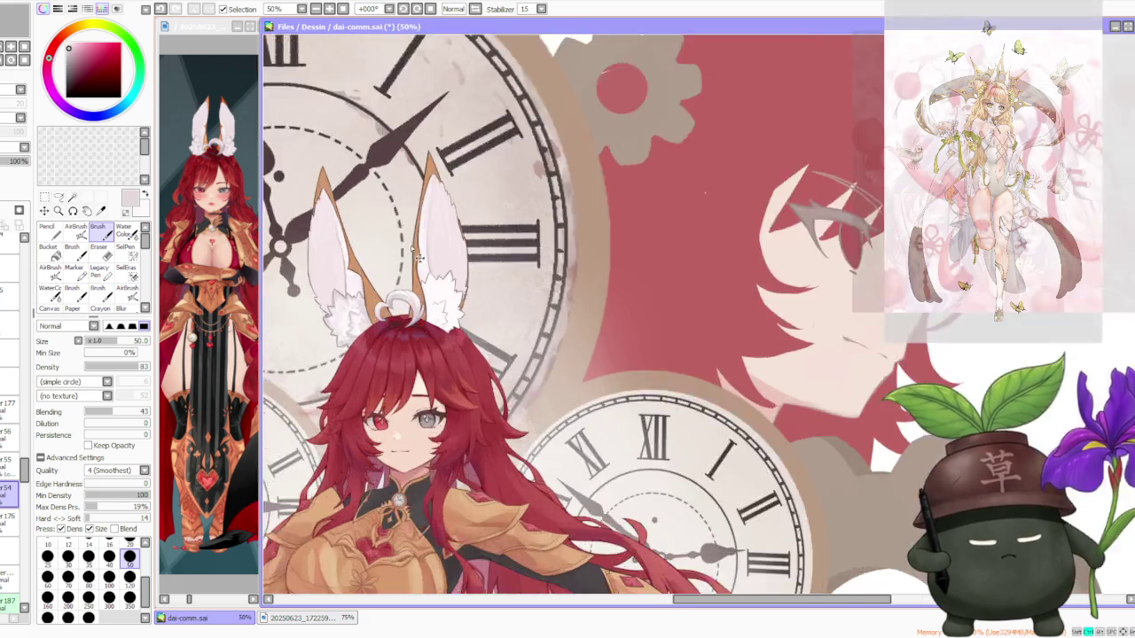
{"action": "scroll", "coordinate": [399, 217], "scroll_direction": "up", "scroll_amount": 4}
{"action": "scroll", "coordinate": [495, 289], "scroll_direction": "down", "scroll_amount": 4}
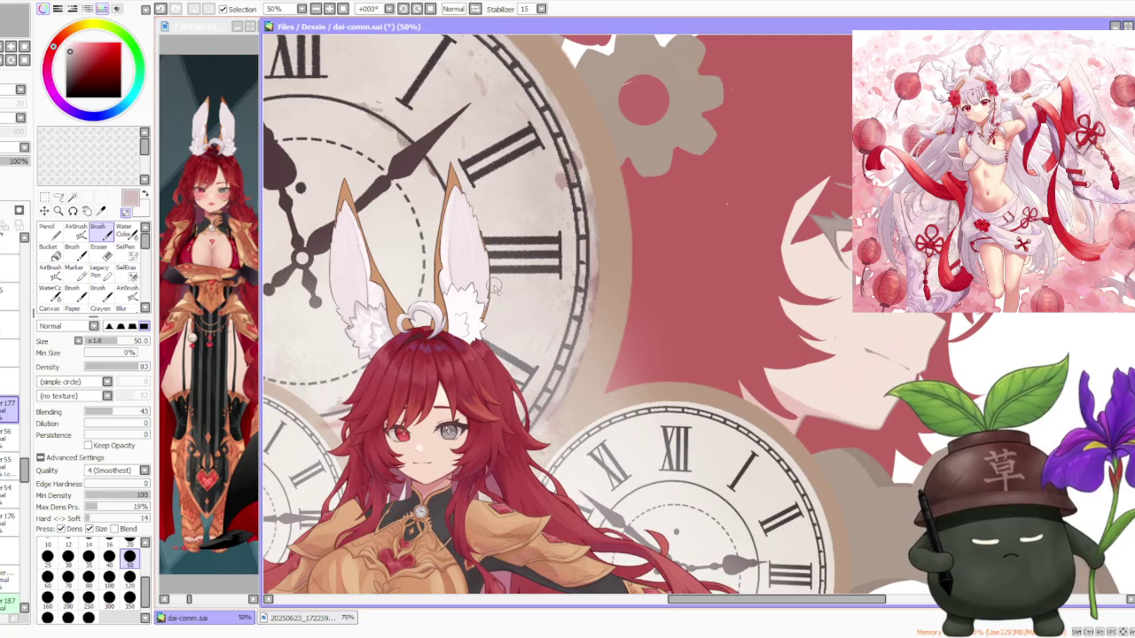
{"action": "scroll", "coordinate": [497, 306], "scroll_direction": "up", "scroll_amount": 2}
{"action": "scroll", "coordinate": [499, 310], "scroll_direction": "down", "scroll_amount": 2}
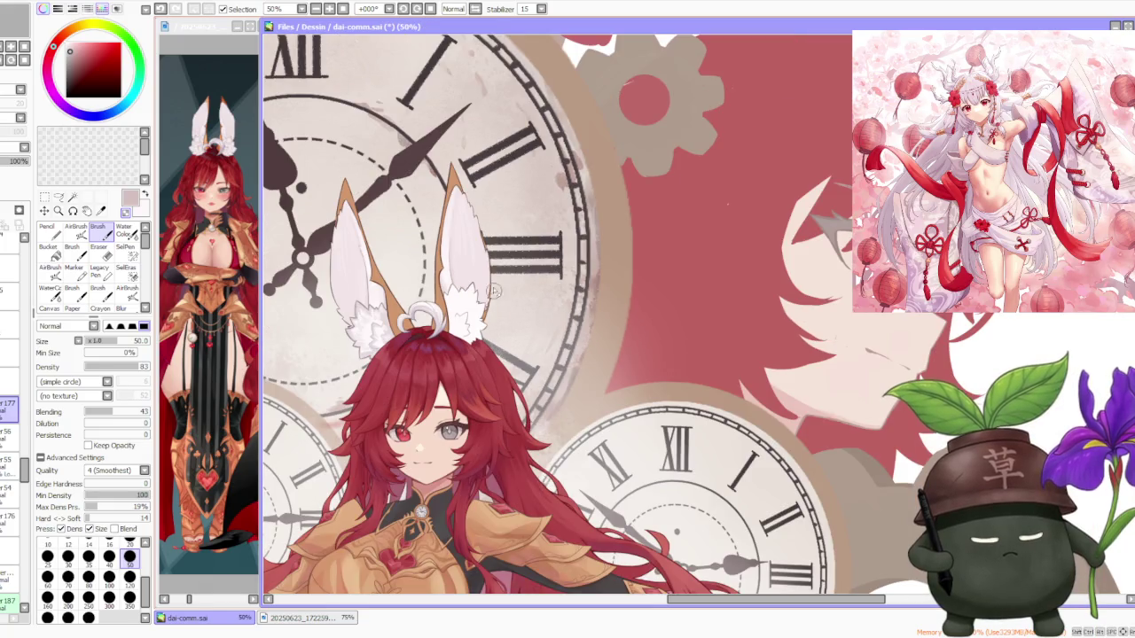
{"action": "scroll", "coordinate": [494, 282], "scroll_direction": "down", "scroll_amount": 2}
{"action": "scroll", "coordinate": [493, 286], "scroll_direction": "up", "scroll_amount": 1}
{"action": "scroll", "coordinate": [492, 286], "scroll_direction": "down", "scroll_amount": 2}
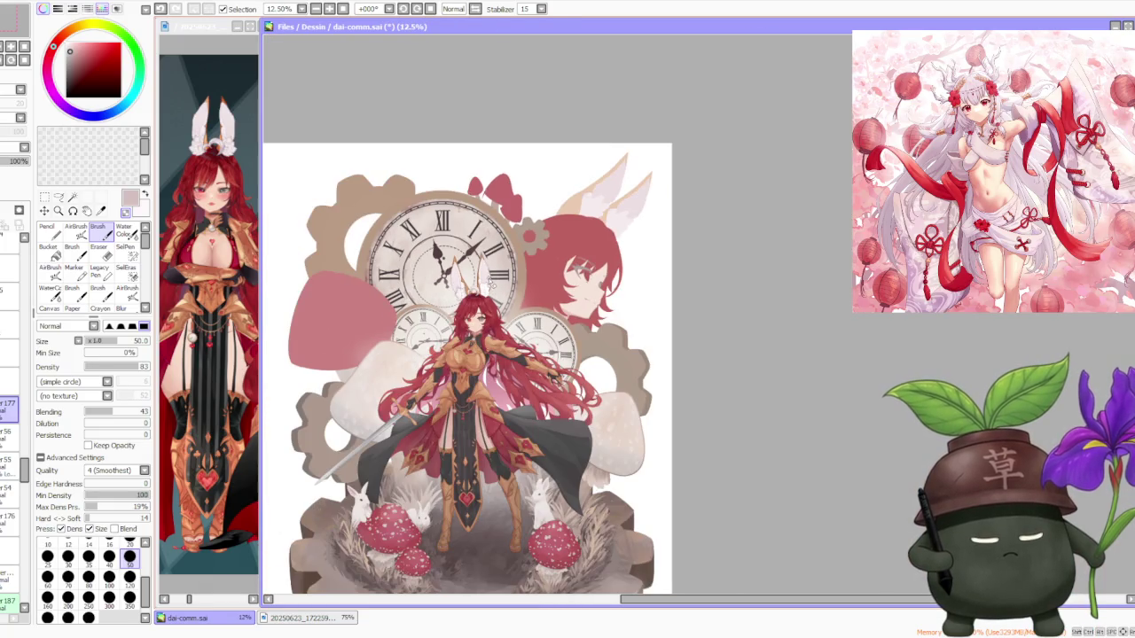
{"action": "scroll", "coordinate": [489, 283], "scroll_direction": "up", "scroll_amount": 2}
{"action": "scroll", "coordinate": [481, 283], "scroll_direction": "up", "scroll_amount": 1}
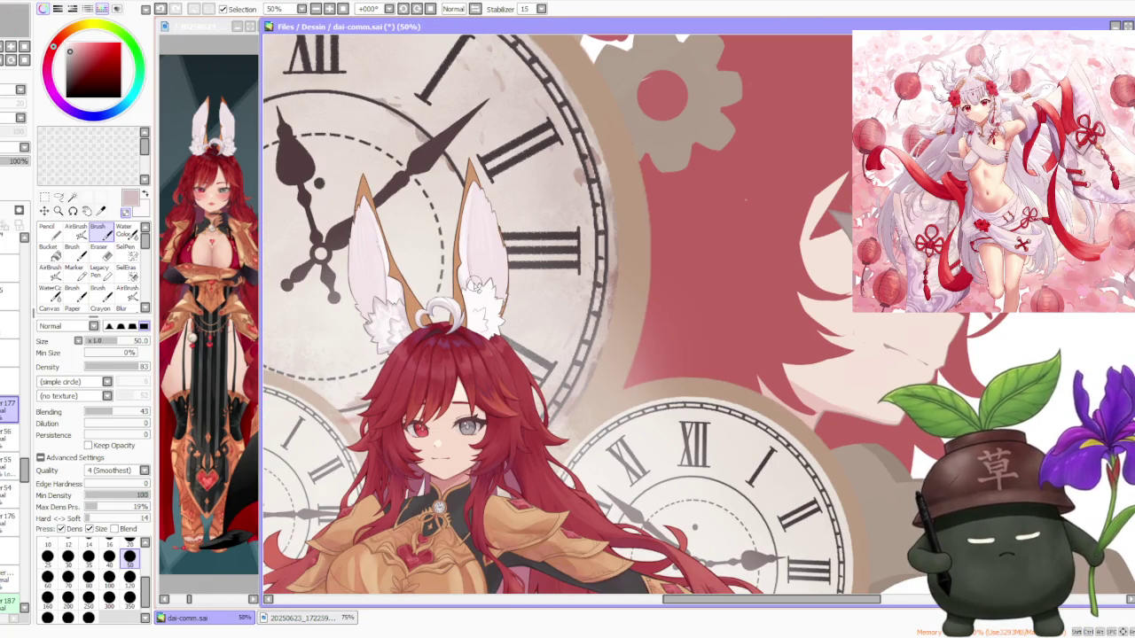
{"action": "scroll", "coordinate": [475, 286], "scroll_direction": "up", "scroll_amount": 1}
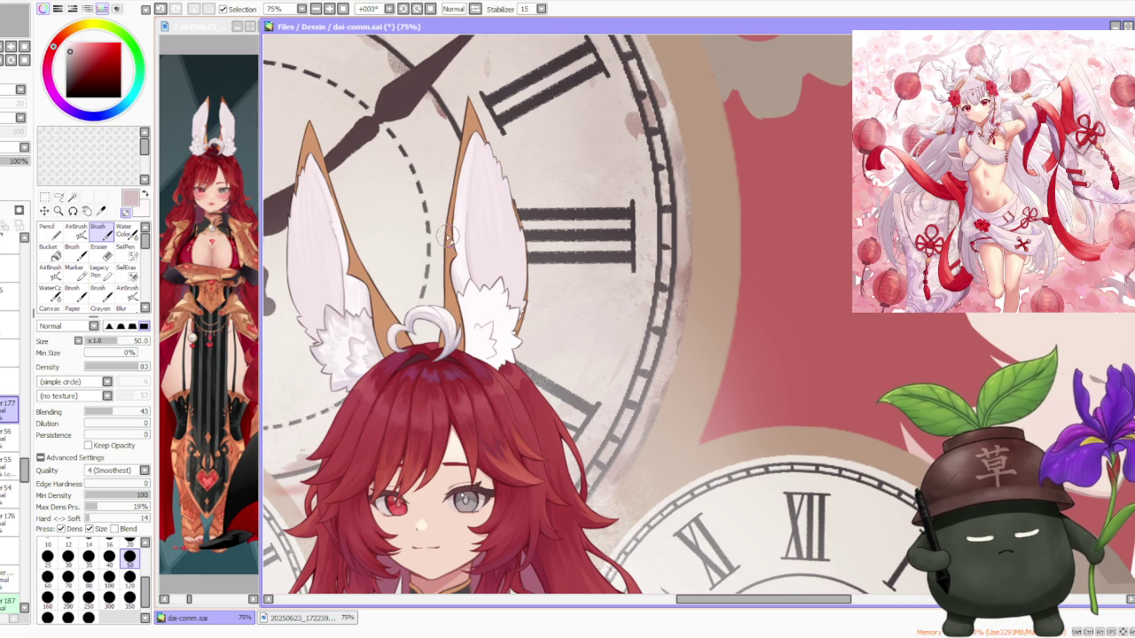
{"action": "scroll", "coordinate": [435, 223], "scroll_direction": "up", "scroll_amount": 1}
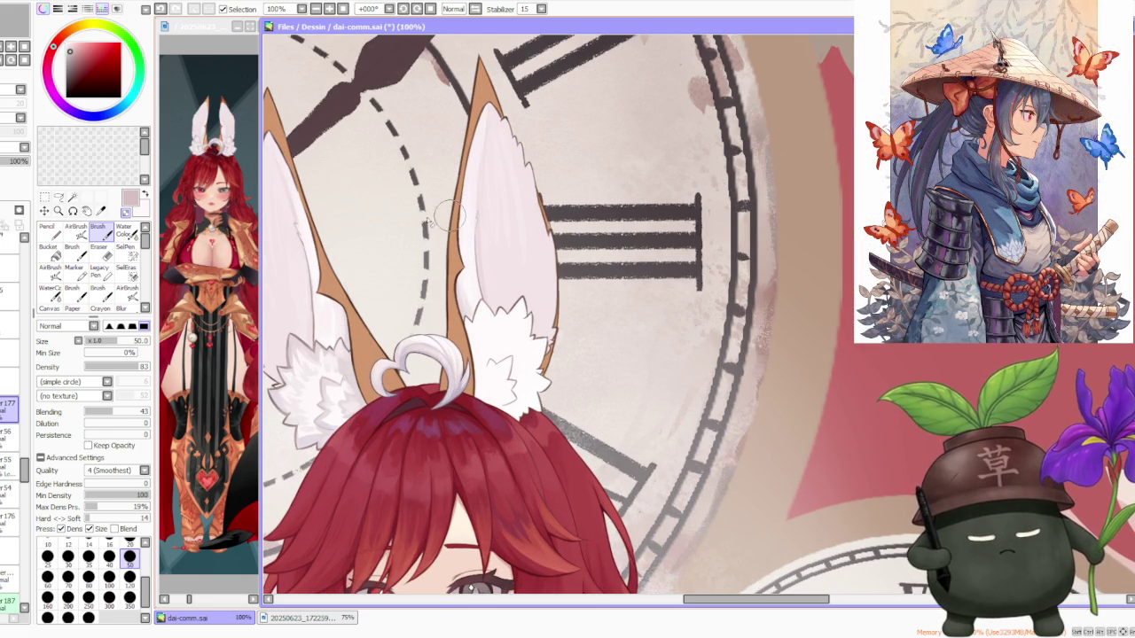
{"action": "scroll", "coordinate": [487, 233], "scroll_direction": "up", "scroll_amount": 2}
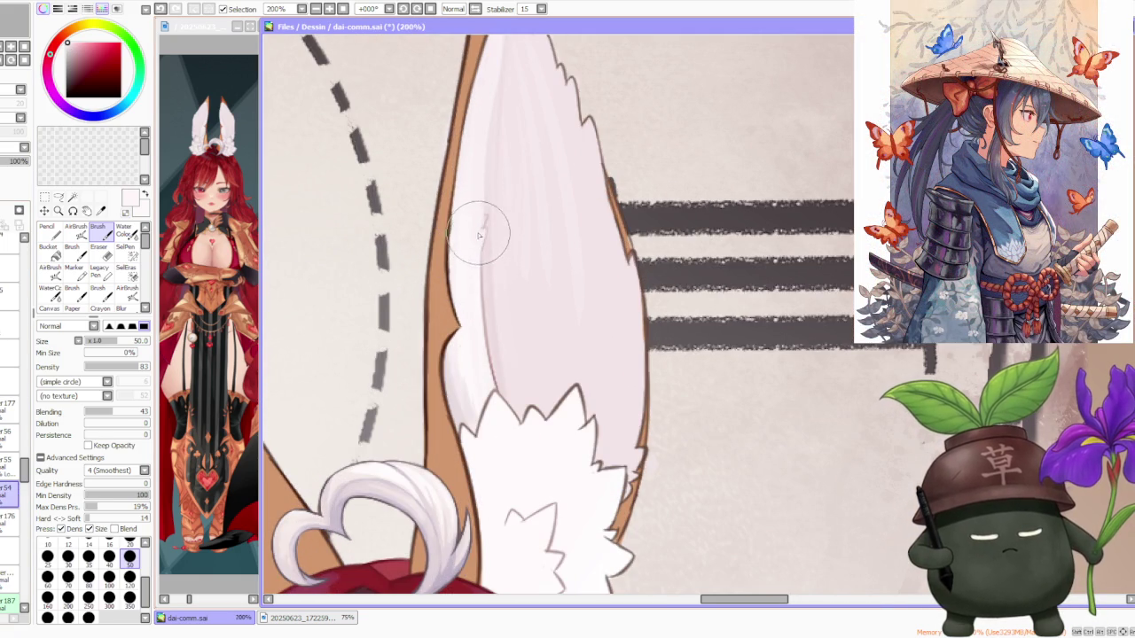
{"action": "scroll", "coordinate": [487, 208], "scroll_direction": "down", "scroll_amount": 4}
{"action": "scroll", "coordinate": [514, 133], "scroll_direction": "down", "scroll_amount": 2}
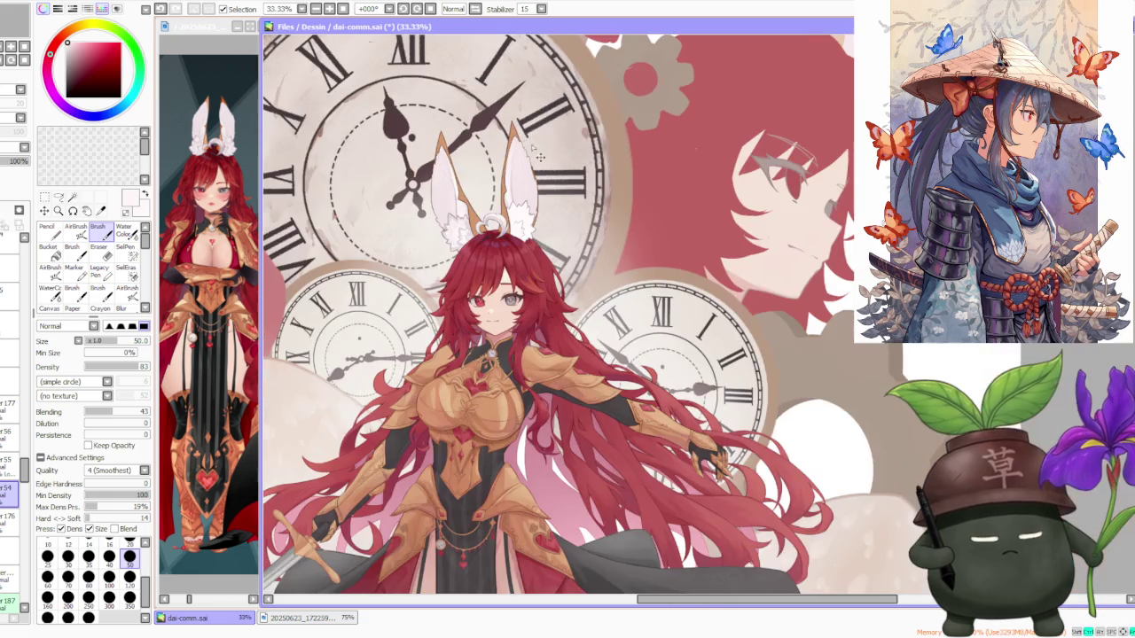
{"action": "scroll", "coordinate": [514, 123], "scroll_direction": "down", "scroll_amount": 1}
{"action": "scroll", "coordinate": [521, 104], "scroll_direction": "up", "scroll_amount": 4}
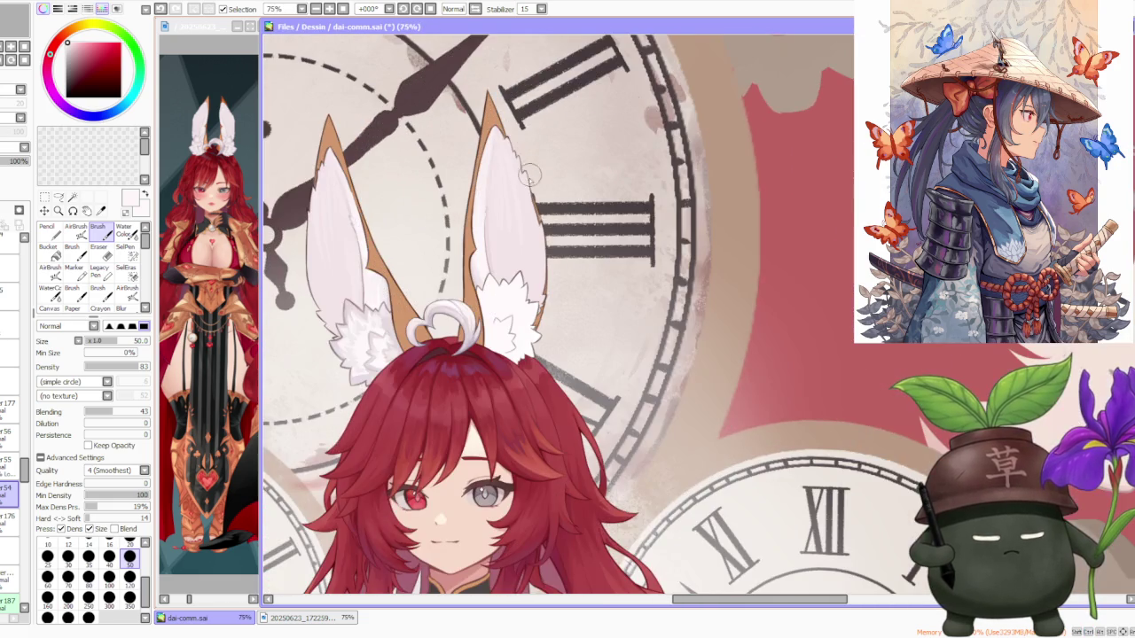
{"action": "scroll", "coordinate": [381, 284], "scroll_direction": "up", "scroll_amount": 1}
{"action": "scroll", "coordinate": [355, 315], "scroll_direction": "up", "scroll_amount": 2}
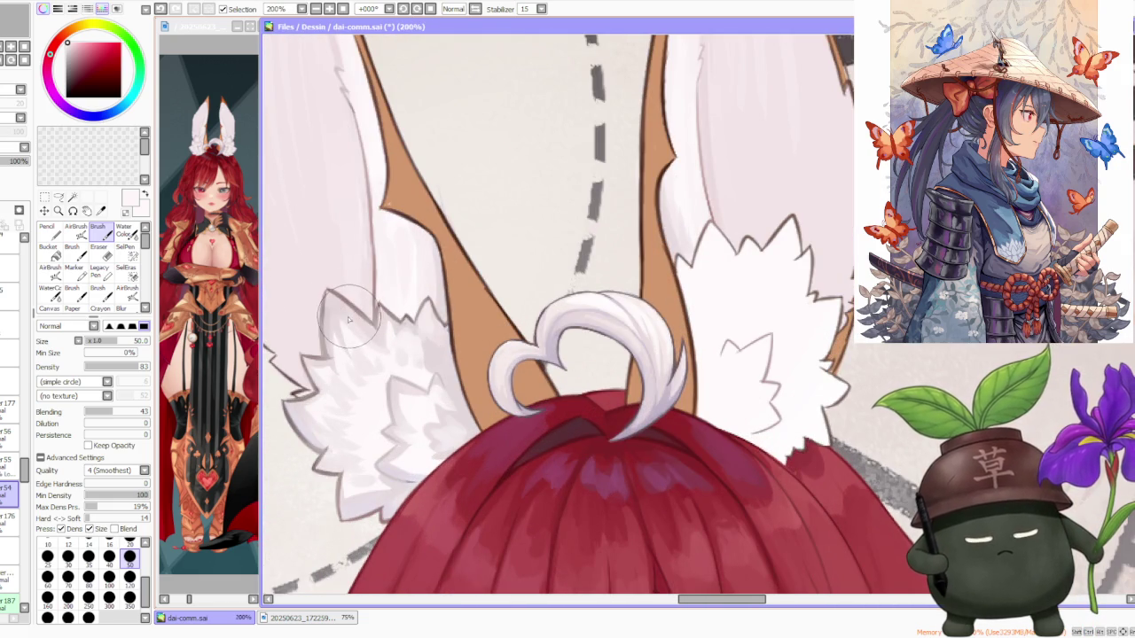
{"action": "scroll", "coordinate": [351, 325], "scroll_direction": "down", "scroll_amount": 2}
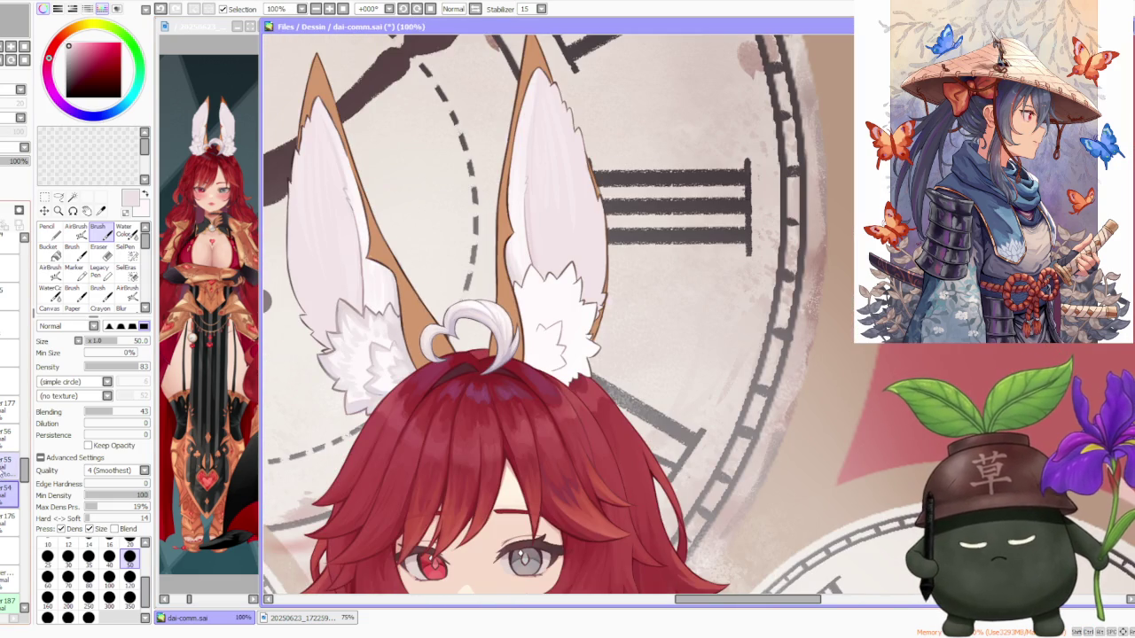
- Set brush size to 100 and sketch fur strands on the right ear tuft below the ahoge
{"action": "left_click", "coordinate": [107, 577]}
{"action": "key", "text": "ctrl+z"}
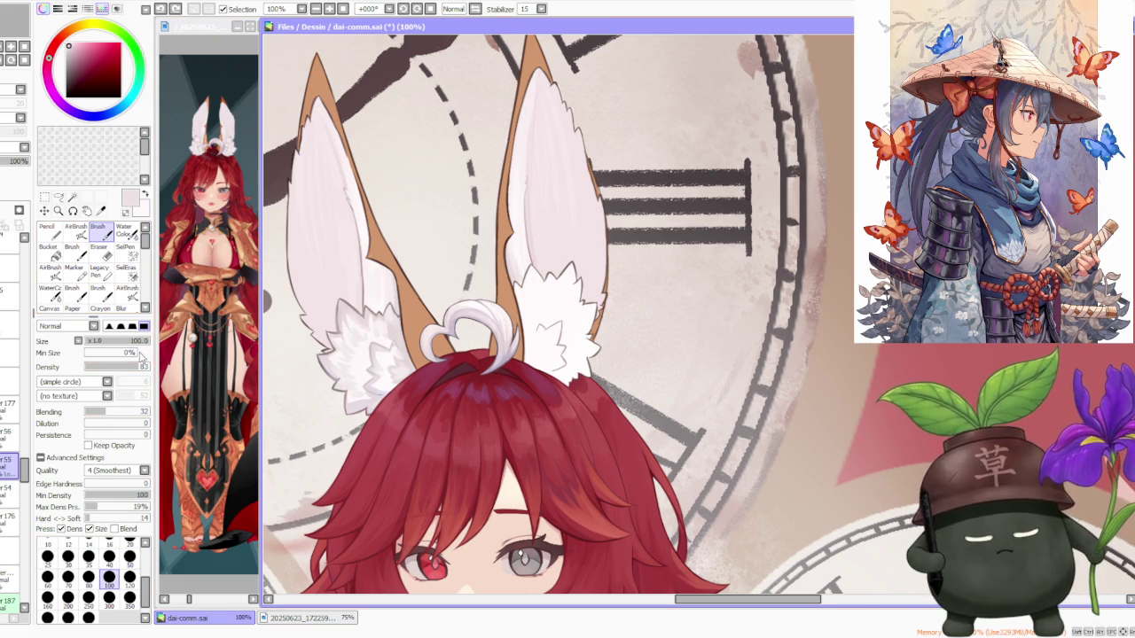
{"action": "mouse_move", "coordinate": [541, 284]}
{"action": "left_mouse_down"}
{"action": "mouse_move", "coordinate": [568, 271]}
{"action": "mouse_move", "coordinate": [559, 292]}
{"action": "mouse_move", "coordinate": [581, 288]}
{"action": "mouse_move", "coordinate": [560, 377]}
{"action": "mouse_move", "coordinate": [576, 354]}
{"action": "mouse_move", "coordinate": [620, 342]}
{"action": "mouse_move", "coordinate": [581, 337]}
{"action": "mouse_move", "coordinate": [551, 352]}
{"action": "left_mouse_up"}
{"action": "key", "text": "ctrl+z"}
{"action": "key", "text": "ctrl+z"}
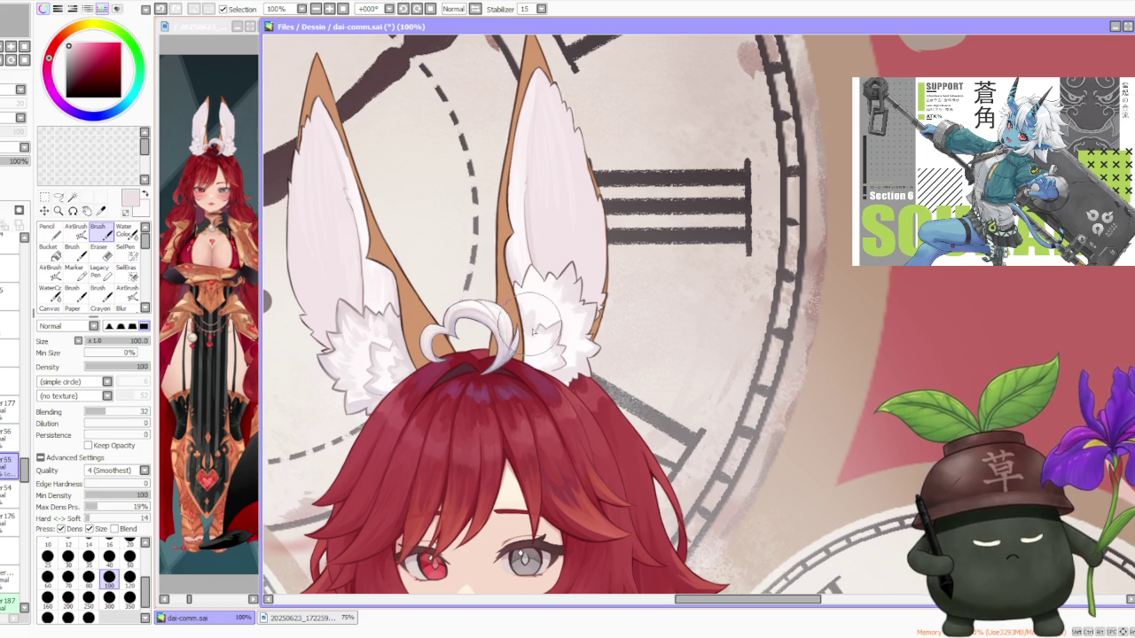
{"action": "left_click_drag", "start_coordinate": [504, 353], "coordinate": [559, 390]}
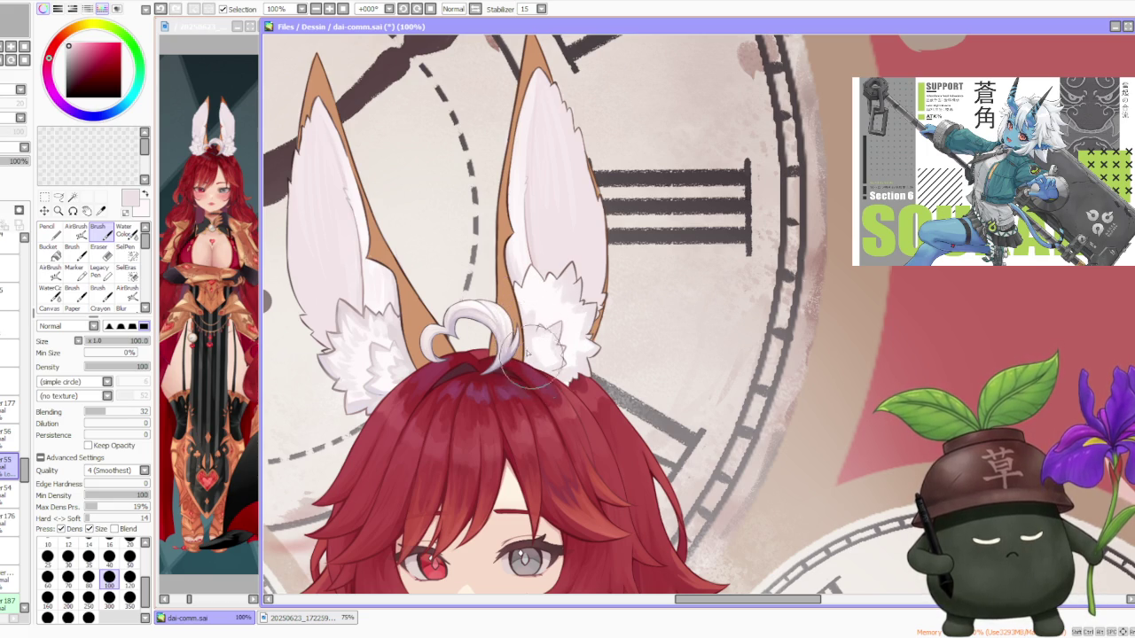
{"action": "left_click_drag", "start_coordinate": [542, 330], "coordinate": [560, 382]}
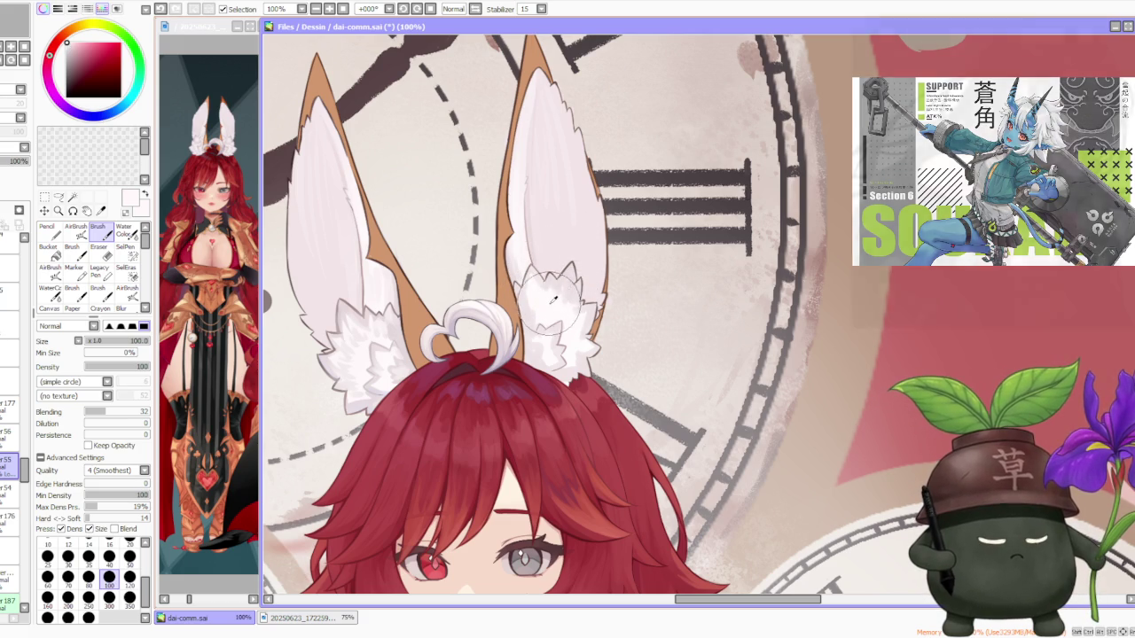
- Rework the right ear fluff strokes, undoing misses and sampling pale pinks from the ear
{"action": "left_click_drag", "start_coordinate": [569, 277], "coordinate": [564, 316]}
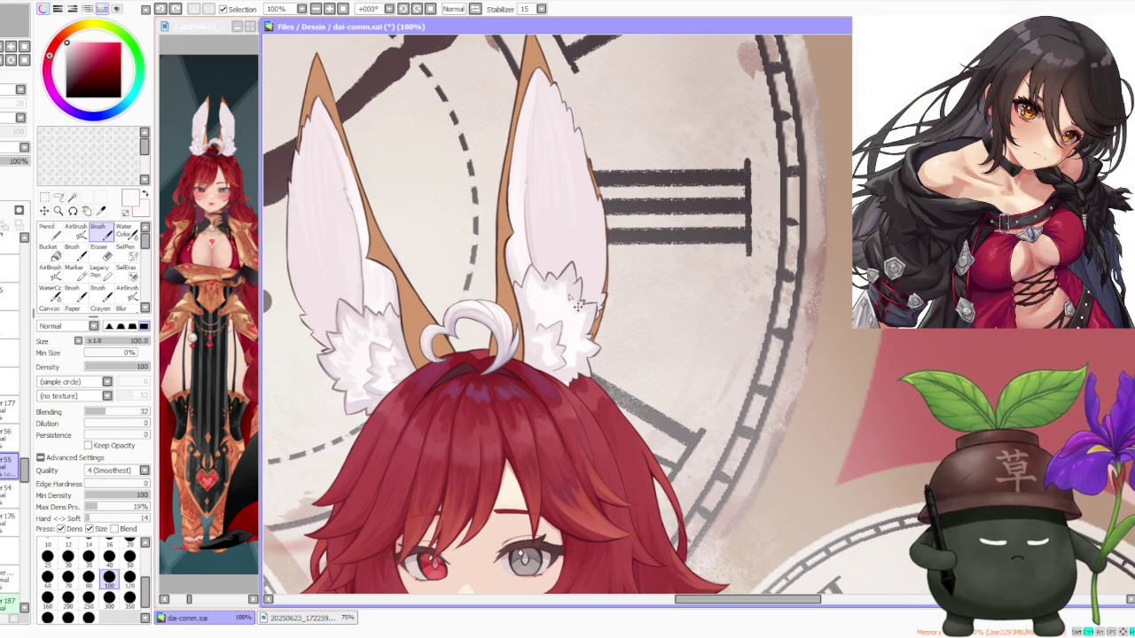
{"action": "key", "text": "ctrl+z"}
{"action": "left_click_drag", "start_coordinate": [561, 269], "coordinate": [527, 305]}
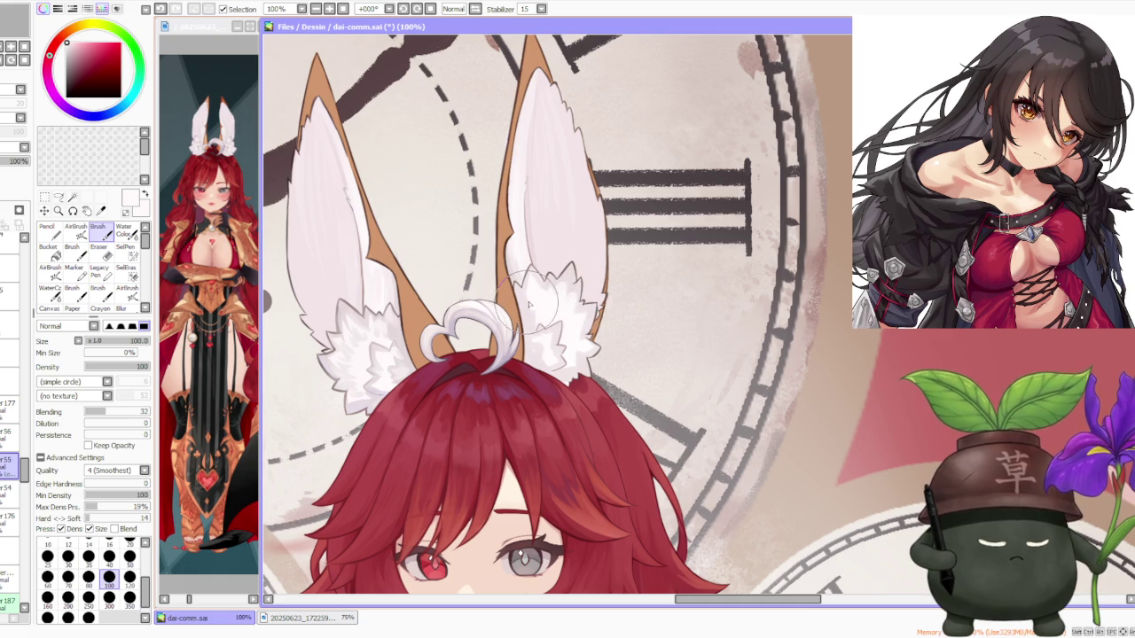
{"action": "left_click", "coordinate": [527, 293], "text": "alt"}
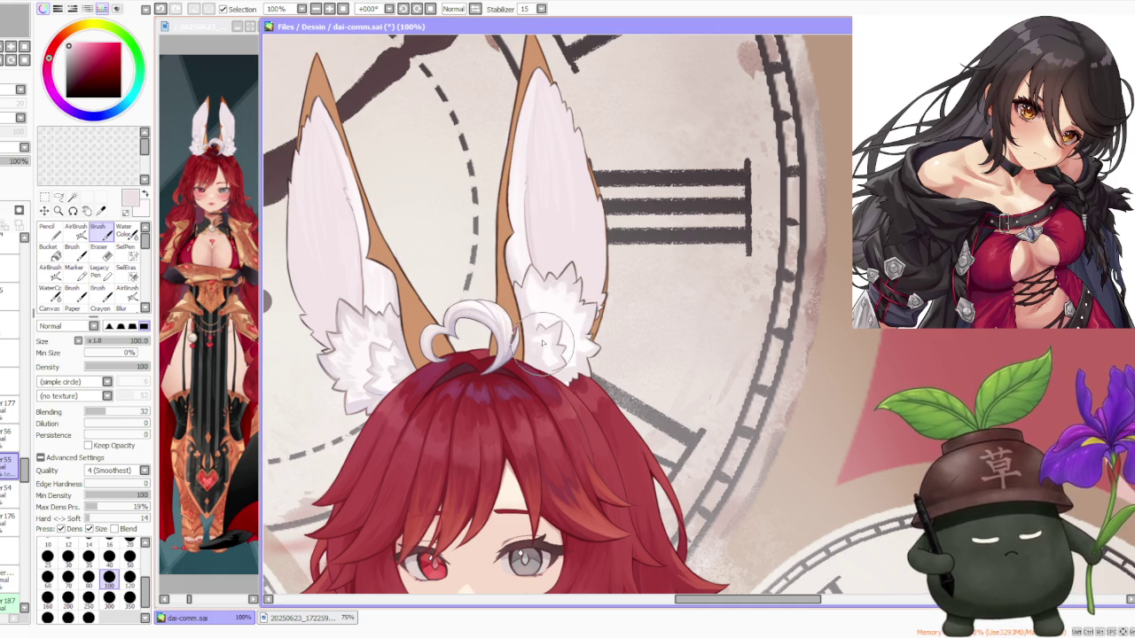
{"action": "key", "text": "ctrl+z"}
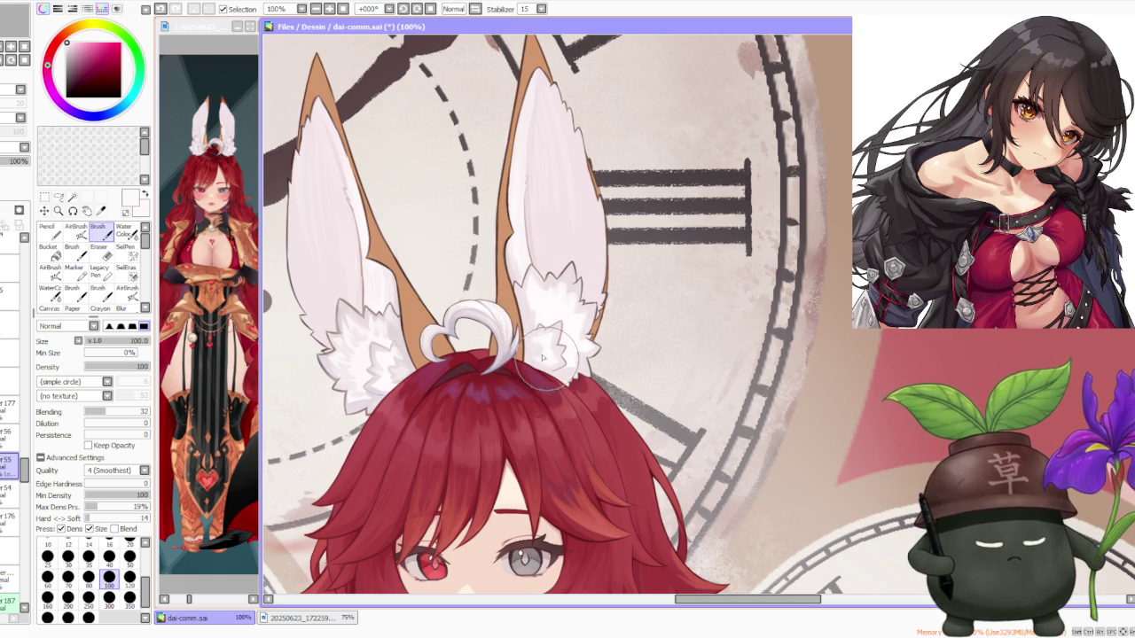
{"action": "left_click", "coordinate": [390, 390], "text": "alt"}
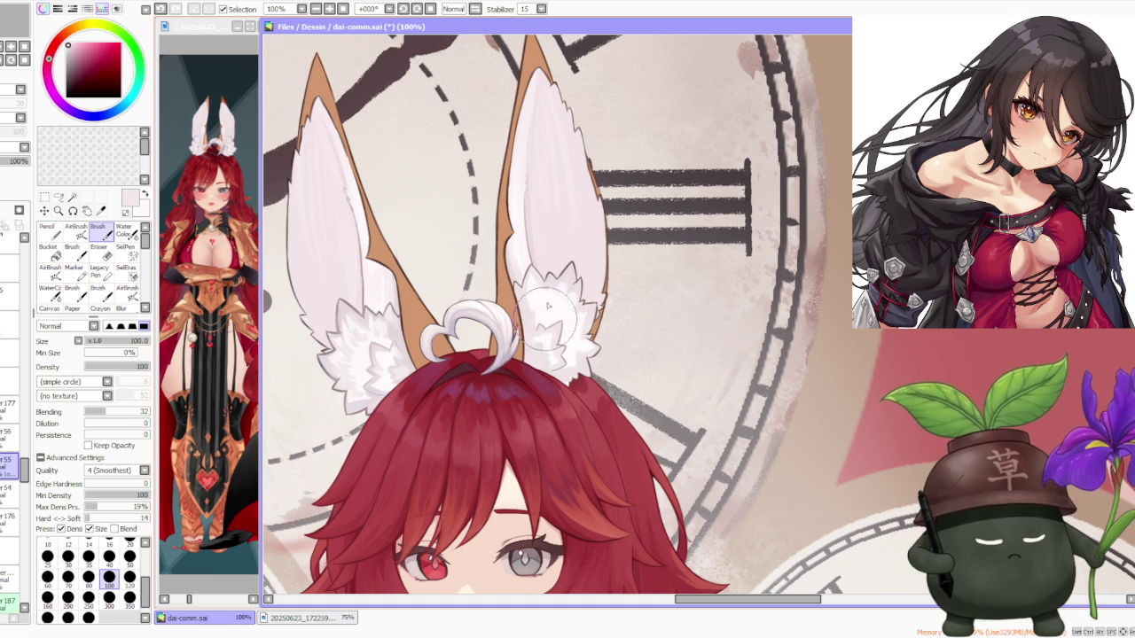
{"action": "scroll", "coordinate": [546, 319], "scroll_direction": "down", "scroll_amount": 2}
{"action": "scroll", "coordinate": [567, 302], "scroll_direction": "down", "scroll_amount": 1}
{"action": "scroll", "coordinate": [590, 266], "scroll_direction": "up", "scroll_amount": 1}
{"action": "scroll", "coordinate": [572, 277], "scroll_direction": "up", "scroll_amount": 2}
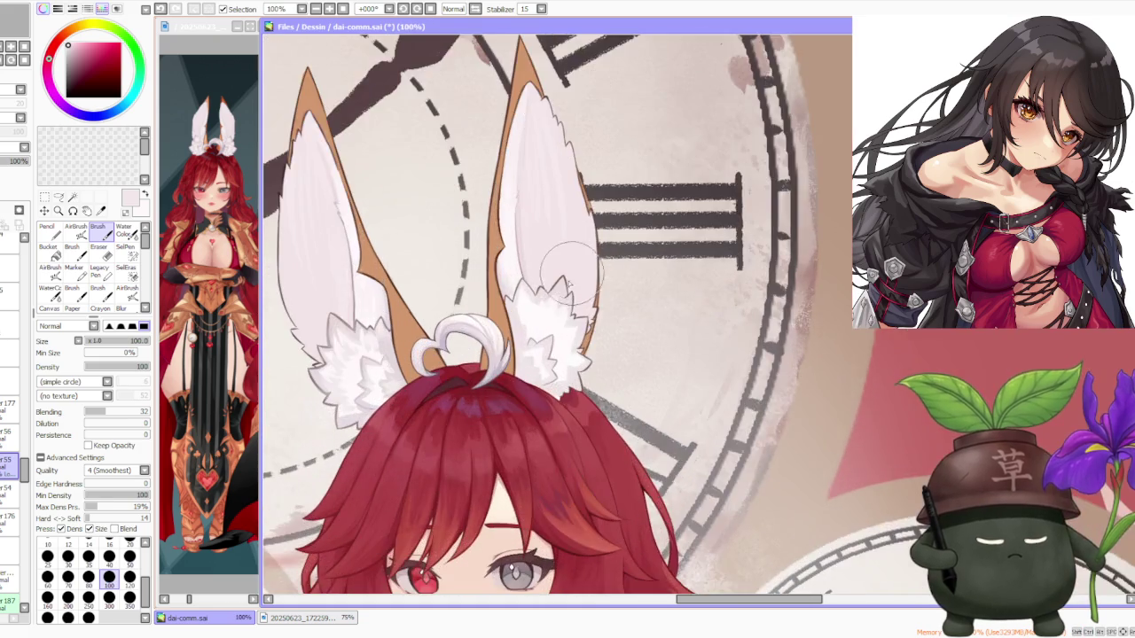
{"action": "scroll", "coordinate": [572, 279], "scroll_direction": "up", "scroll_amount": 1}
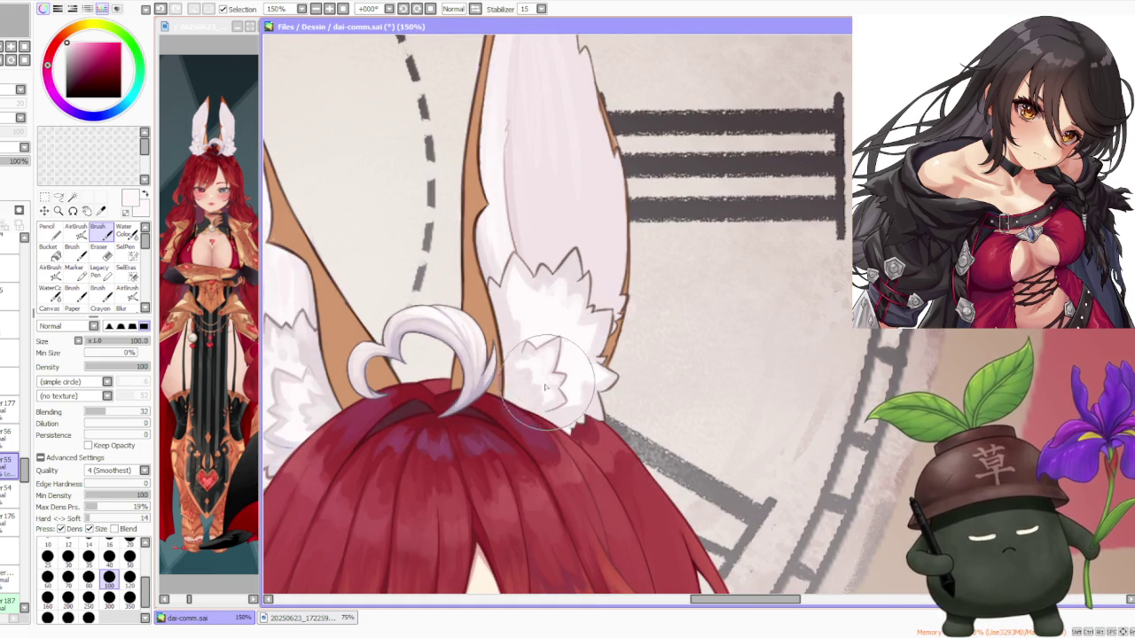
{"action": "scroll", "coordinate": [560, 360], "scroll_direction": "down", "scroll_amount": 1}
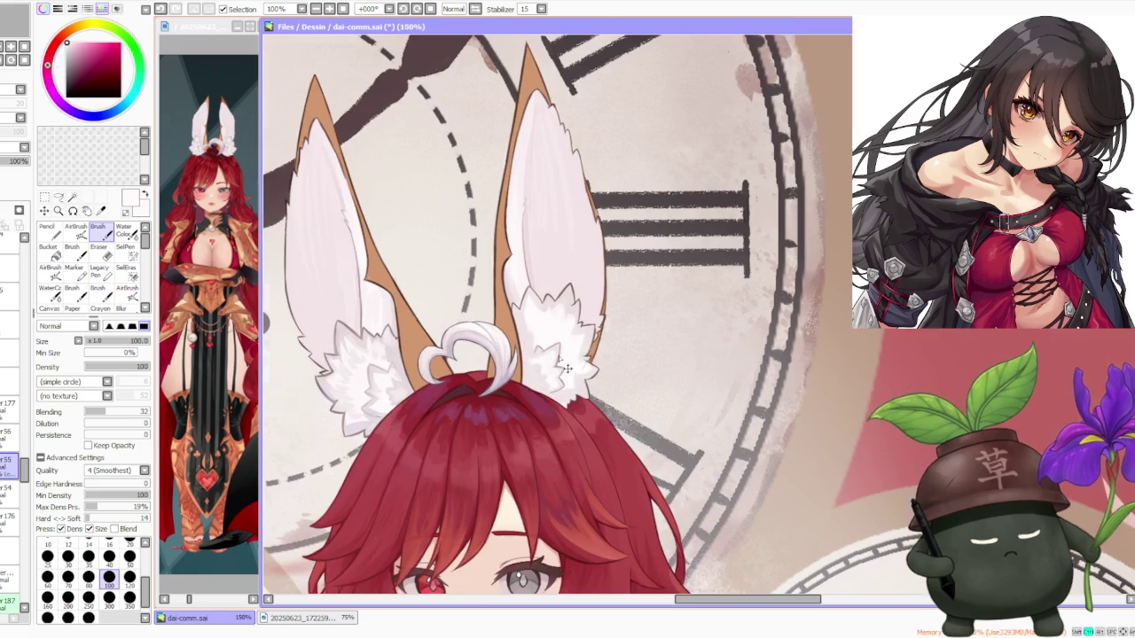
{"action": "right_click", "coordinate": [354, 430]}
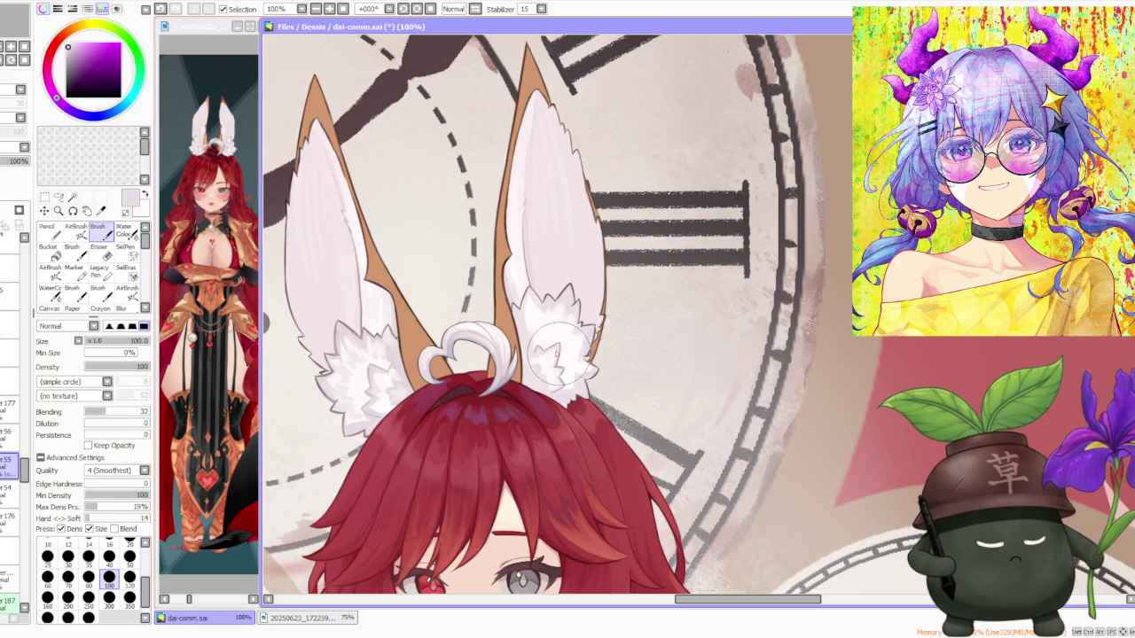
{"action": "left_click", "coordinate": [533, 318], "text": "alt"}
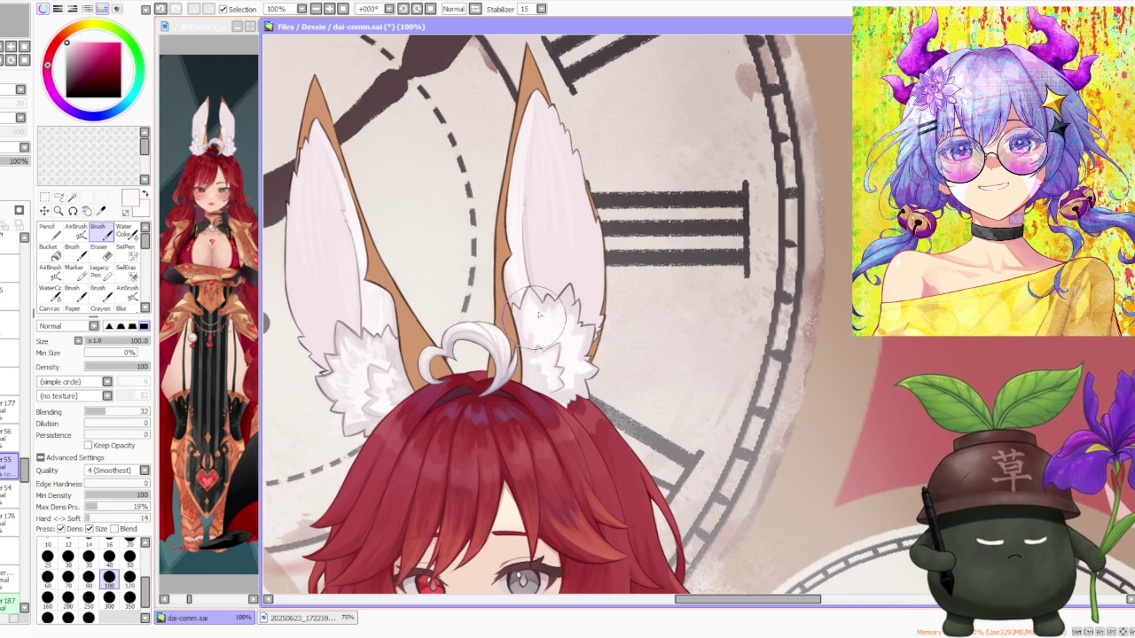
{"action": "scroll", "coordinate": [530, 341], "scroll_direction": "down", "scroll_amount": 2}
{"action": "scroll", "coordinate": [541, 311], "scroll_direction": "down", "scroll_amount": 1}
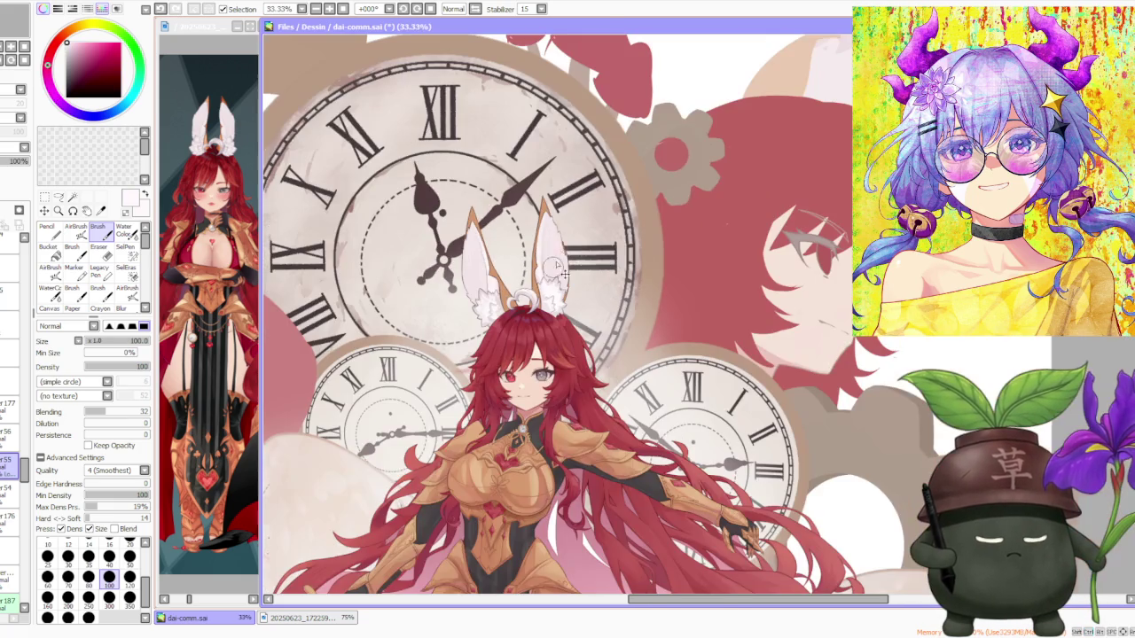
{"action": "scroll", "coordinate": [554, 275], "scroll_direction": "down", "scroll_amount": 1}
{"action": "scroll", "coordinate": [557, 258], "scroll_direction": "up", "scroll_amount": 3}
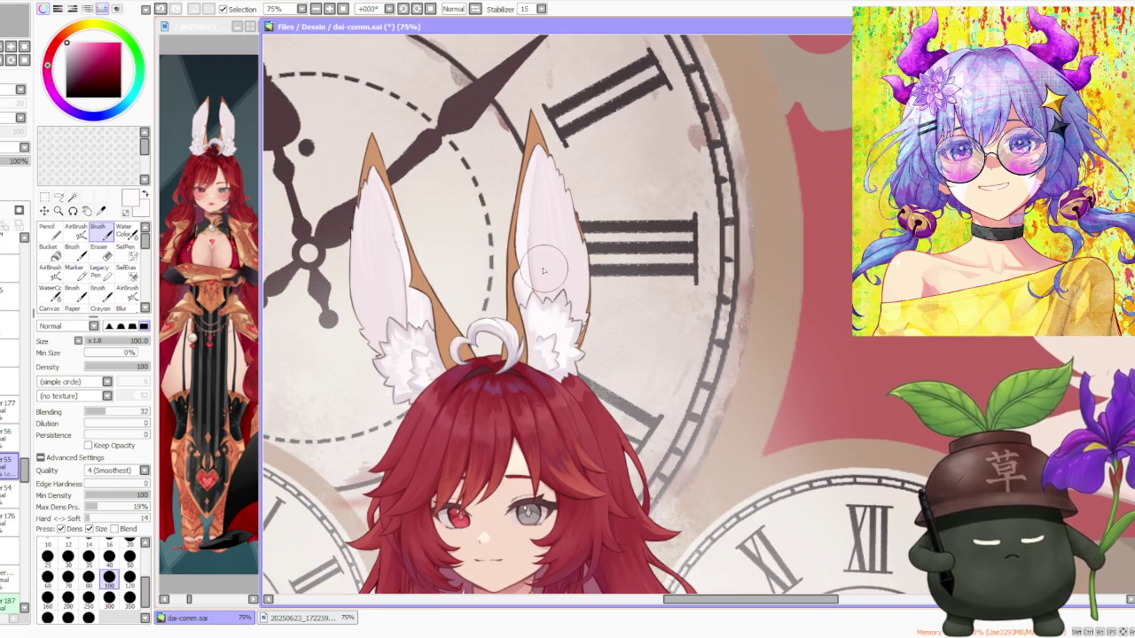
{"action": "scroll", "coordinate": [483, 269], "scroll_direction": "up", "scroll_amount": 1}
{"action": "scroll", "coordinate": [390, 329], "scroll_direction": "up", "scroll_amount": 2}
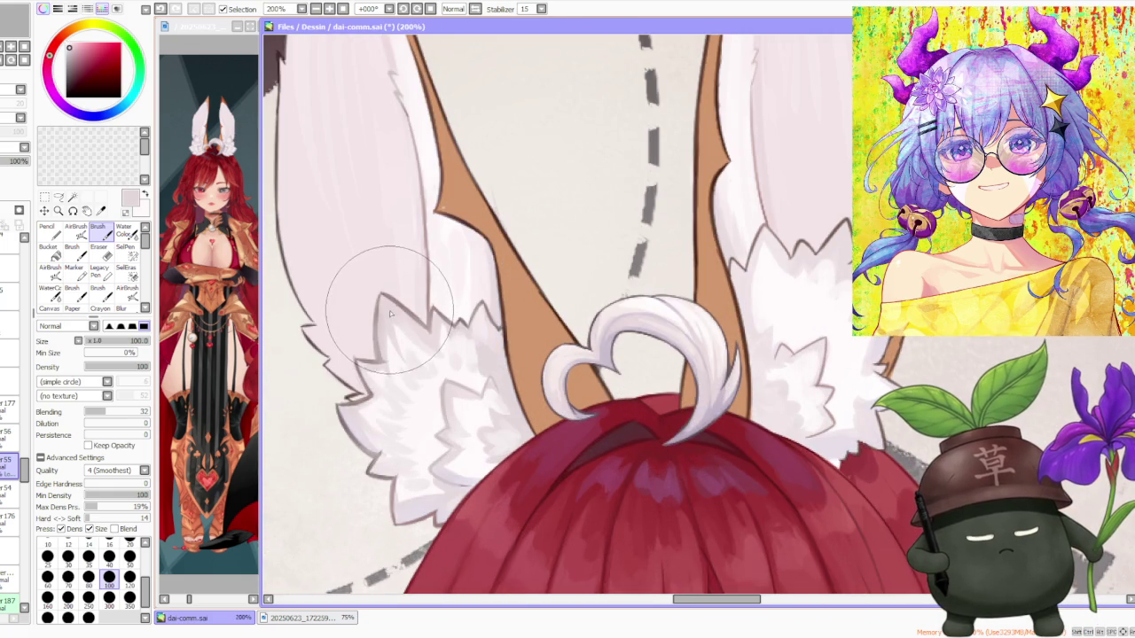
{"action": "scroll", "coordinate": [390, 320], "scroll_direction": "down", "scroll_amount": 2}
{"action": "scroll", "coordinate": [594, 284], "scroll_direction": "up", "scroll_amount": 1}
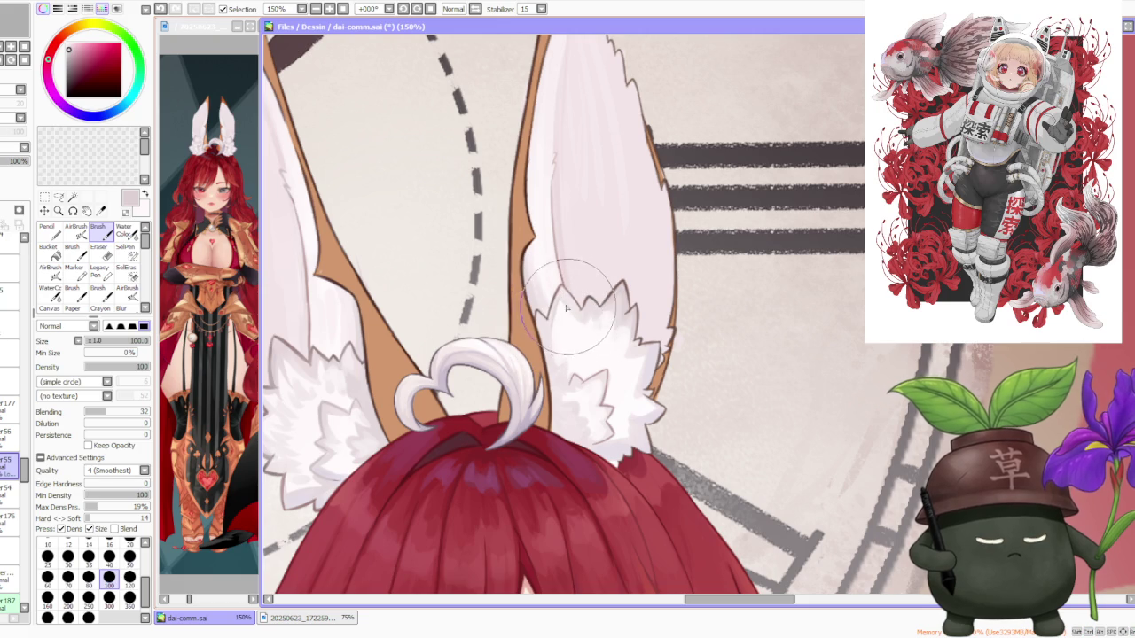
{"action": "scroll", "coordinate": [568, 277], "scroll_direction": "down", "scroll_amount": 4}
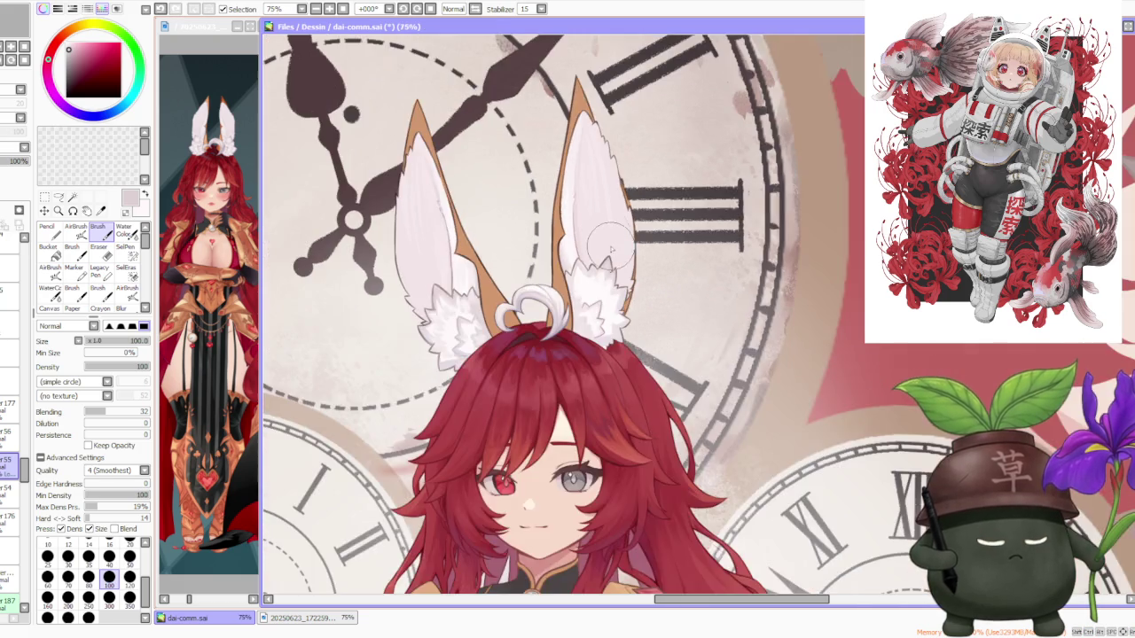
{"action": "scroll", "coordinate": [603, 319], "scroll_direction": "up", "scroll_amount": 4}
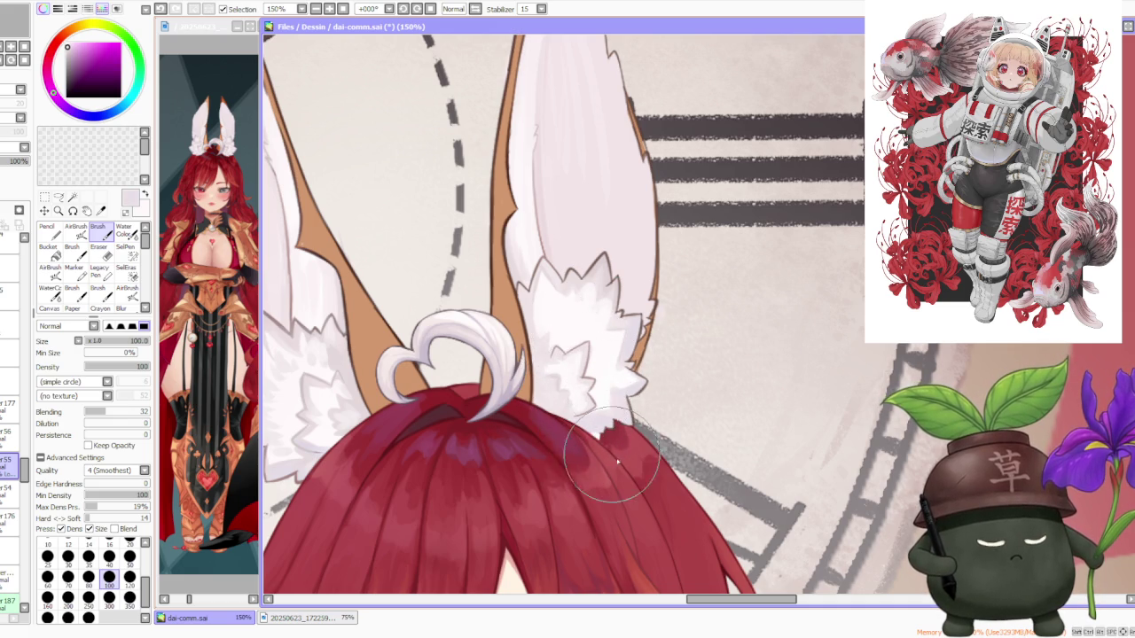
{"action": "scroll", "coordinate": [603, 390], "scroll_direction": "down", "scroll_amount": 2}
{"action": "scroll", "coordinate": [566, 311], "scroll_direction": "down", "scroll_amount": 1}
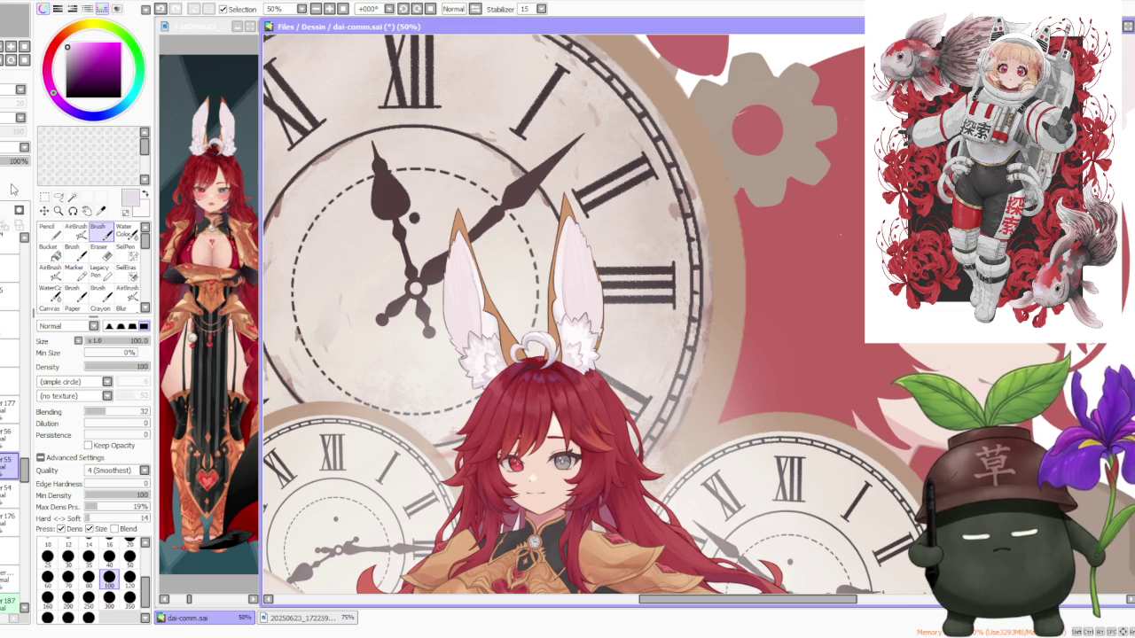
{"action": "scroll", "coordinate": [580, 375], "scroll_direction": "up", "scroll_amount": 3}
{"action": "scroll", "coordinate": [581, 381], "scroll_direction": "up", "scroll_amount": 2}
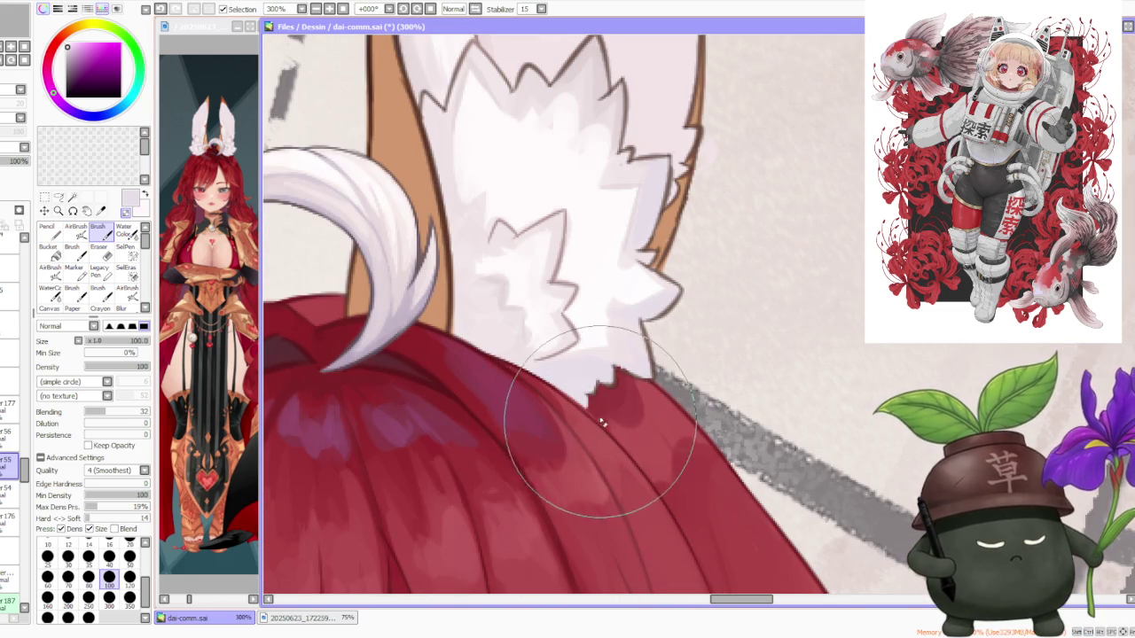
{"action": "scroll", "coordinate": [624, 349], "scroll_direction": "down", "scroll_amount": 5}
{"action": "scroll", "coordinate": [599, 331], "scroll_direction": "down", "scroll_amount": 1}
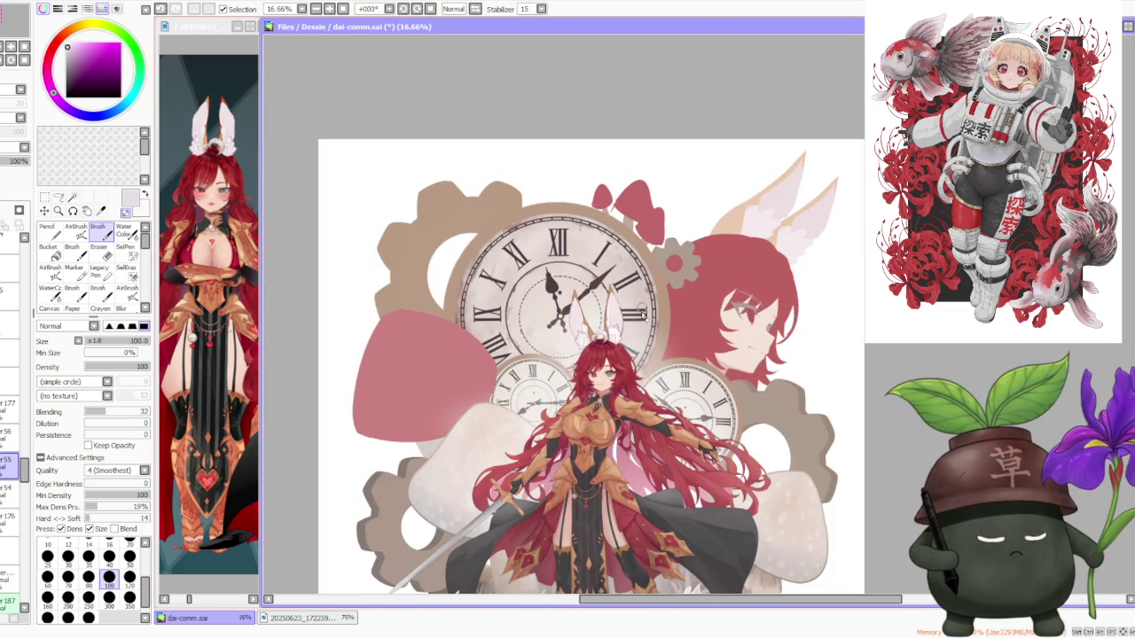
{"action": "scroll", "coordinate": [634, 344], "scroll_direction": "up", "scroll_amount": 1}
{"action": "scroll", "coordinate": [635, 344], "scroll_direction": "up", "scroll_amount": 2}
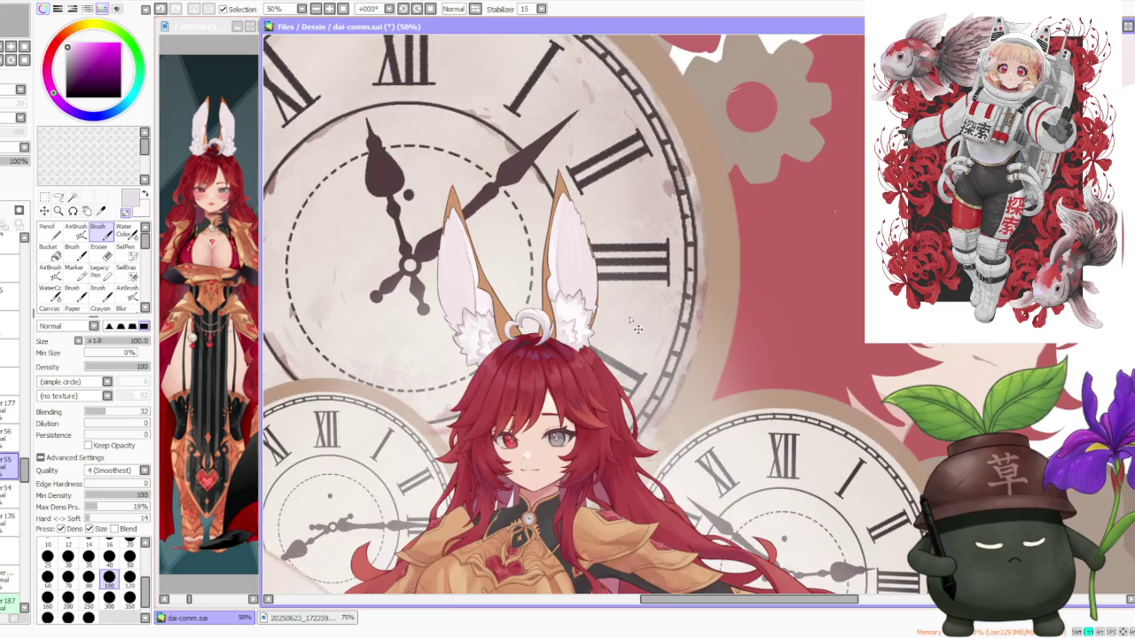
{"action": "scroll", "coordinate": [630, 322], "scroll_direction": "up", "scroll_amount": 2}
{"action": "scroll", "coordinate": [620, 301], "scroll_direction": "down", "scroll_amount": 3}
{"action": "scroll", "coordinate": [638, 284], "scroll_direction": "down", "scroll_amount": 2}
{"action": "scroll", "coordinate": [652, 265], "scroll_direction": "down", "scroll_amount": 2}
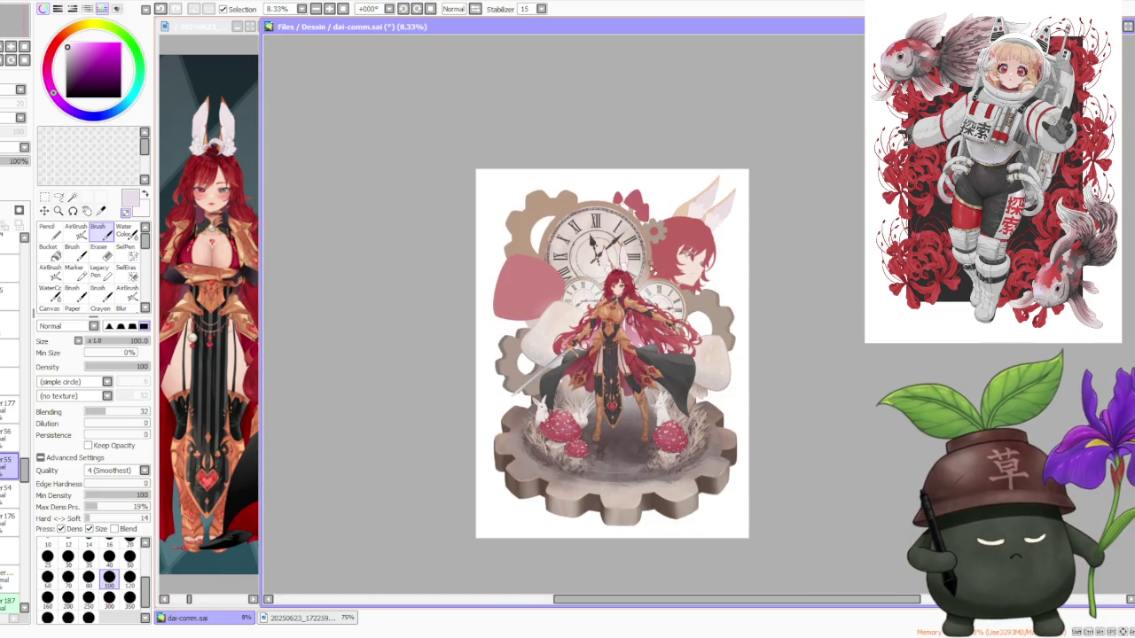
{"action": "scroll", "coordinate": [640, 264], "scroll_direction": "up", "scroll_amount": 2}
{"action": "scroll", "coordinate": [625, 257], "scroll_direction": "up", "scroll_amount": 1}
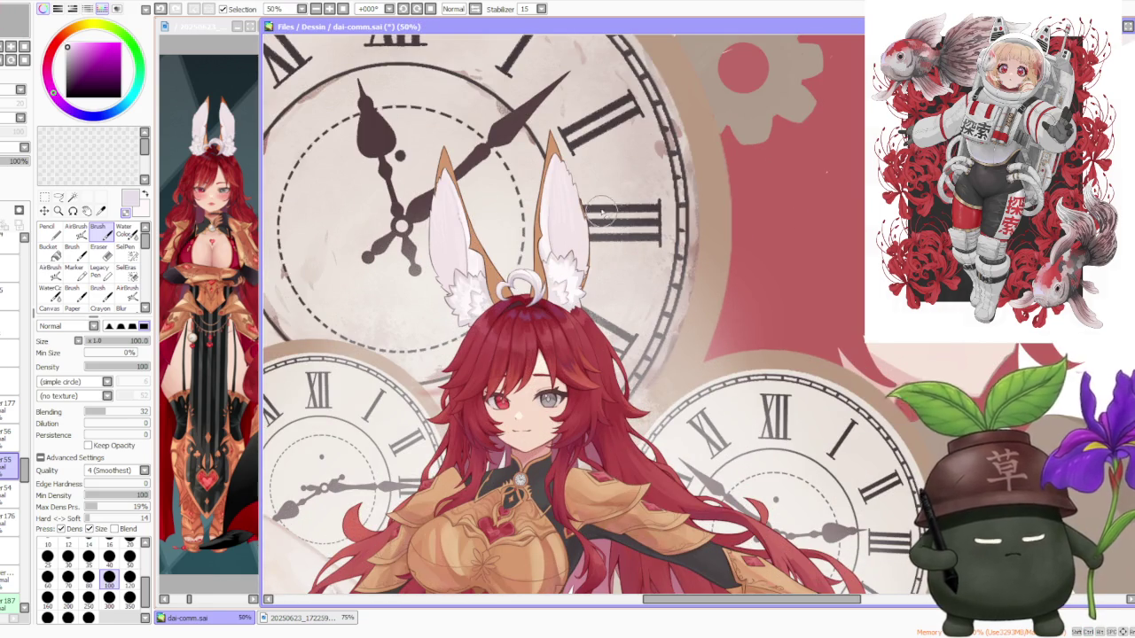
{"action": "scroll", "coordinate": [612, 199], "scroll_direction": "up", "scroll_amount": 1}
{"action": "scroll", "coordinate": [606, 253], "scroll_direction": "up", "scroll_amount": 1}
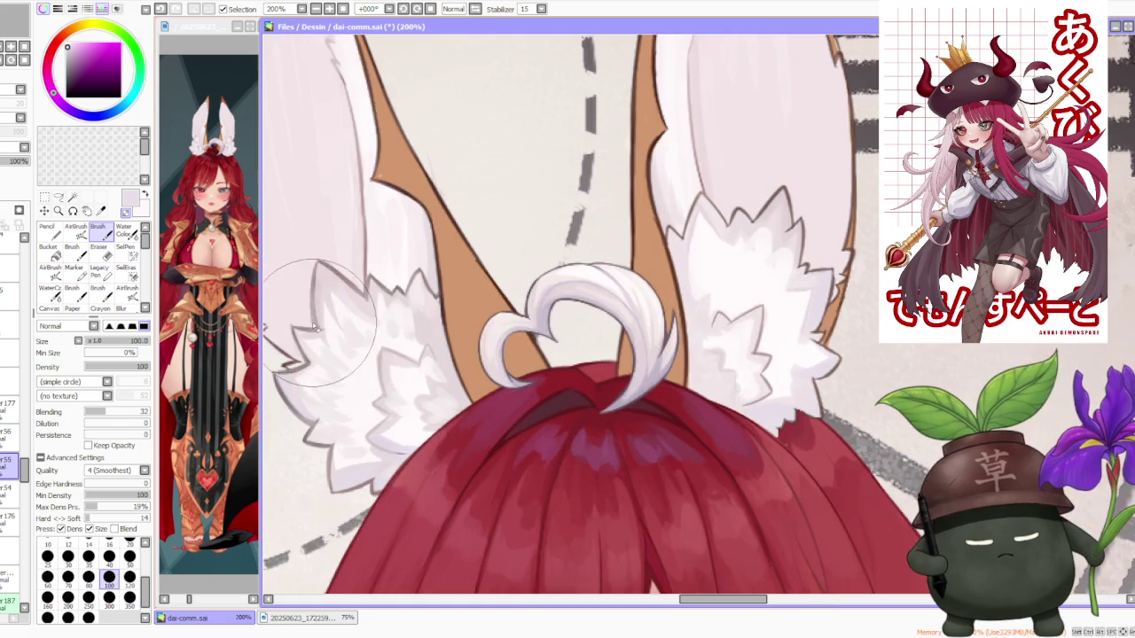
{"action": "scroll", "coordinate": [311, 306], "scroll_direction": "up", "scroll_amount": 1}
- Sample the pale fur colour, select the ear fur layer, and repaint the right ear base
{"action": "left_click", "coordinate": [314, 299], "text": "alt"}
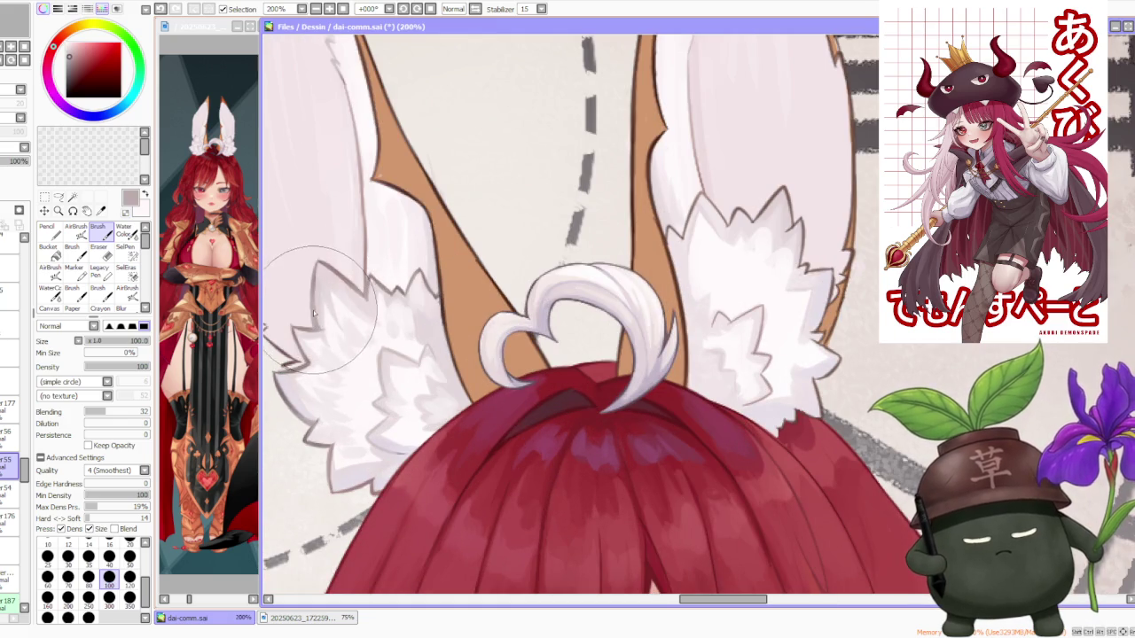
{"action": "scroll", "coordinate": [310, 306], "scroll_direction": "down", "scroll_amount": 1}
{"action": "left_click", "coordinate": [9, 408]}
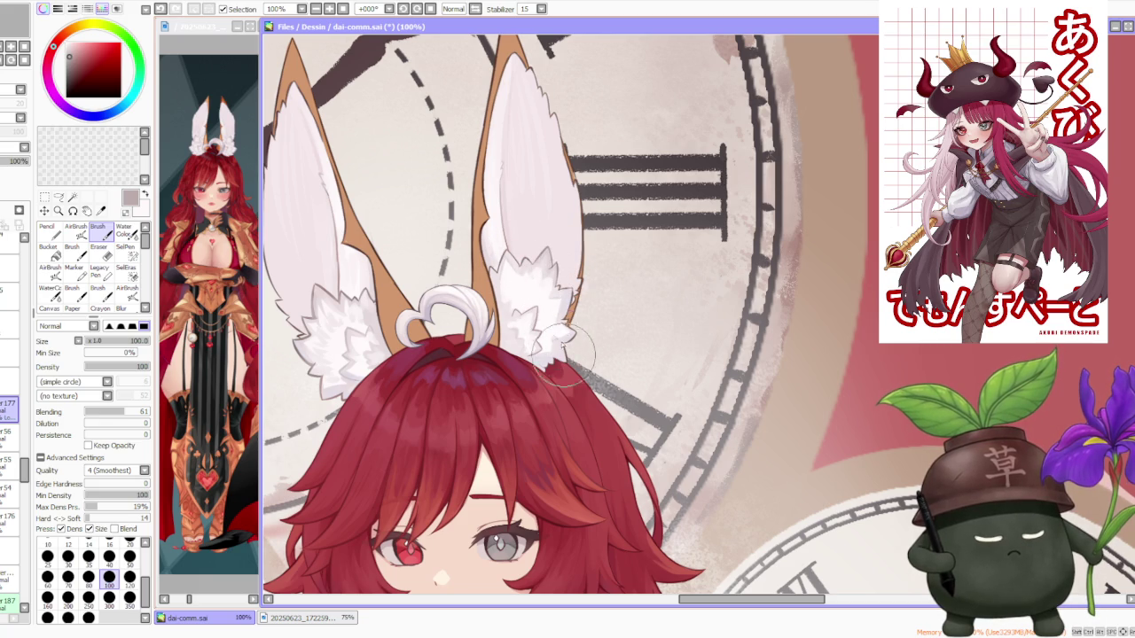
{"action": "mouse_move", "coordinate": [548, 347]}
{"action": "left_mouse_down"}
{"action": "mouse_move", "coordinate": [541, 372]}
{"action": "mouse_move", "coordinate": [543, 324]}
{"action": "left_mouse_up"}
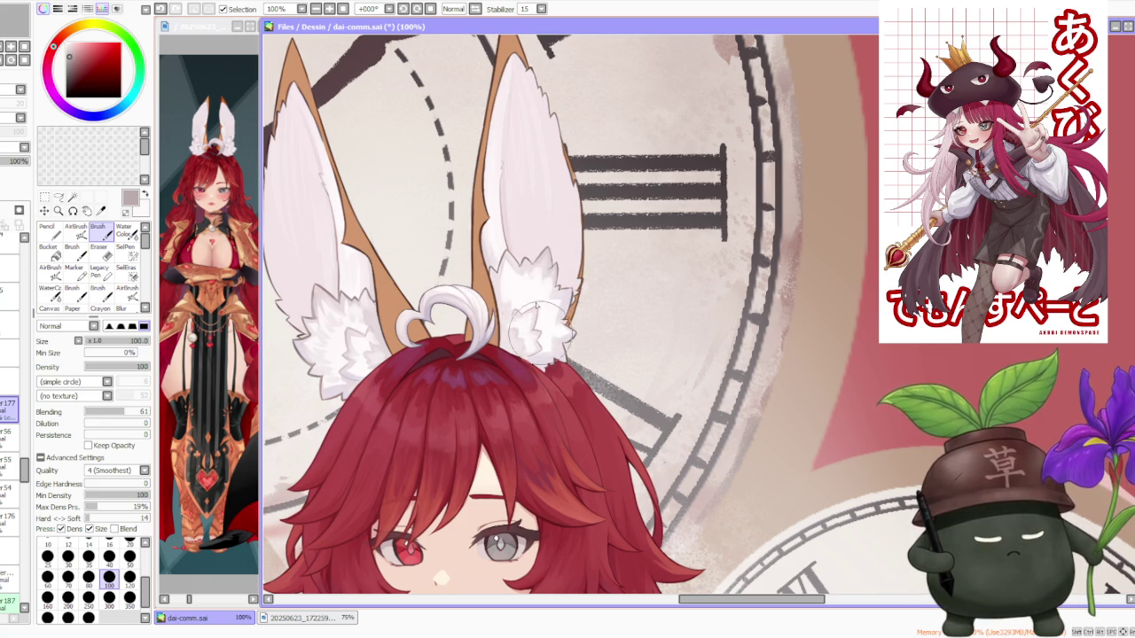
- Switch to another layer for the fur touch-up and undo a stray stroke near the ear
{"action": "scroll", "coordinate": [513, 275], "scroll_direction": "down", "scroll_amount": 2}
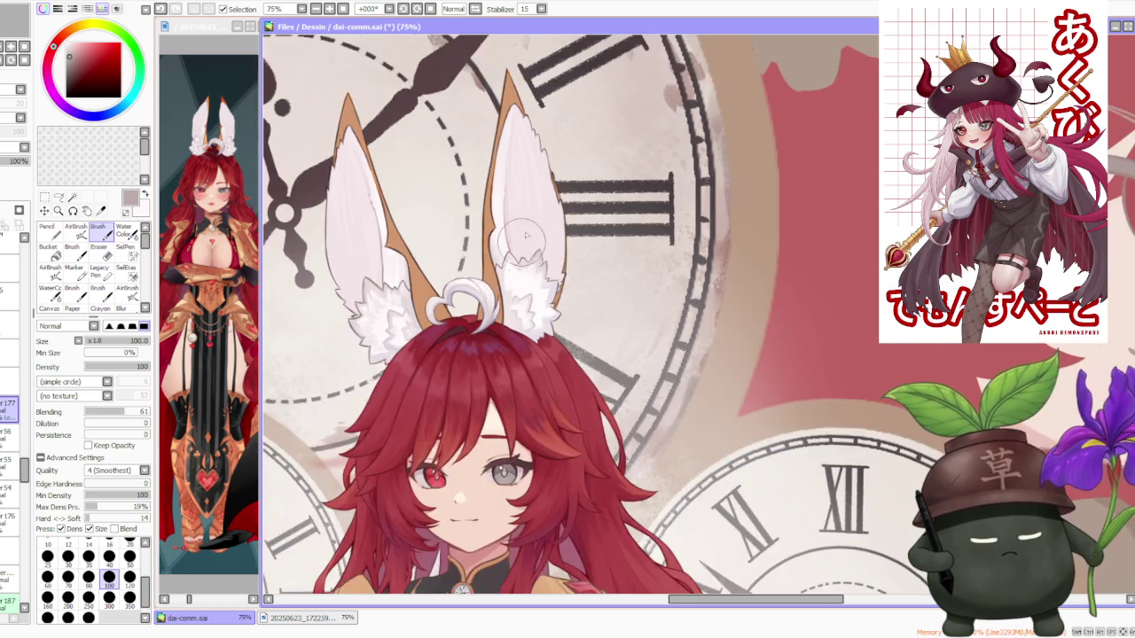
{"action": "scroll", "coordinate": [512, 275], "scroll_direction": "down", "scroll_amount": 4}
{"action": "scroll", "coordinate": [378, 335], "scroll_direction": "up", "scroll_amount": 7}
{"action": "scroll", "coordinate": [379, 336], "scroll_direction": "up", "scroll_amount": 1}
{"action": "scroll", "coordinate": [379, 336], "scroll_direction": "up", "scroll_amount": 1}
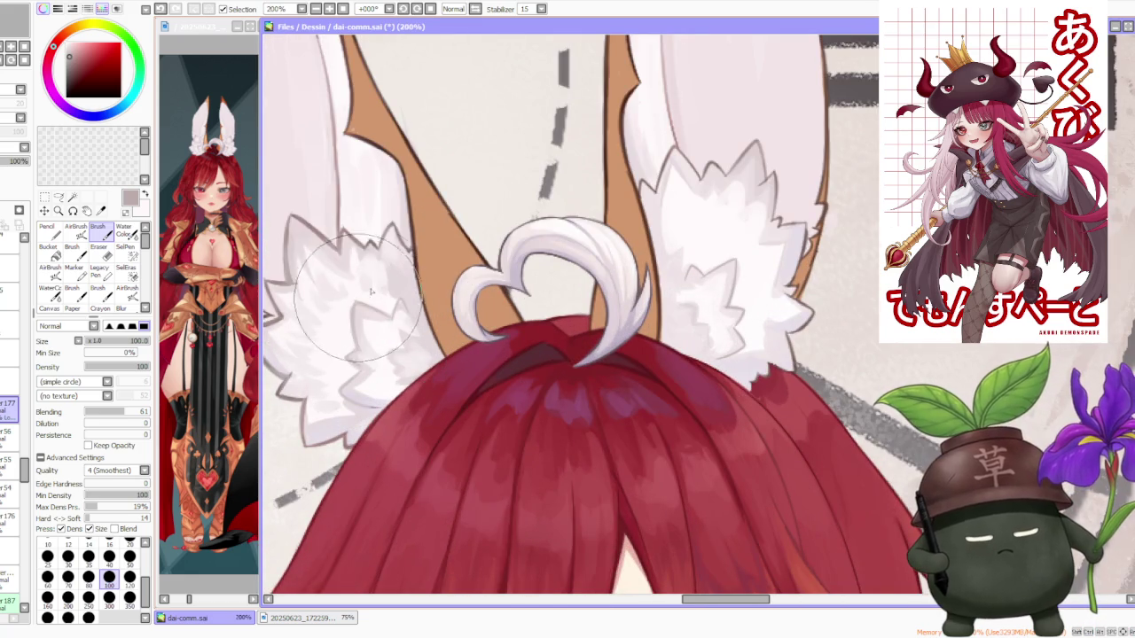
{"action": "scroll", "coordinate": [335, 262], "scroll_direction": "down", "scroll_amount": 2}
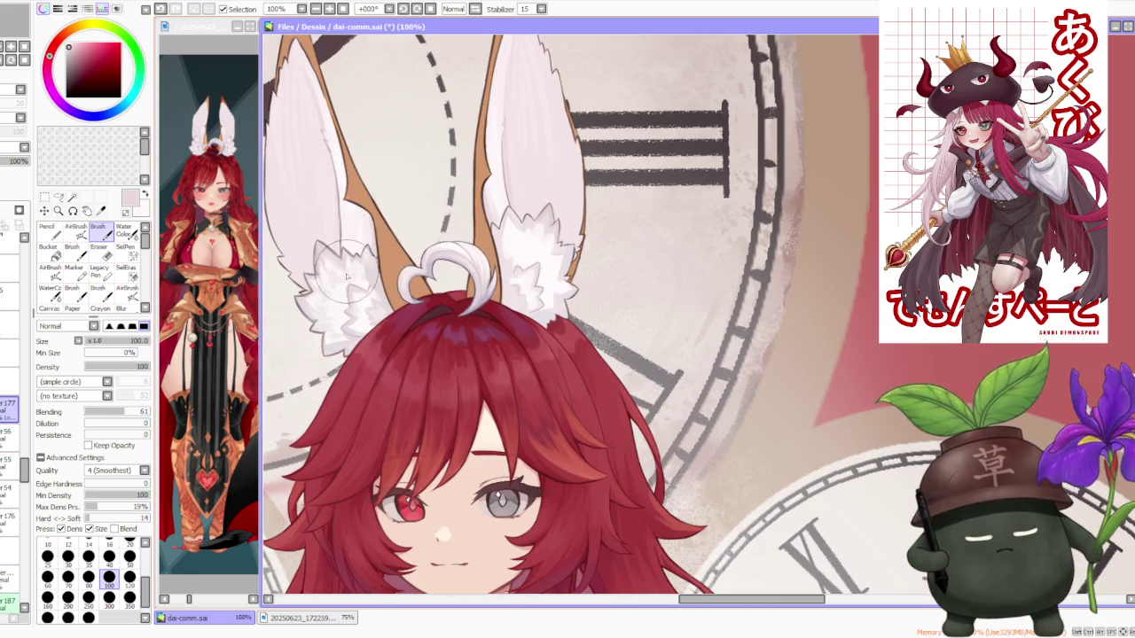
{"action": "left_click", "coordinate": [9, 488]}
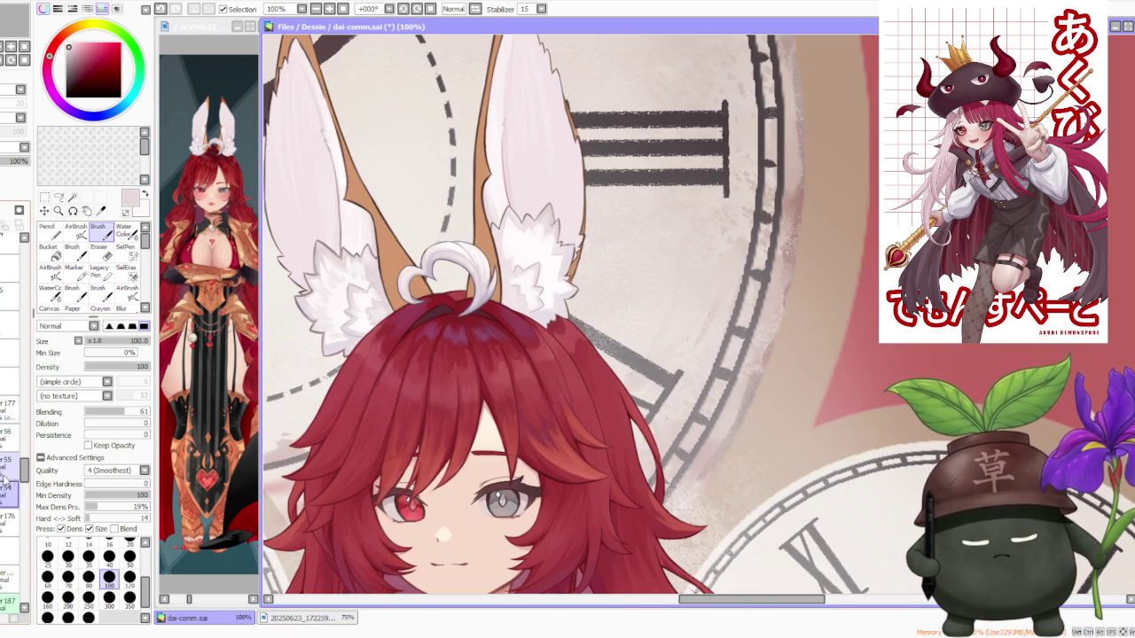
{"action": "left_click", "coordinate": [9, 461]}
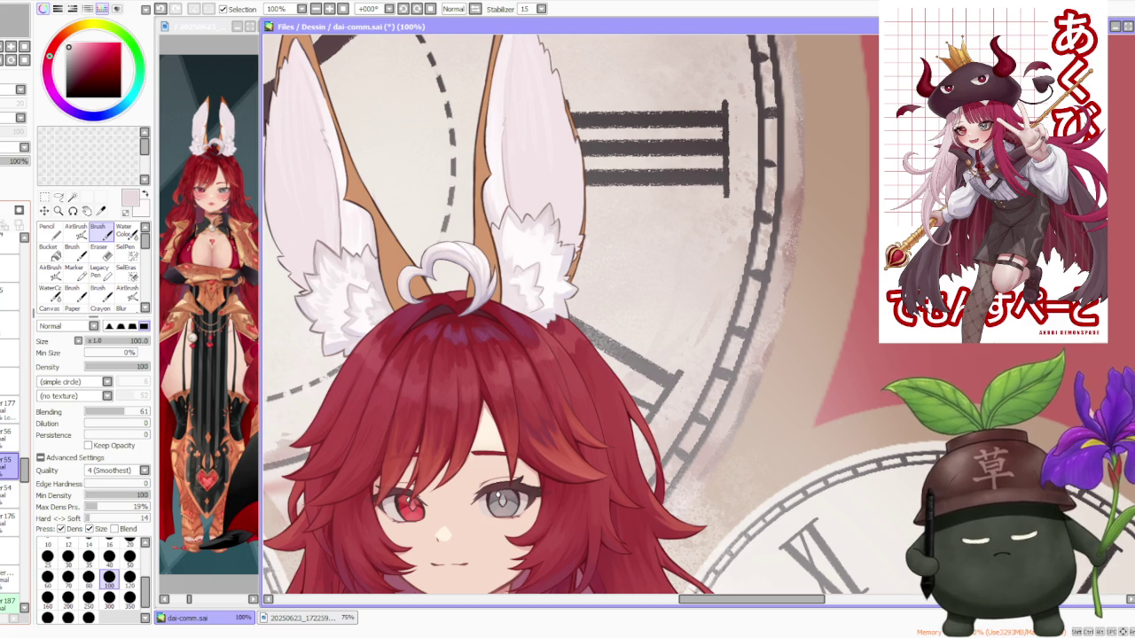
{"action": "scroll", "coordinate": [547, 239], "scroll_direction": "up", "scroll_amount": 1}
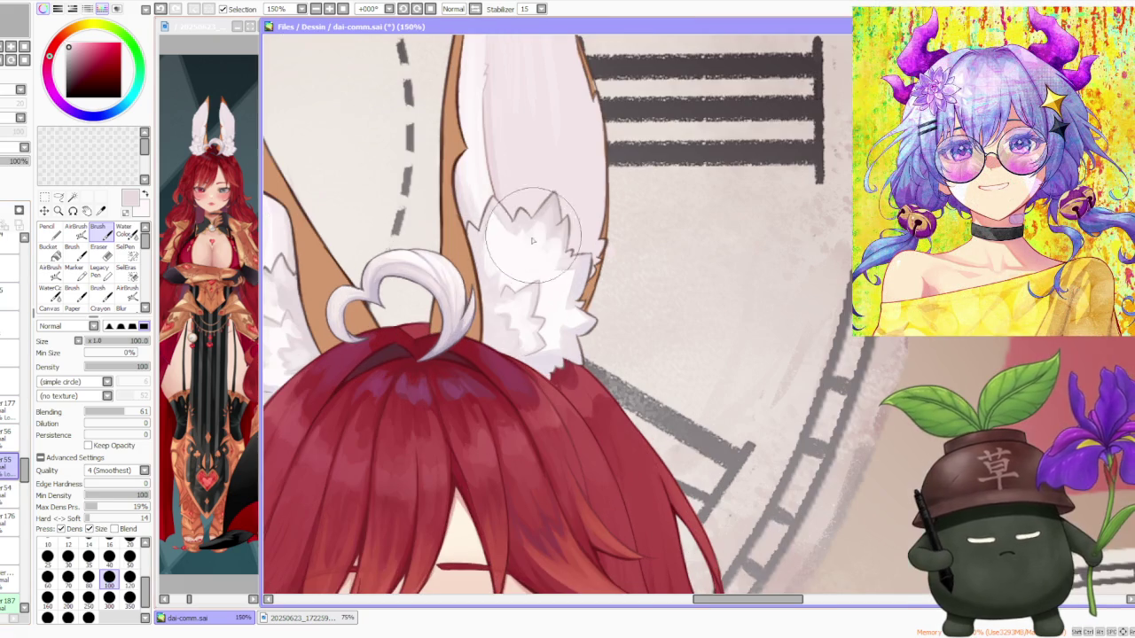
{"action": "key", "text": "ctrl+z"}
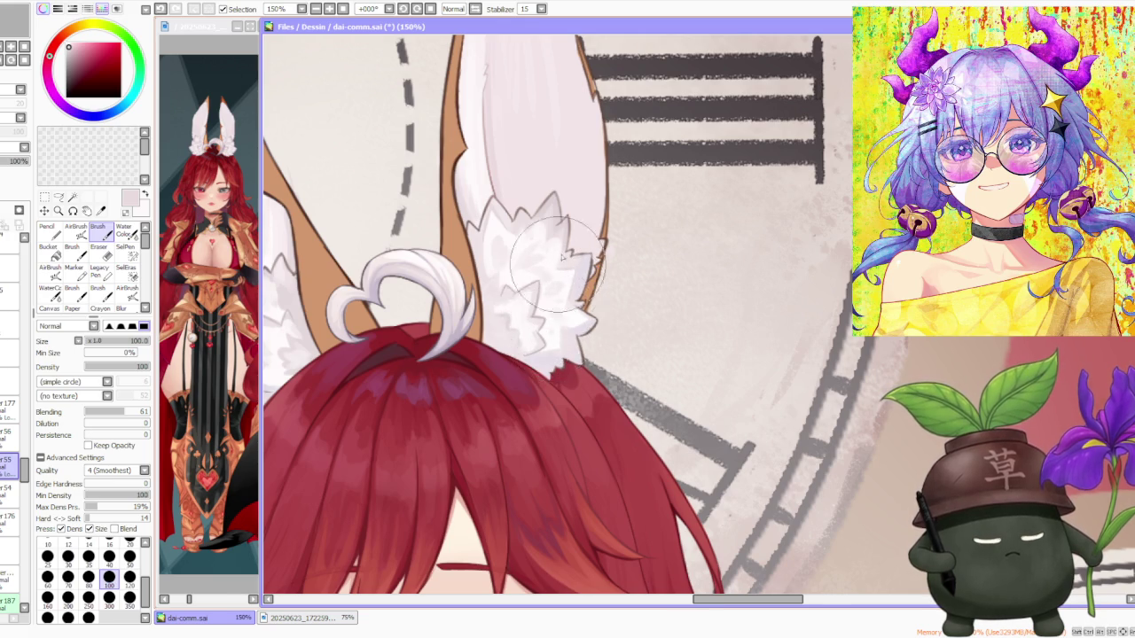
- Fill in more white fur across the top of the right ear's tuft
{"action": "scroll", "coordinate": [560, 264], "scroll_direction": "down", "scroll_amount": 2}
{"action": "scroll", "coordinate": [550, 222], "scroll_direction": "up", "scroll_amount": 2}
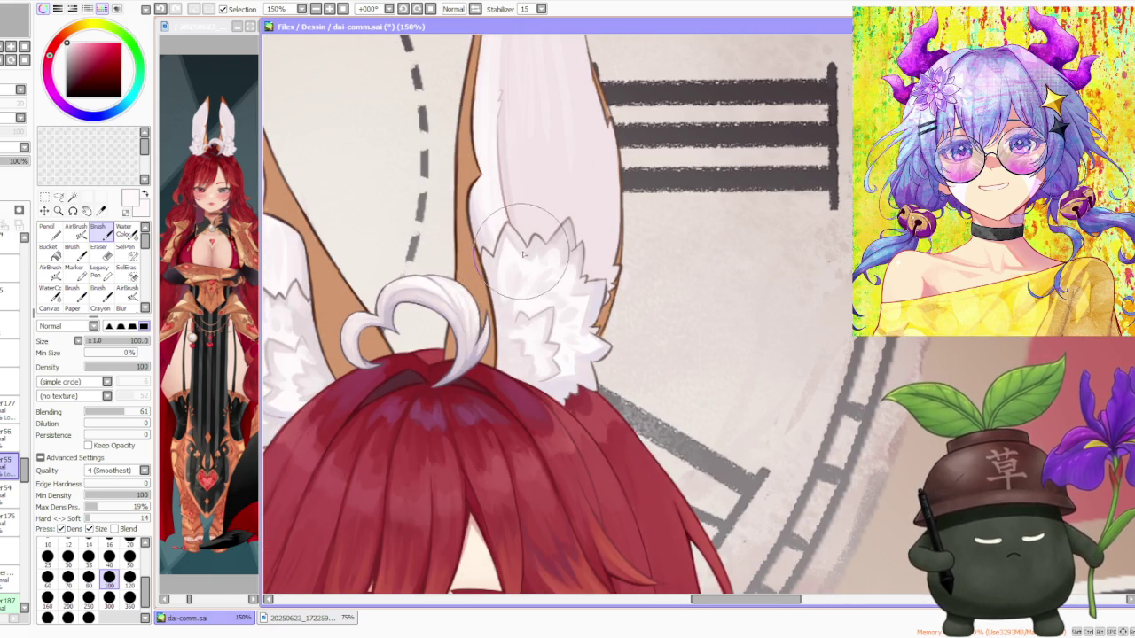
{"action": "scroll", "coordinate": [549, 267], "scroll_direction": "down", "scroll_amount": 2}
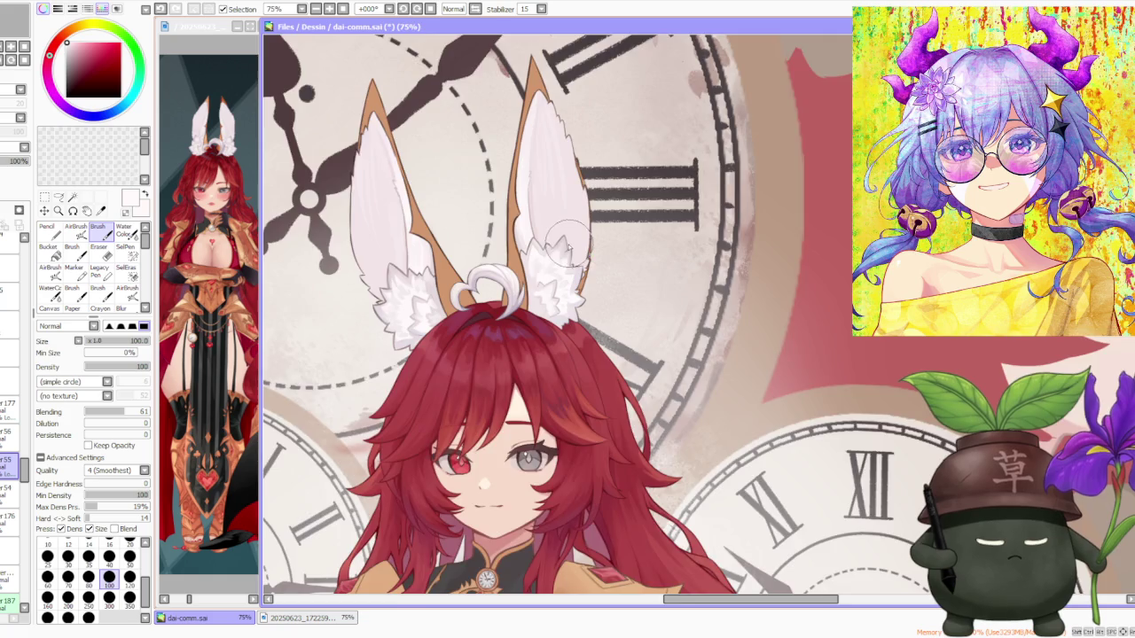
{"action": "scroll", "coordinate": [569, 246], "scroll_direction": "up", "scroll_amount": 1}
{"action": "scroll", "coordinate": [549, 257], "scroll_direction": "up", "scroll_amount": 1}
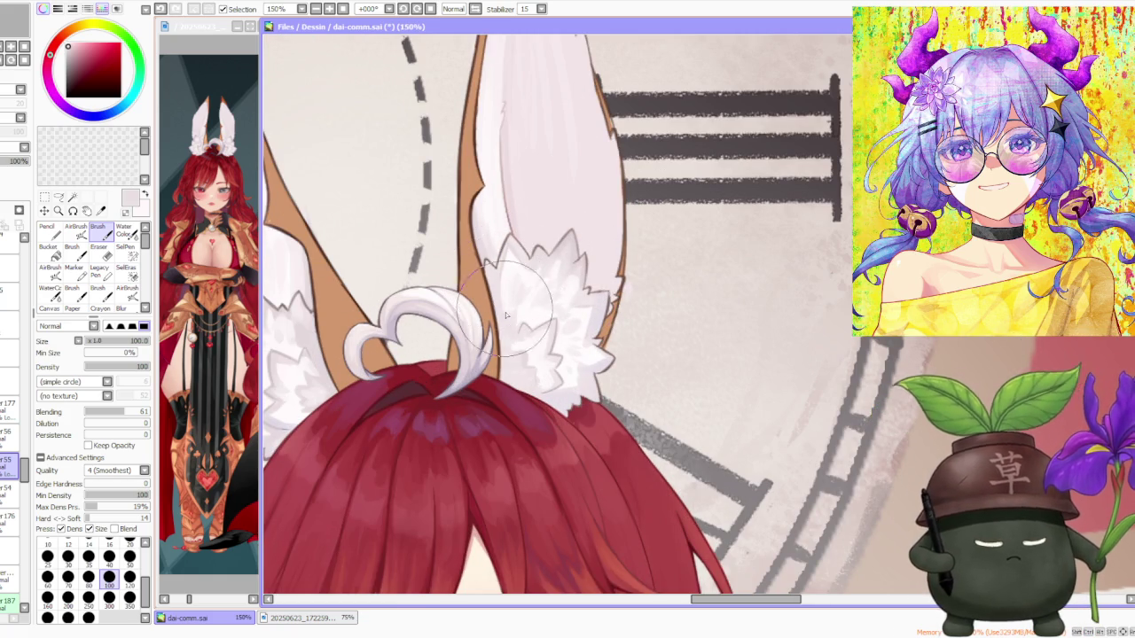
{"action": "mouse_move", "coordinate": [497, 266]}
{"action": "left_mouse_down"}
{"action": "mouse_move", "coordinate": [578, 376]}
{"action": "mouse_move", "coordinate": [576, 366]}
{"action": "mouse_move", "coordinate": [565, 375]}
{"action": "mouse_move", "coordinate": [563, 294]}
{"action": "left_mouse_up"}
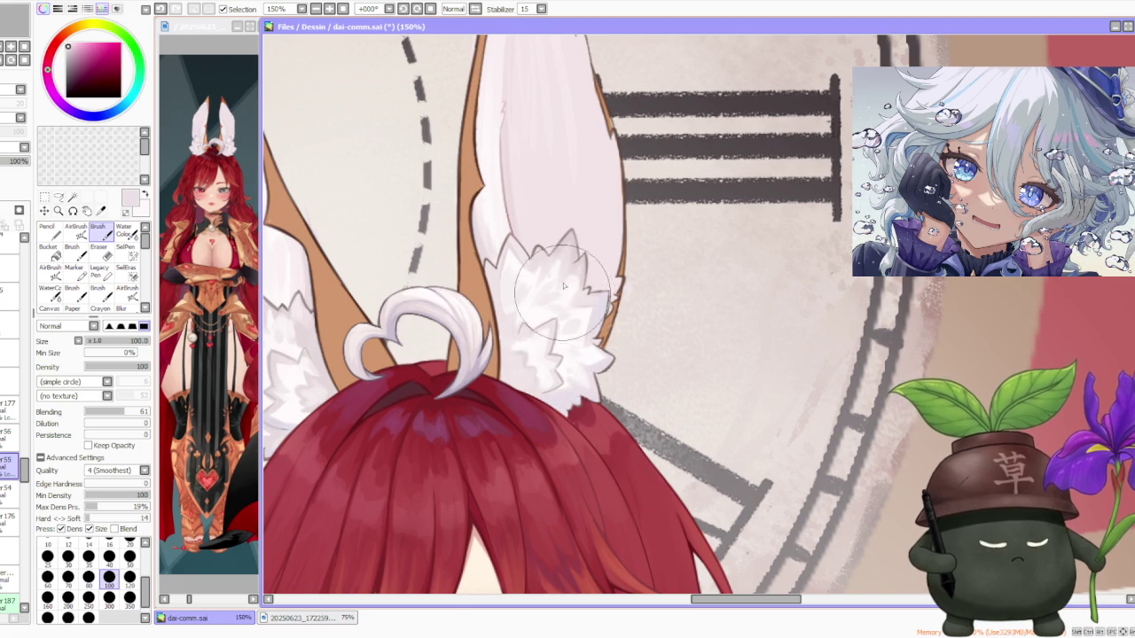
{"action": "scroll", "coordinate": [563, 295], "scroll_direction": "down", "scroll_amount": 3}
{"action": "scroll", "coordinate": [576, 266], "scroll_direction": "down", "scroll_amount": 1}
{"action": "scroll", "coordinate": [589, 240], "scroll_direction": "down", "scroll_amount": 1}
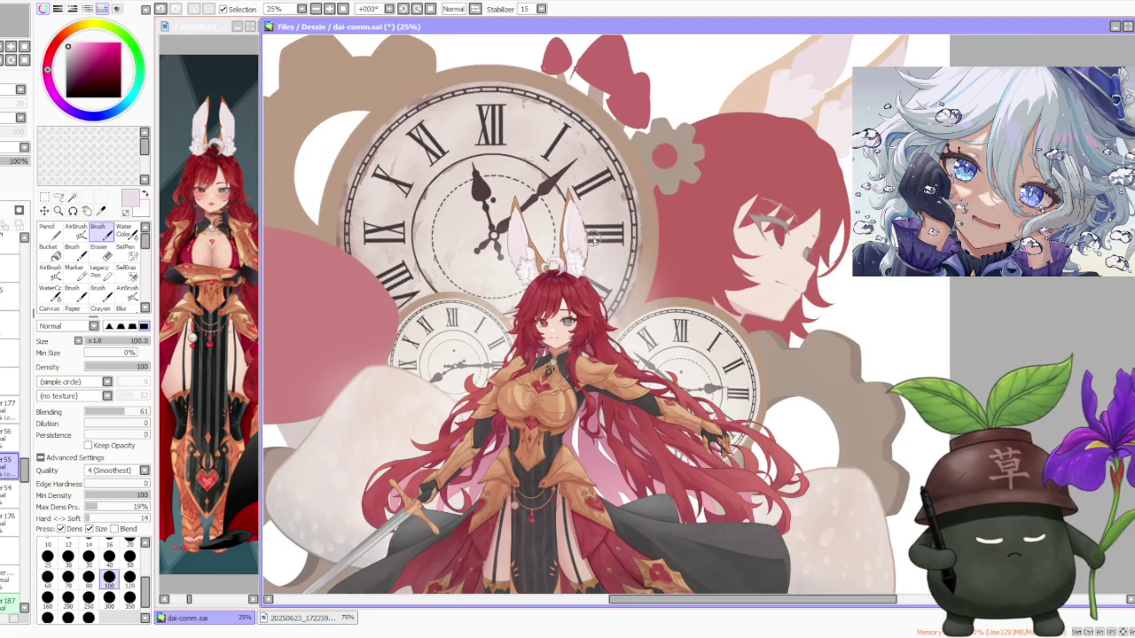
{"action": "scroll", "coordinate": [592, 237], "scroll_direction": "down", "scroll_amount": 1}
{"action": "scroll", "coordinate": [592, 238], "scroll_direction": "up", "scroll_amount": 3}
{"action": "scroll", "coordinate": [594, 236], "scroll_direction": "up", "scroll_amount": 1}
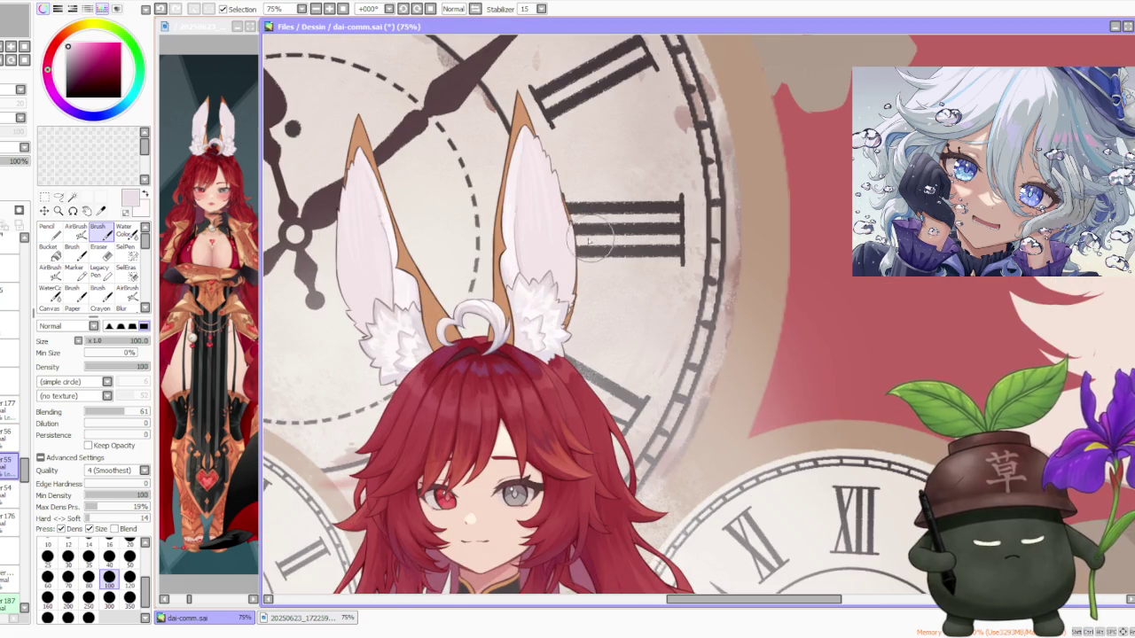
{"action": "scroll", "coordinate": [408, 340], "scroll_direction": "up", "scroll_amount": 2}
{"action": "scroll", "coordinate": [403, 339], "scroll_direction": "up", "scroll_amount": 2}
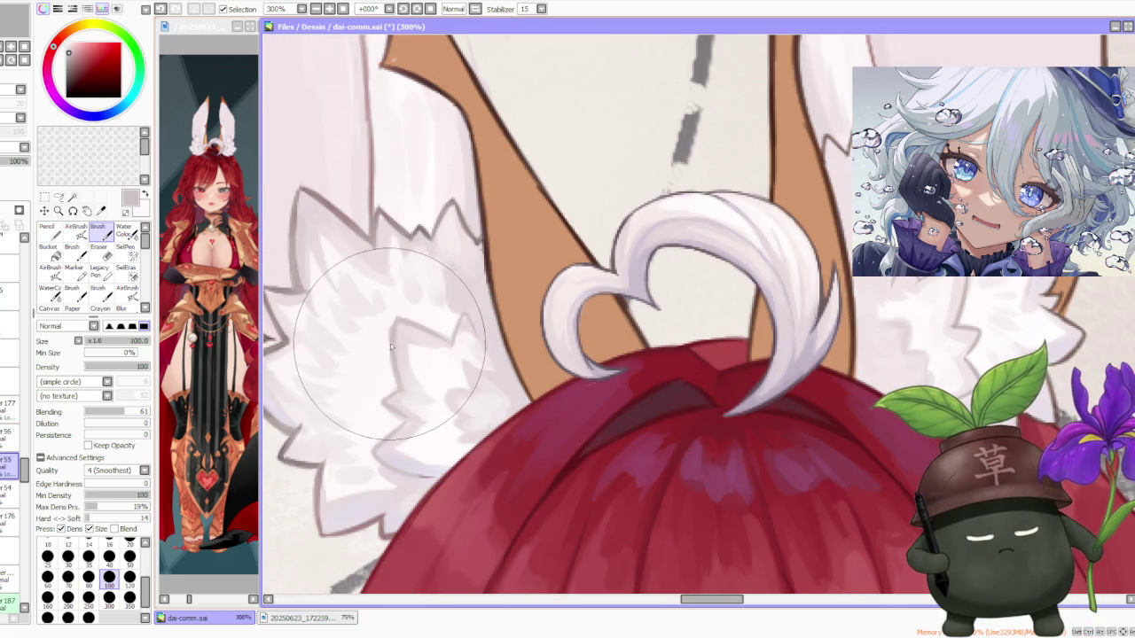
{"action": "scroll", "coordinate": [396, 340], "scroll_direction": "down", "scroll_amount": 5}
{"action": "left_click", "coordinate": [12, 414]}
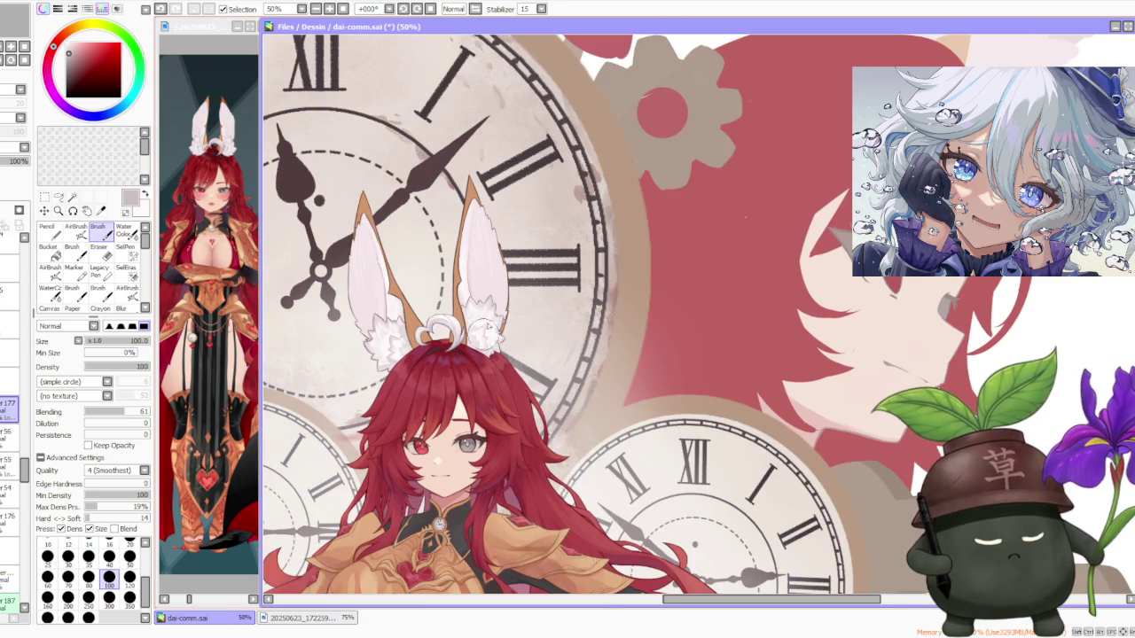
{"action": "scroll", "coordinate": [486, 335], "scroll_direction": "down", "scroll_amount": 3}
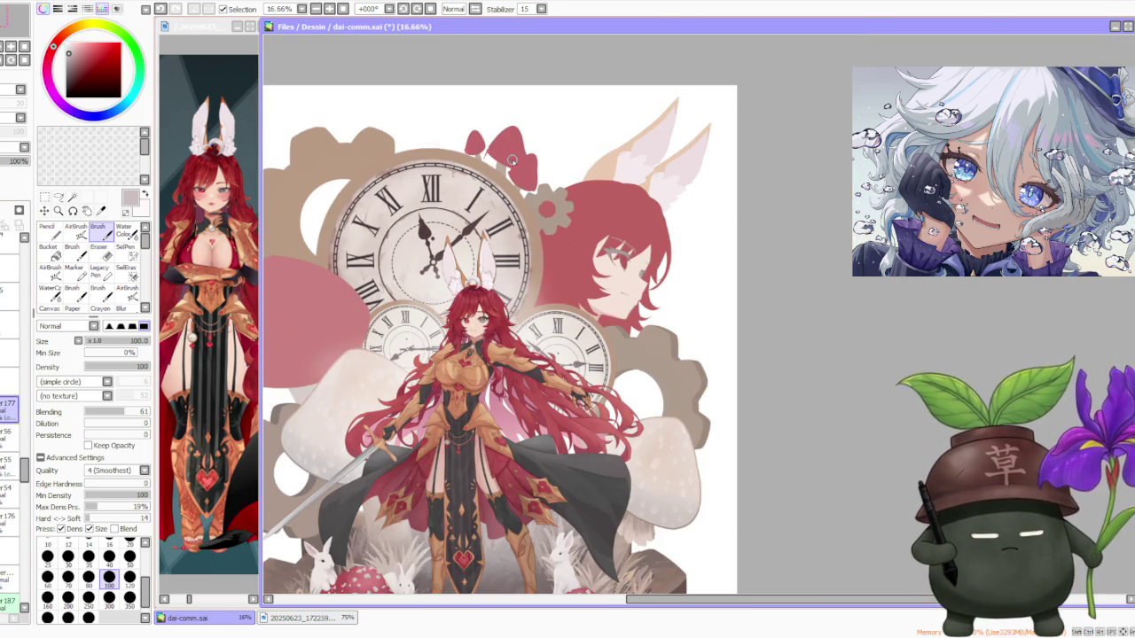
{"action": "scroll", "coordinate": [459, 273], "scroll_direction": "up", "scroll_amount": 5}
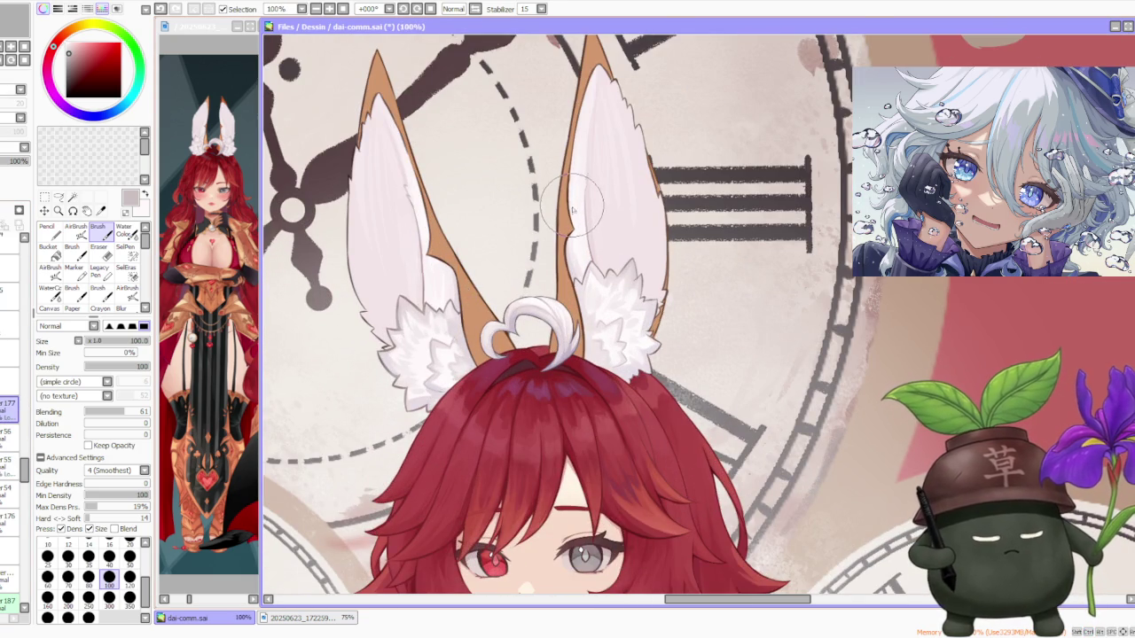
{"action": "scroll", "coordinate": [584, 229], "scroll_direction": "down", "scroll_amount": 2}
{"action": "scroll", "coordinate": [578, 219], "scroll_direction": "down", "scroll_amount": 1}
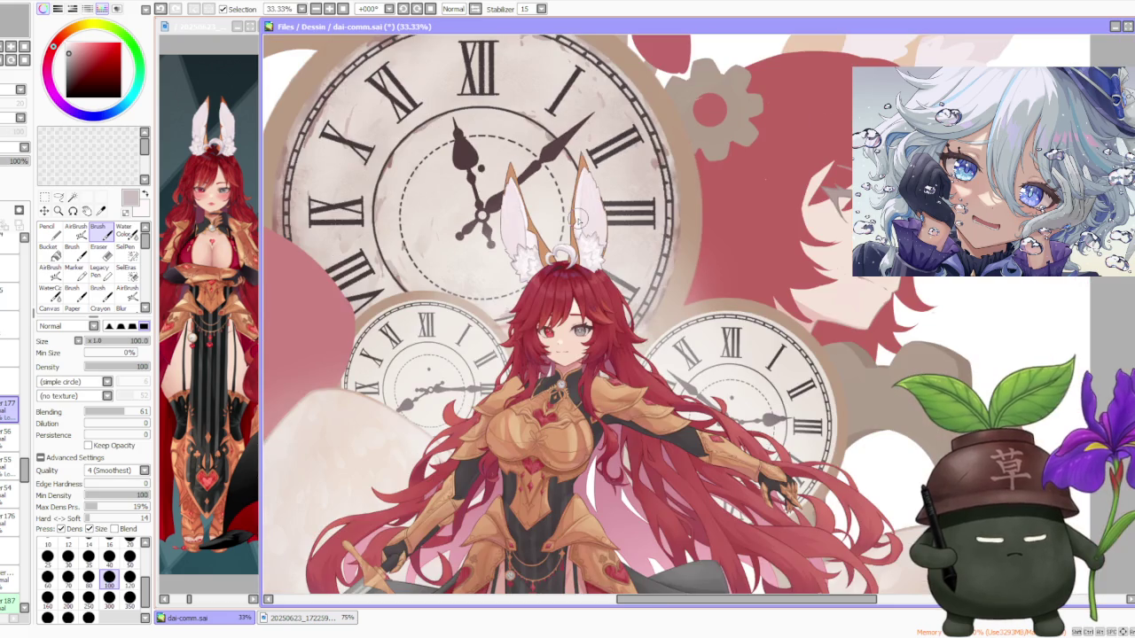
{"action": "scroll", "coordinate": [581, 218], "scroll_direction": "up", "scroll_amount": 2}
{"action": "scroll", "coordinate": [581, 217], "scroll_direction": "up", "scroll_amount": 2}
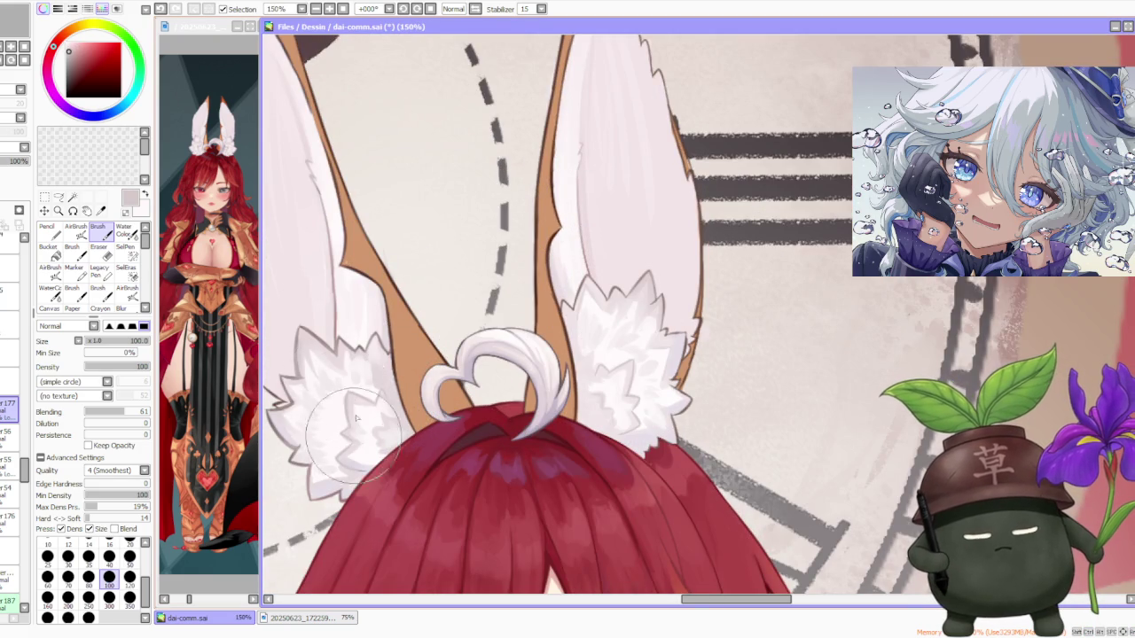
{"action": "scroll", "coordinate": [413, 355], "scroll_direction": "down", "scroll_amount": 1}
{"action": "scroll", "coordinate": [413, 355], "scroll_direction": "down", "scroll_amount": 3}
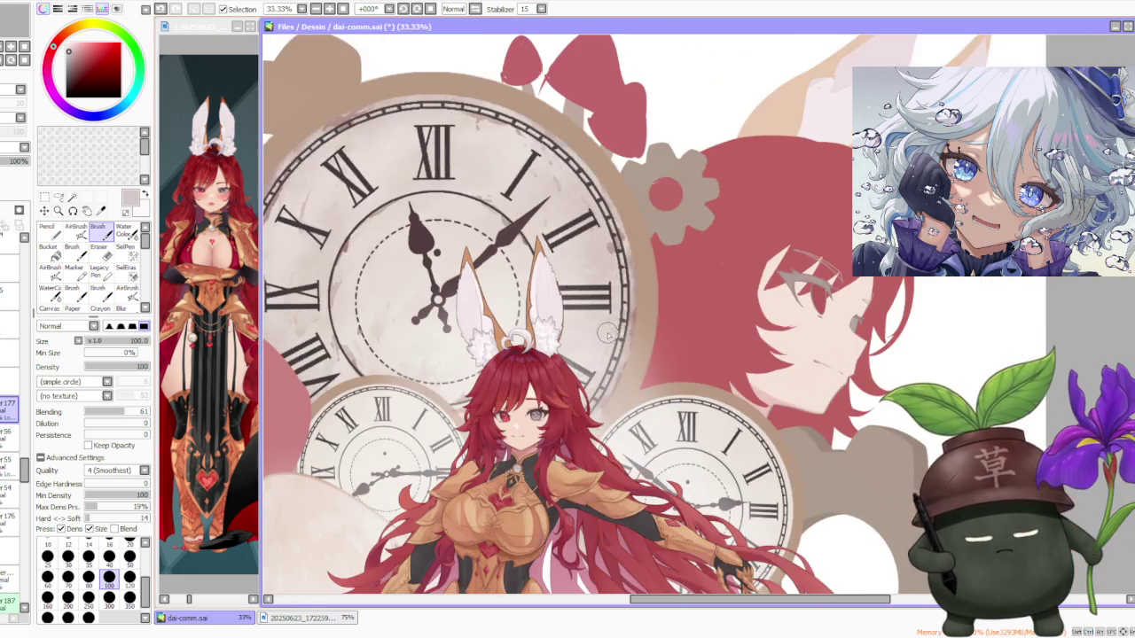
{"action": "scroll", "coordinate": [576, 399], "scroll_direction": "down", "scroll_amount": 1}
{"action": "scroll", "coordinate": [576, 399], "scroll_direction": "down", "scroll_amount": 1}
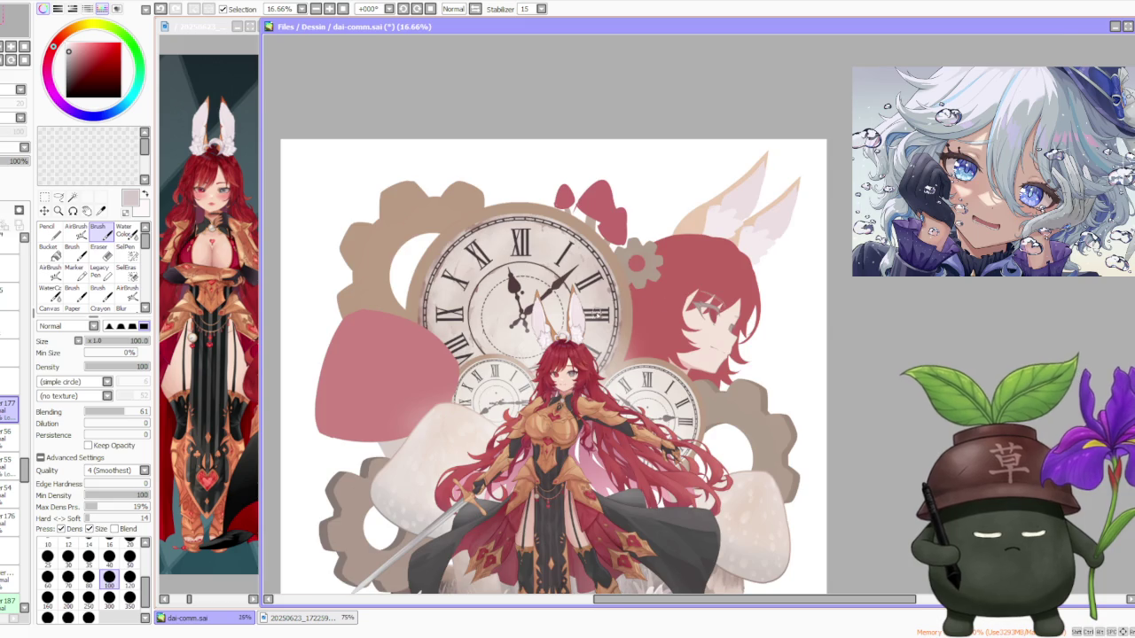
{"action": "scroll", "coordinate": [581, 337], "scroll_direction": "up", "scroll_amount": 2}
{"action": "scroll", "coordinate": [587, 317], "scroll_direction": "up", "scroll_amount": 2}
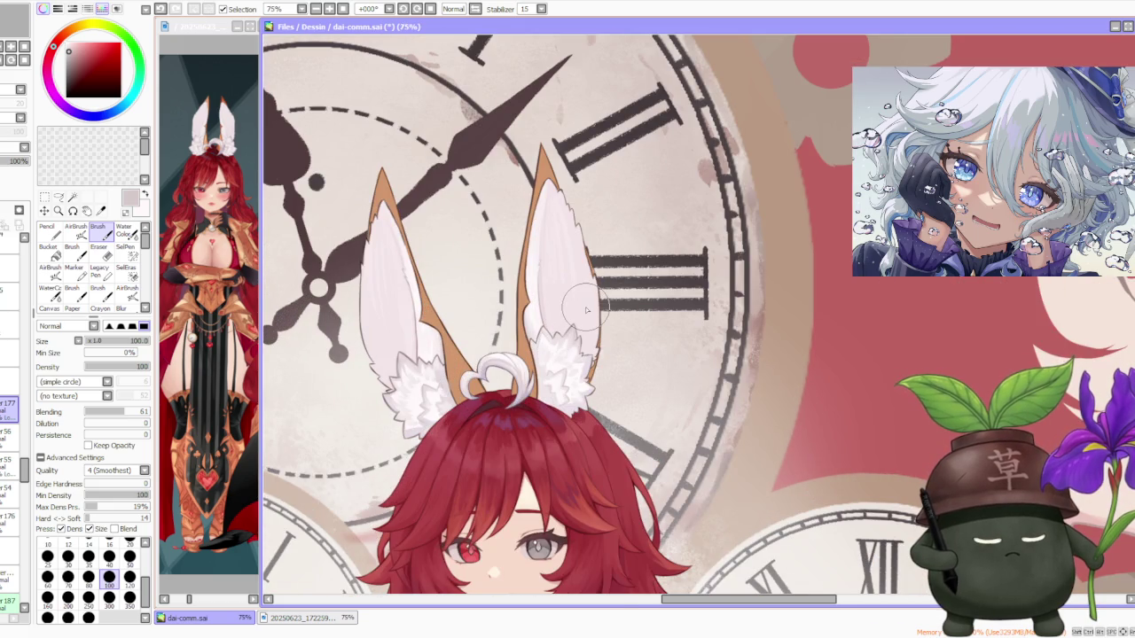
{"action": "scroll", "coordinate": [586, 309], "scroll_direction": "down", "scroll_amount": 3}
{"action": "scroll", "coordinate": [584, 307], "scroll_direction": "down", "scroll_amount": 2}
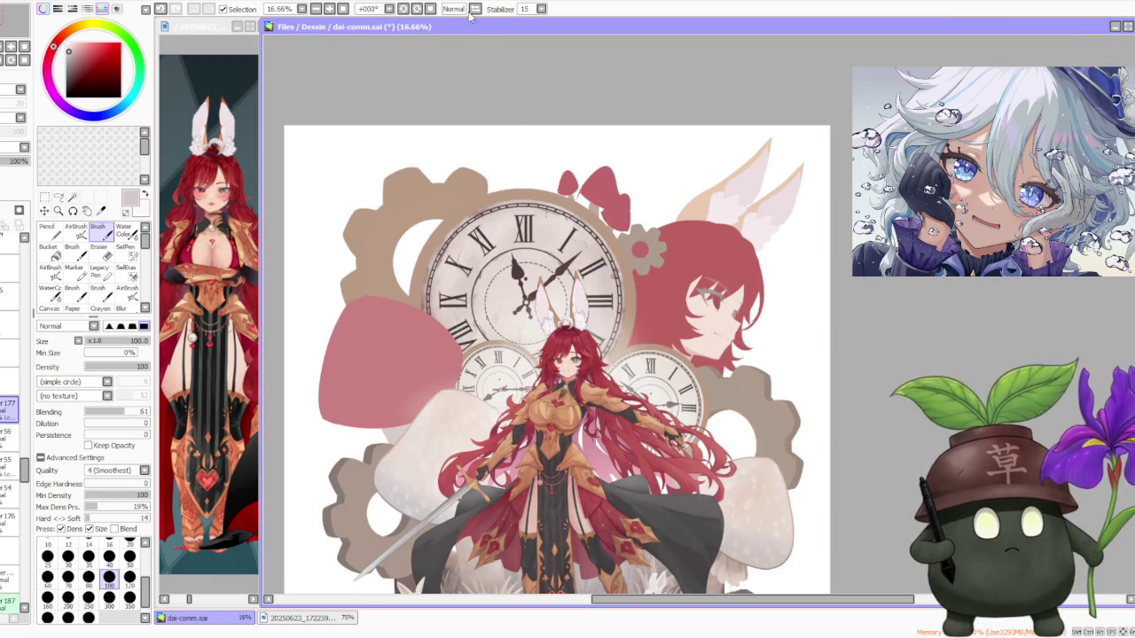
- Mirror the canvas horizontally to check the drawing's balance, then restore normal orientation
{"action": "left_click", "coordinate": [475, 9]}
{"action": "left_click", "coordinate": [476, 9]}
{"action": "left_click", "coordinate": [475, 9]}
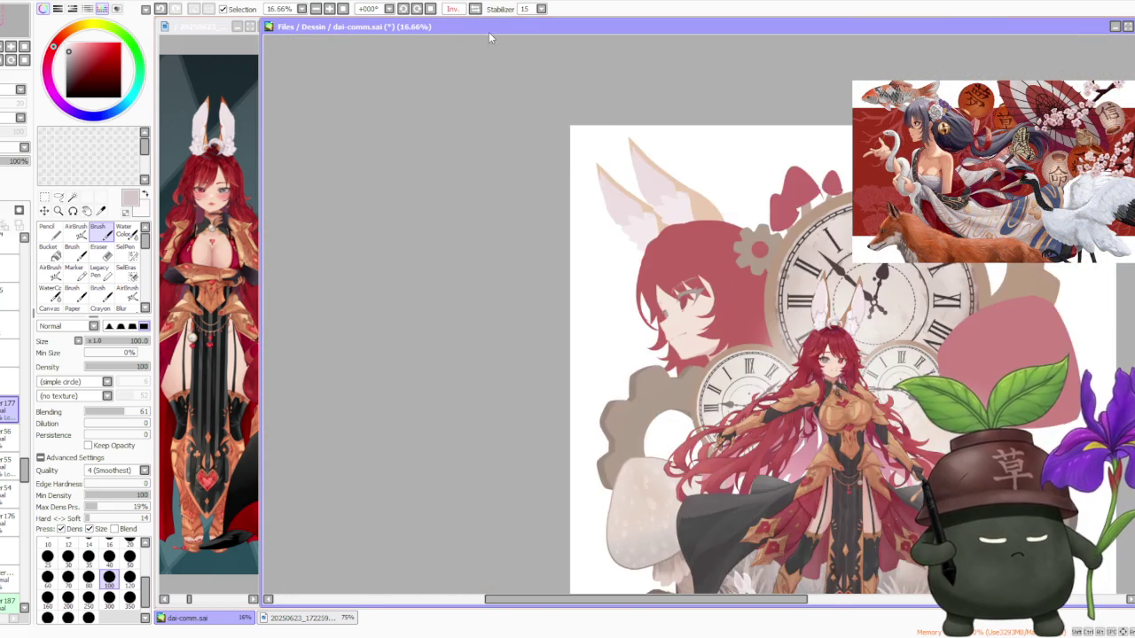
{"action": "scroll", "coordinate": [781, 288], "scroll_direction": "up", "scroll_amount": 3}
{"action": "scroll", "coordinate": [781, 289], "scroll_direction": "down", "scroll_amount": 3}
{"action": "scroll", "coordinate": [781, 289], "scroll_direction": "up", "scroll_amount": 3}
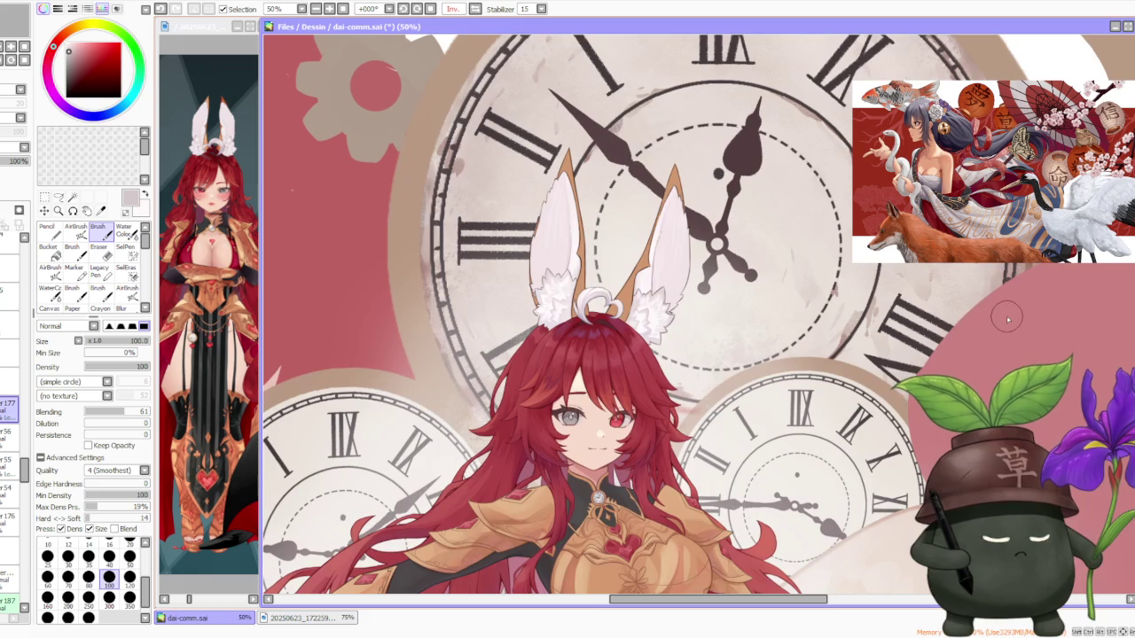
{"action": "scroll", "coordinate": [889, 303], "scroll_direction": "up", "scroll_amount": 1}
{"action": "key", "text": "h"}
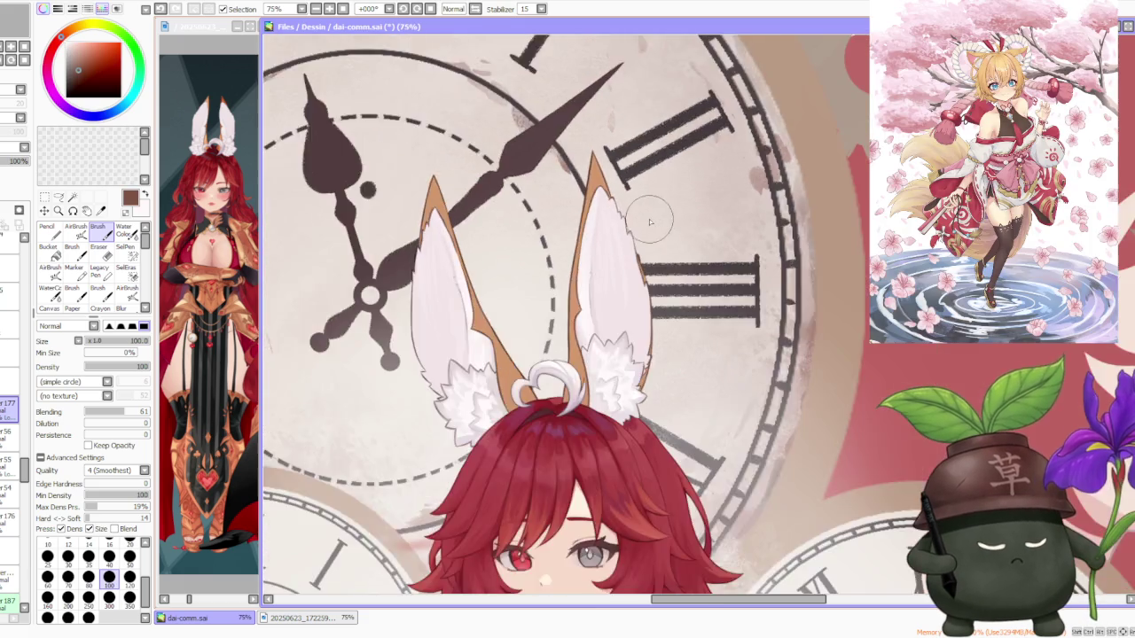
- Zoom in around the bunny ears and eyedrop the tan colour from the ear rim
{"action": "scroll", "coordinate": [651, 222], "scroll_direction": "down", "scroll_amount": 2}
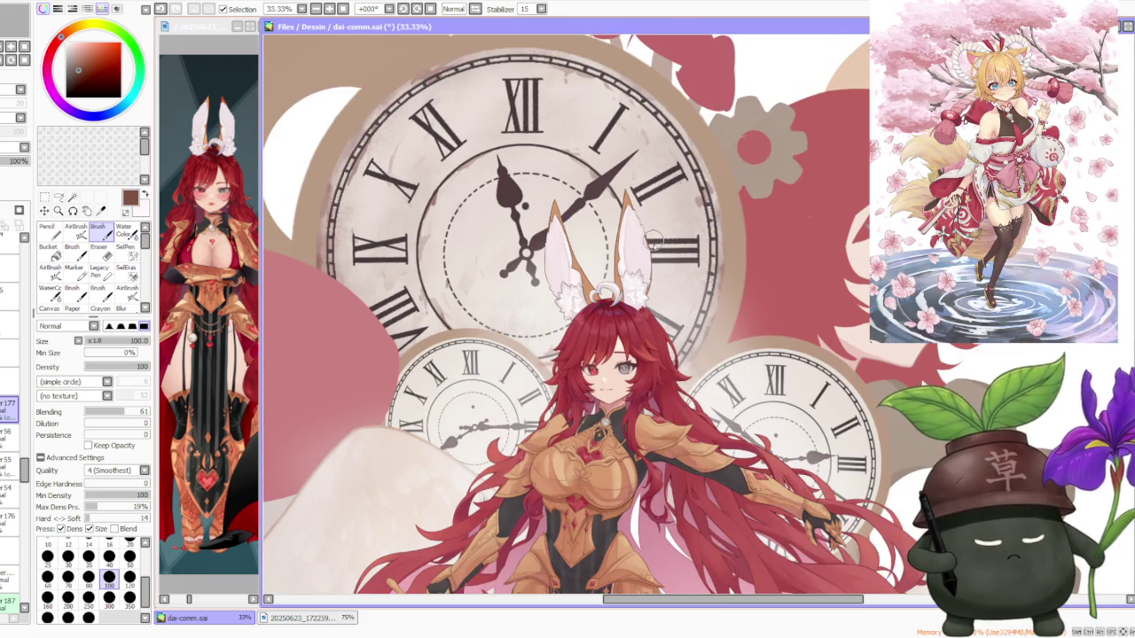
{"action": "scroll", "coordinate": [653, 238], "scroll_direction": "up", "scroll_amount": 3}
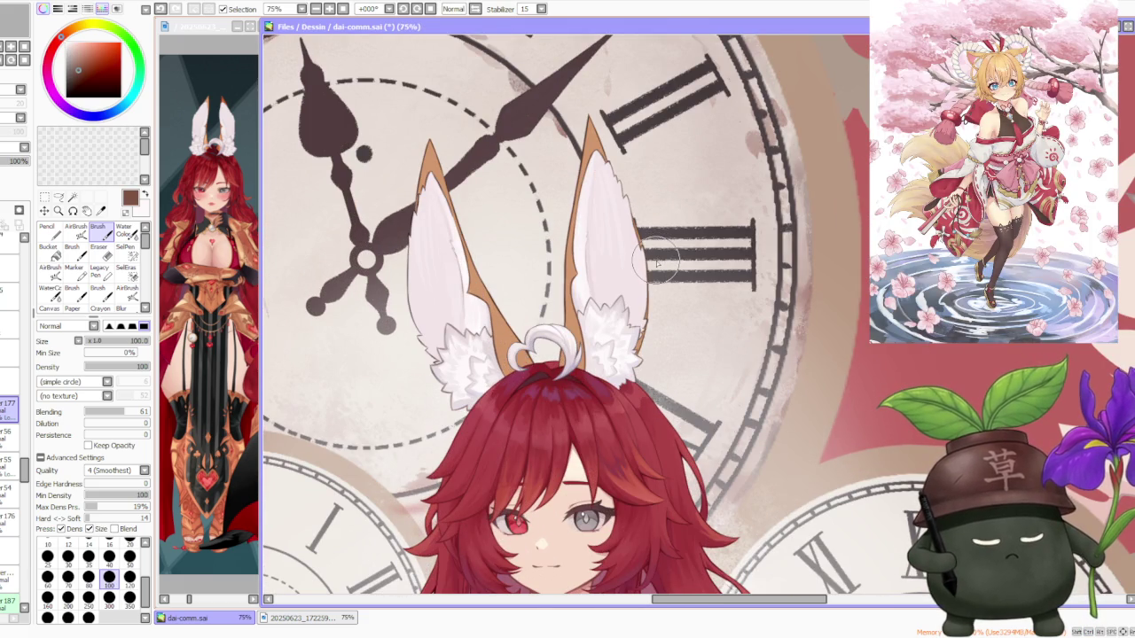
{"action": "scroll", "coordinate": [658, 259], "scroll_direction": "down", "scroll_amount": 1}
{"action": "scroll", "coordinate": [660, 257], "scroll_direction": "down", "scroll_amount": 1}
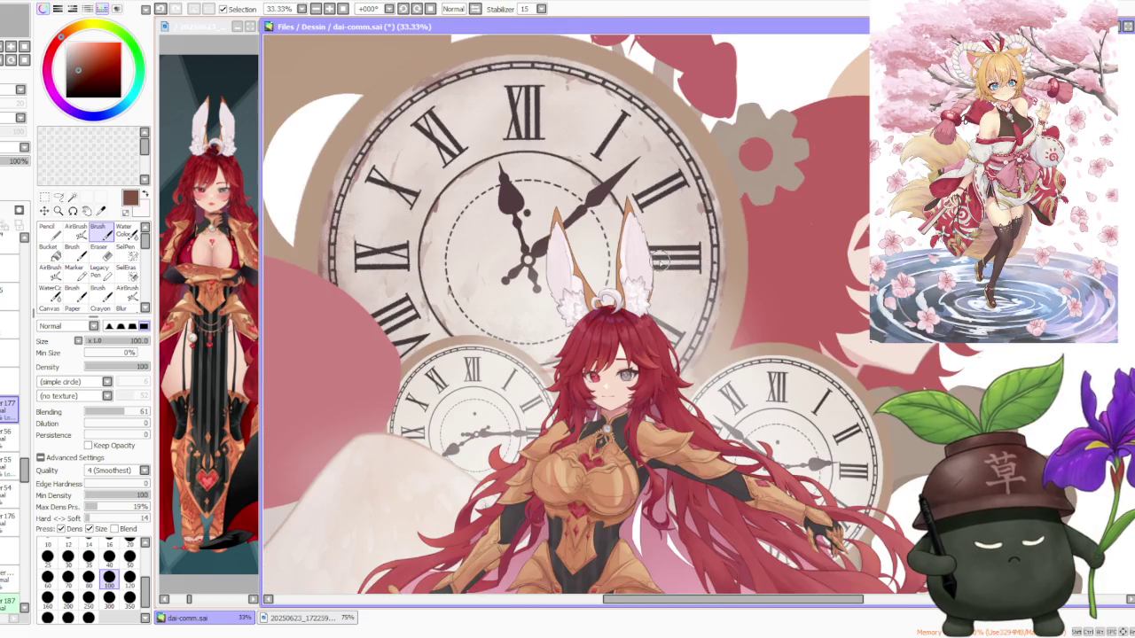
{"action": "scroll", "coordinate": [665, 285], "scroll_direction": "up", "scroll_amount": 4}
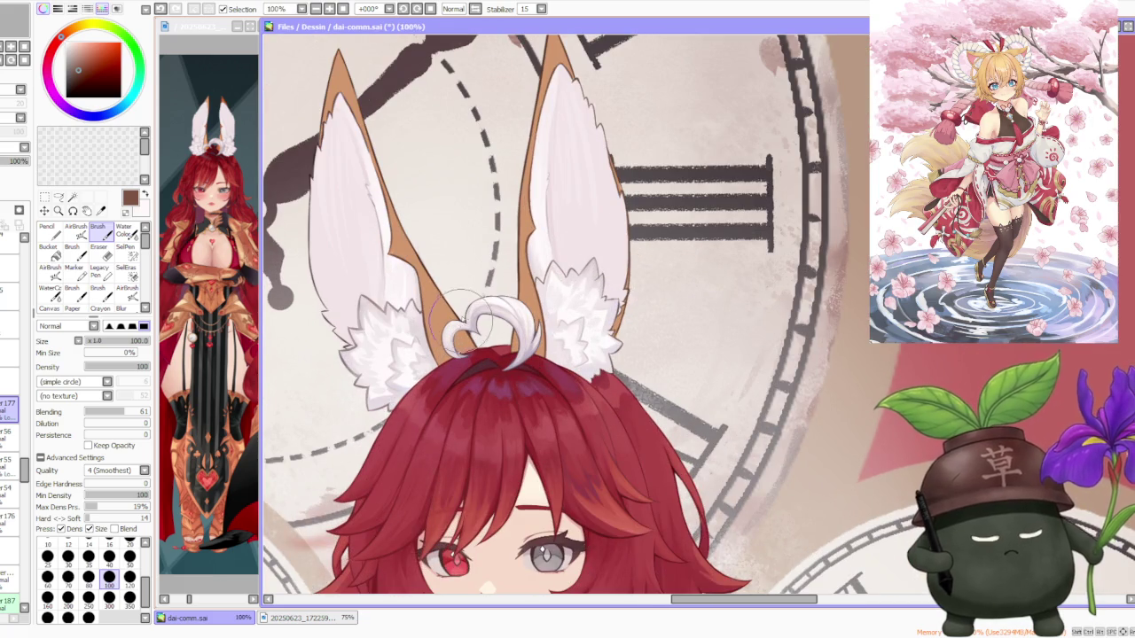
{"action": "scroll", "coordinate": [462, 315], "scroll_direction": "up", "scroll_amount": 1}
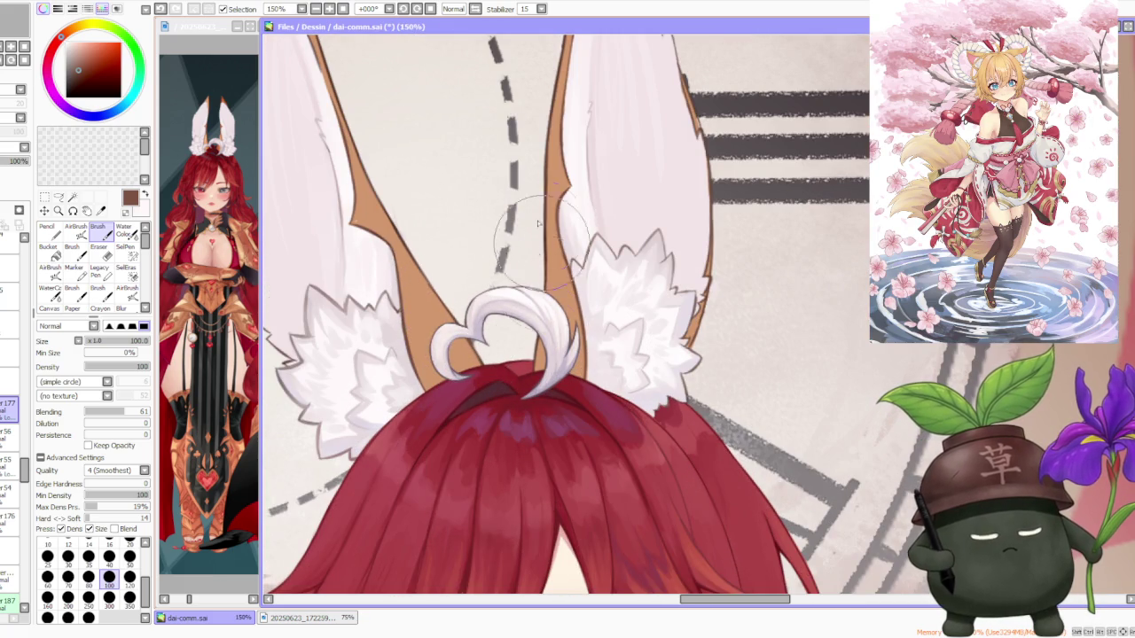
{"action": "scroll", "coordinate": [545, 189], "scroll_direction": "down", "scroll_amount": 2}
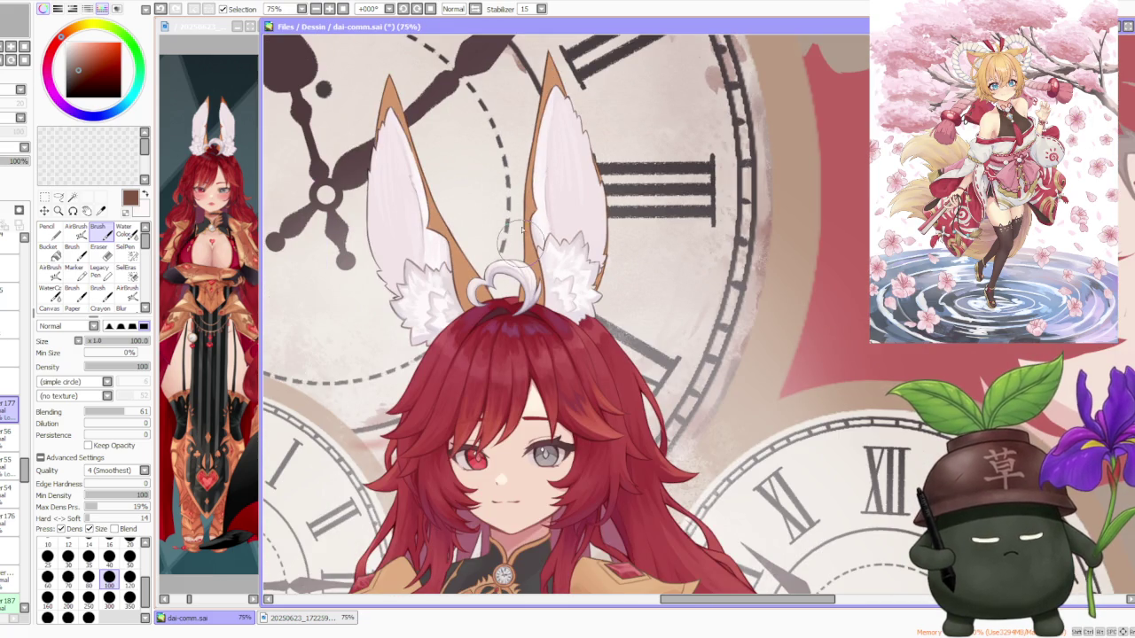
{"action": "scroll", "coordinate": [412, 89], "scroll_direction": "down", "scroll_amount": 2}
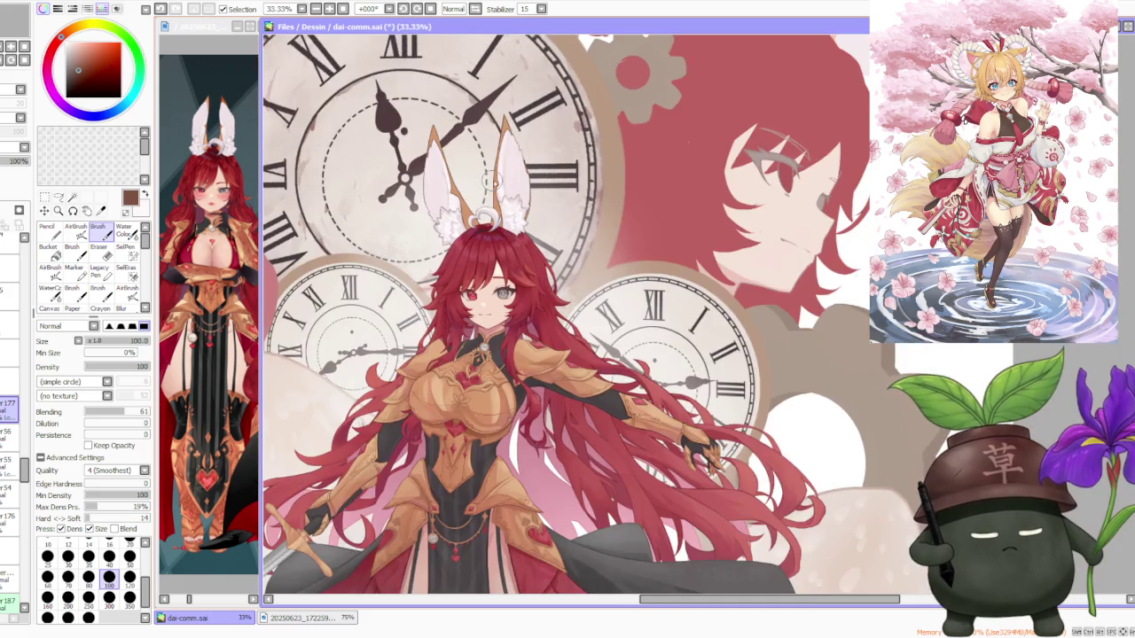
{"action": "scroll", "coordinate": [517, 125], "scroll_direction": "down", "scroll_amount": 1}
{"action": "scroll", "coordinate": [528, 124], "scroll_direction": "up", "scroll_amount": 2}
{"action": "scroll", "coordinate": [533, 133], "scroll_direction": "down", "scroll_amount": 2}
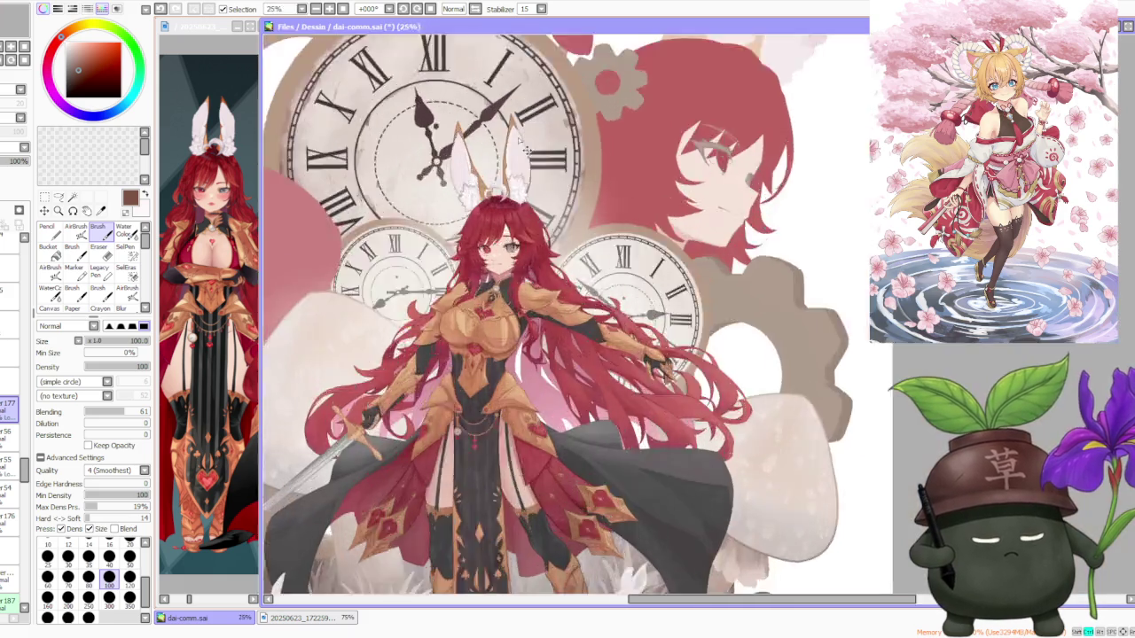
{"action": "scroll", "coordinate": [426, 213], "scroll_direction": "up", "scroll_amount": 3}
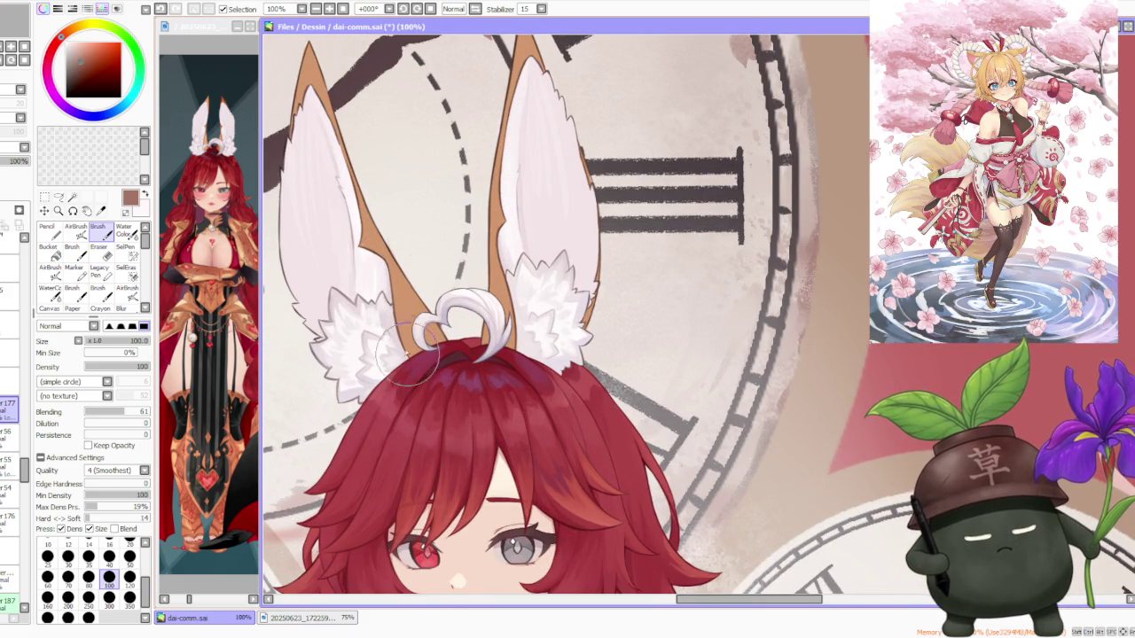
{"action": "scroll", "coordinate": [483, 252], "scroll_direction": "down", "scroll_amount": 4}
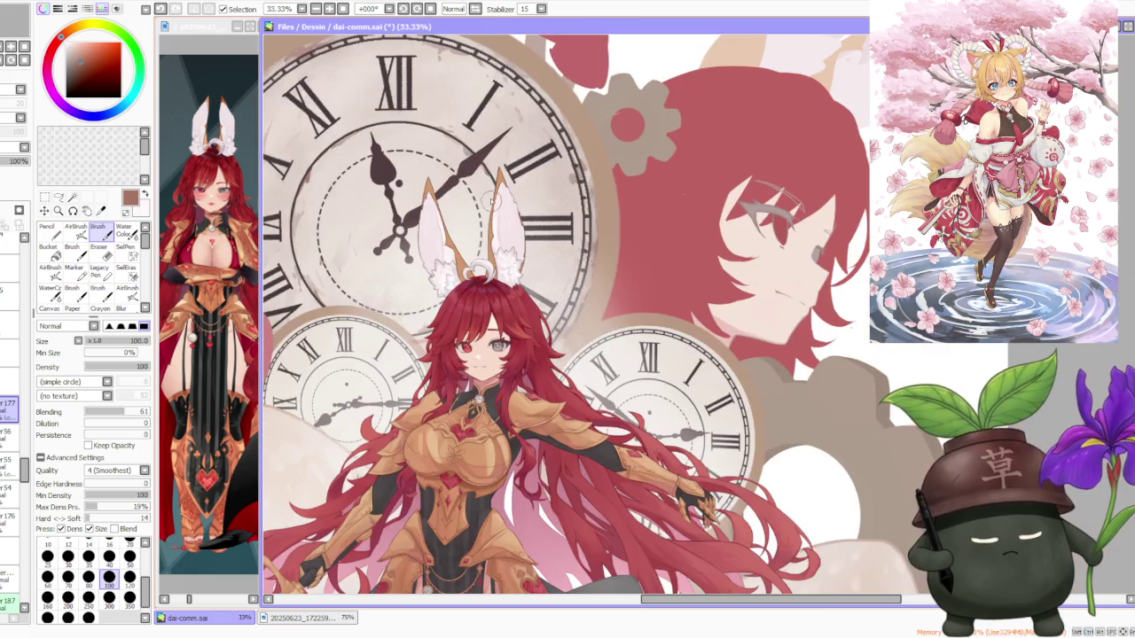
{"action": "scroll", "coordinate": [486, 195], "scroll_direction": "down", "scroll_amount": 2}
{"action": "scroll", "coordinate": [486, 191], "scroll_direction": "up", "scroll_amount": 4}
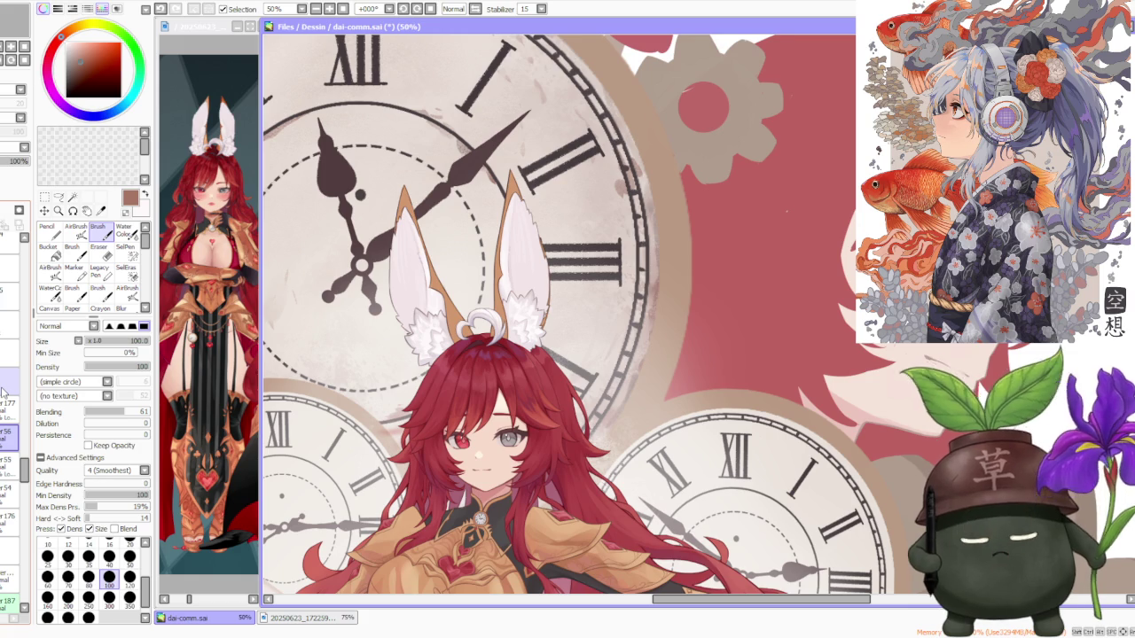
{"action": "scroll", "coordinate": [501, 190], "scroll_direction": "up", "scroll_amount": 2}
{"action": "scroll", "coordinate": [497, 222], "scroll_direction": "up", "scroll_amount": 2}
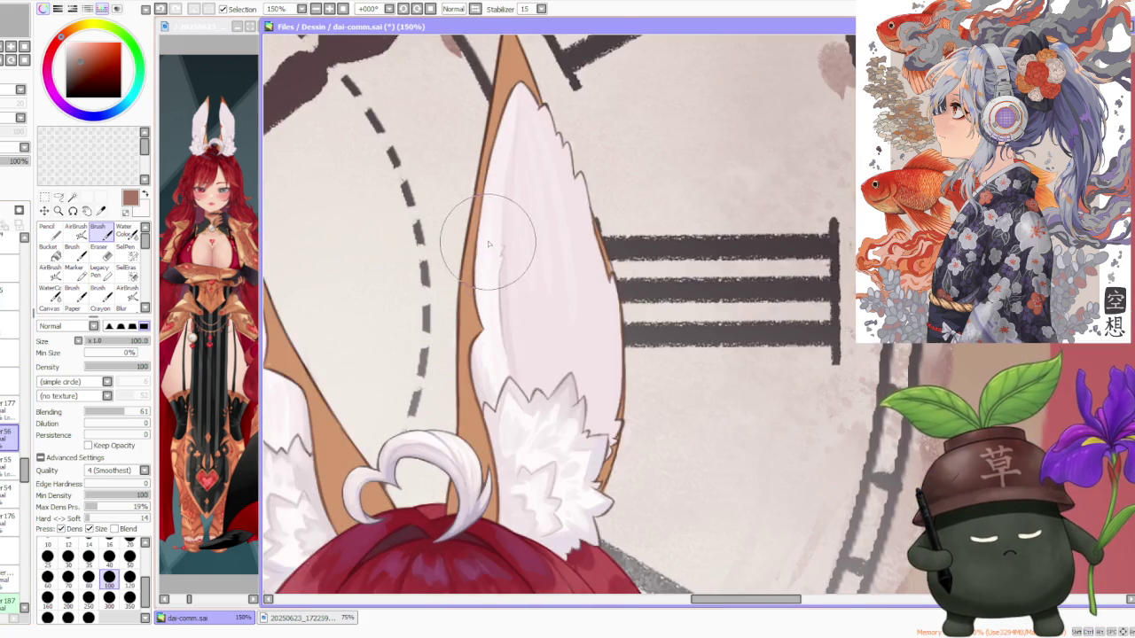
{"action": "scroll", "coordinate": [483, 240], "scroll_direction": "down", "scroll_amount": 1}
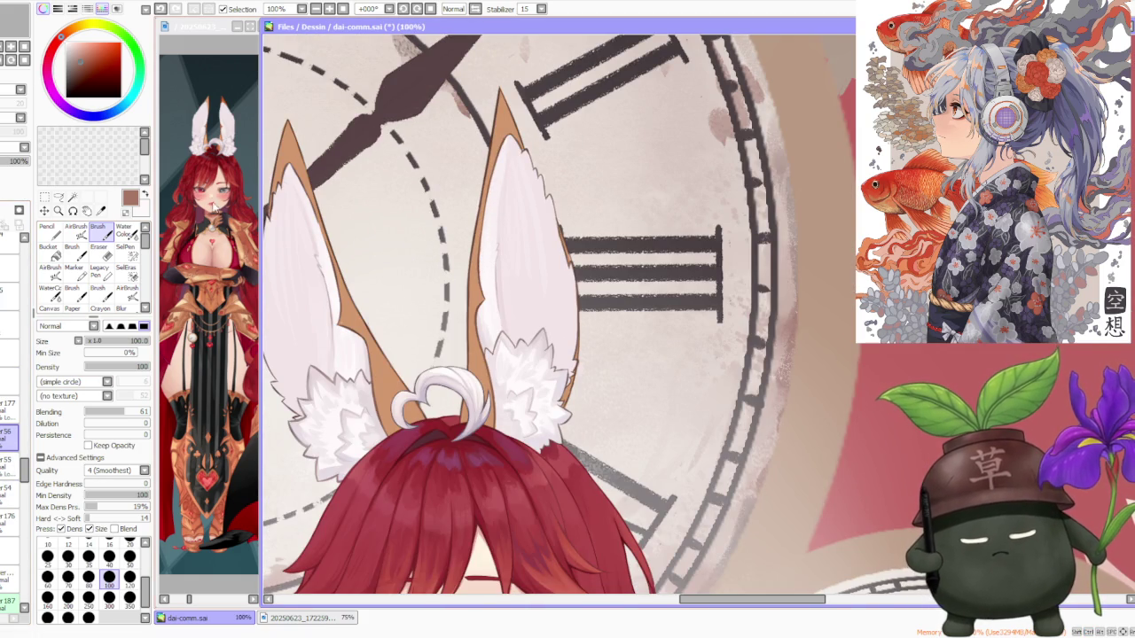
{"action": "left_click", "coordinate": [335, 306], "text": "alt"}
- Enlarge the brush to size 250
{"action": "scroll", "coordinate": [342, 322], "scroll_direction": "up", "scroll_amount": 2}
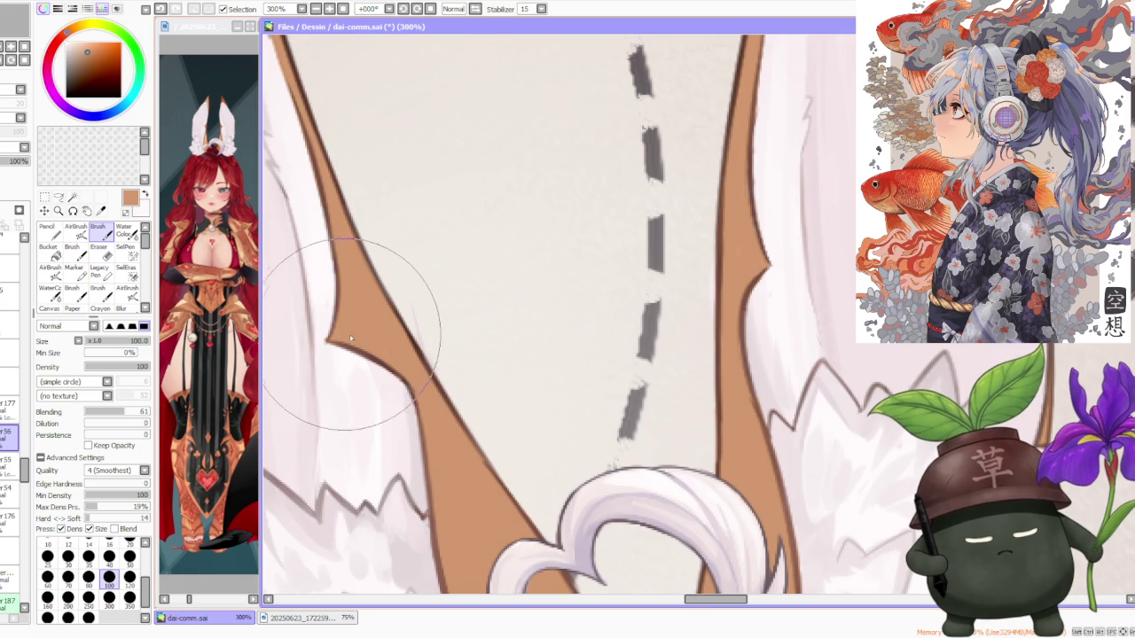
{"action": "scroll", "coordinate": [354, 315], "scroll_direction": "down", "scroll_amount": 4}
{"action": "scroll", "coordinate": [364, 310], "scroll_direction": "down", "scroll_amount": 1}
{"action": "scroll", "coordinate": [364, 355], "scroll_direction": "down", "scroll_amount": 1}
{"action": "scroll", "coordinate": [363, 463], "scroll_direction": "up", "scroll_amount": 3}
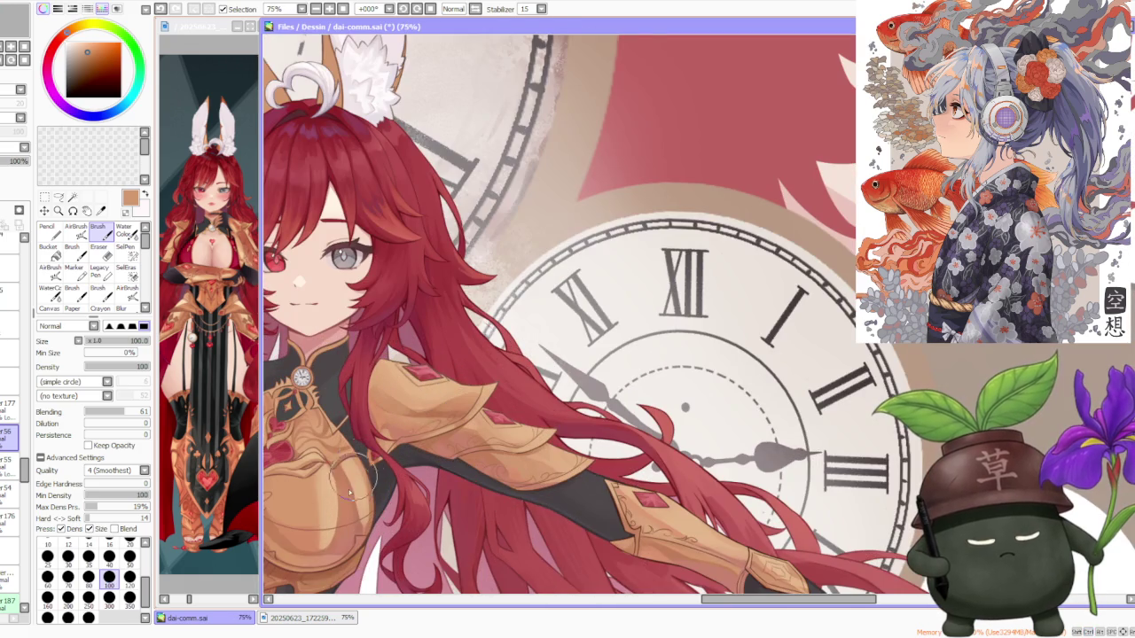
{"action": "scroll", "coordinate": [356, 488], "scroll_direction": "down", "scroll_amount": 3}
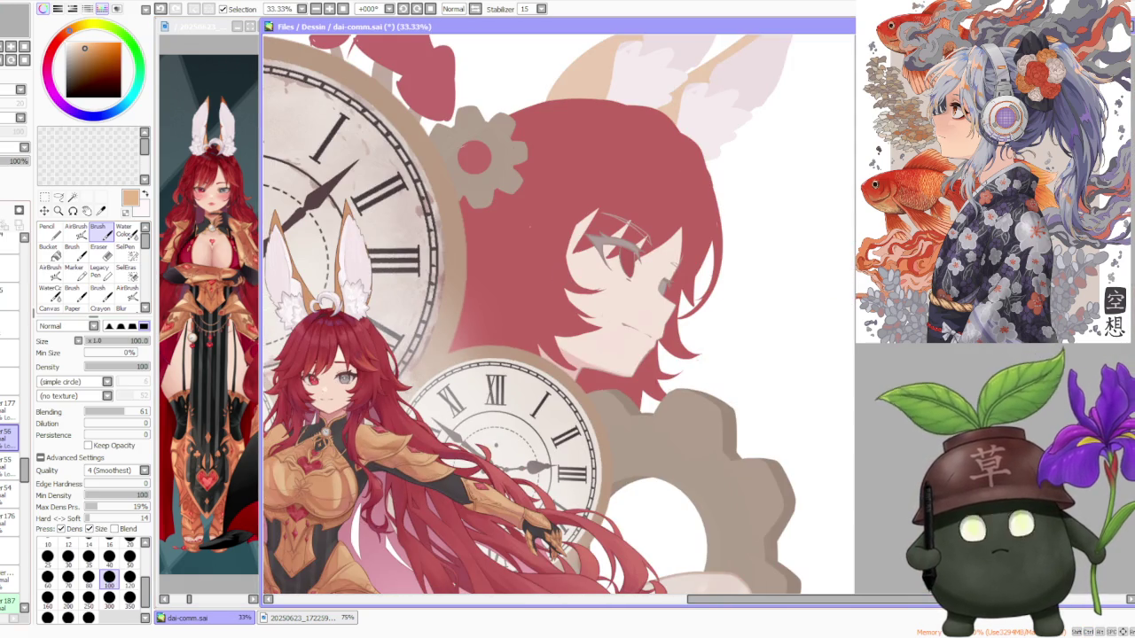
{"action": "left_click", "coordinate": [89, 596]}
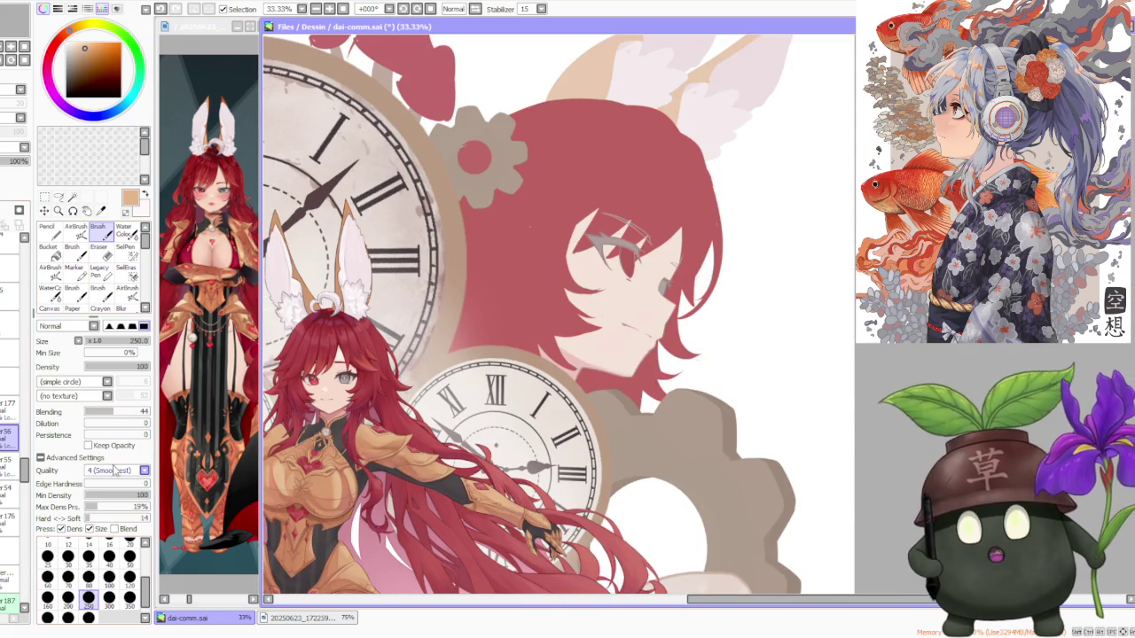
{"action": "scroll", "coordinate": [293, 249], "scroll_direction": "down", "scroll_amount": 1}
{"action": "scroll", "coordinate": [395, 278], "scroll_direction": "up", "scroll_amount": 2}
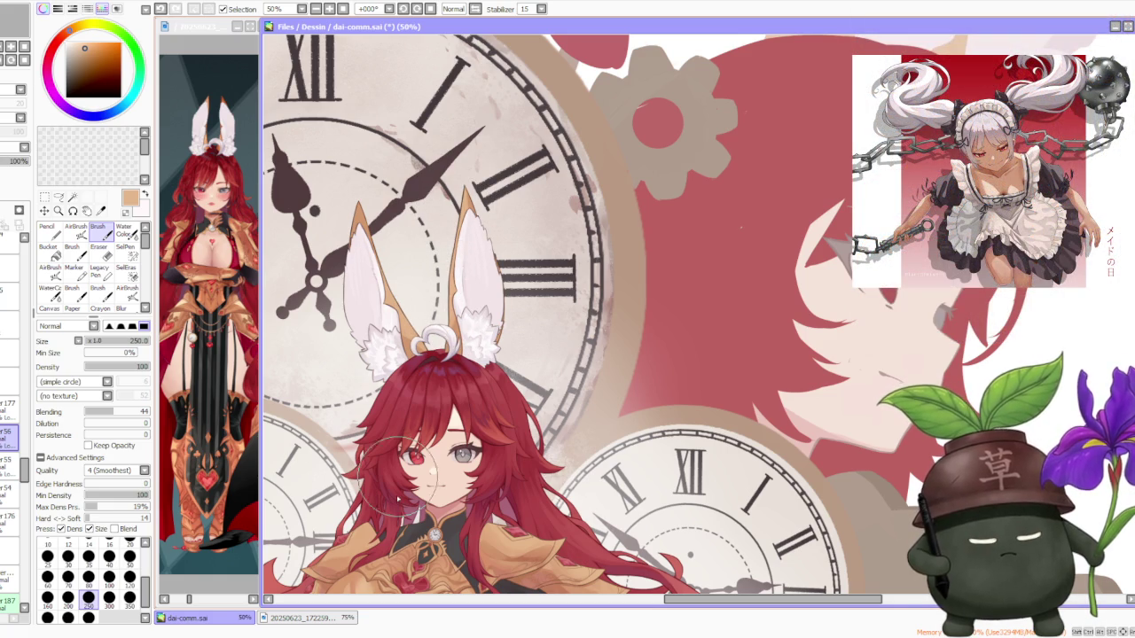
{"action": "left_click", "coordinate": [295, 559], "text": "alt"}
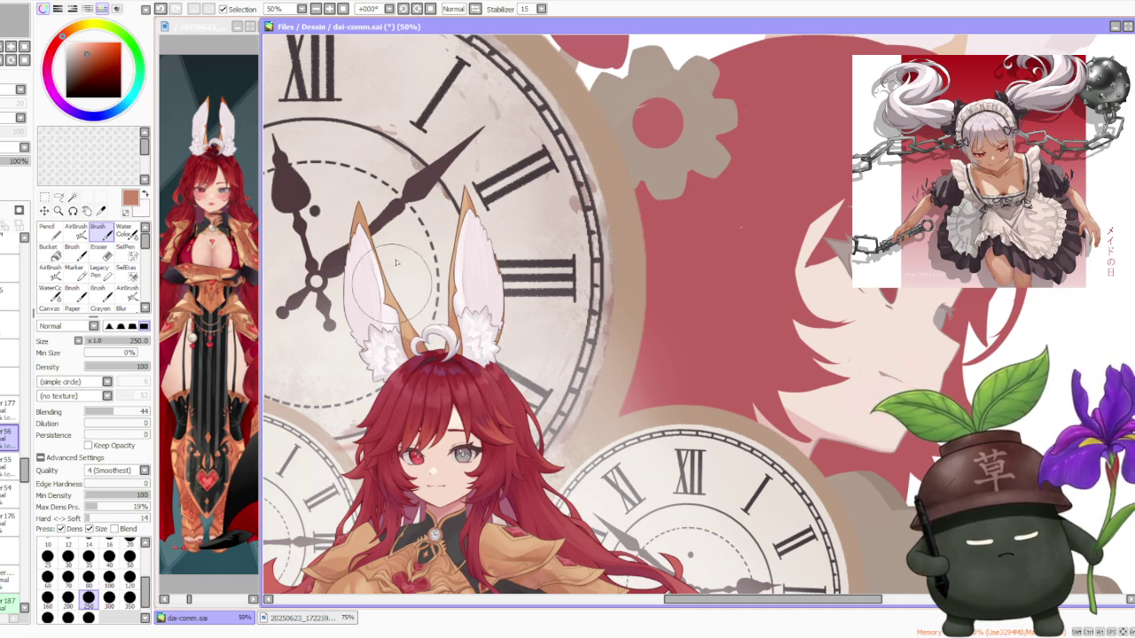
{"action": "scroll", "coordinate": [393, 277], "scroll_direction": "down", "scroll_amount": 1}
{"action": "scroll", "coordinate": [443, 399], "scroll_direction": "up", "scroll_amount": 1}
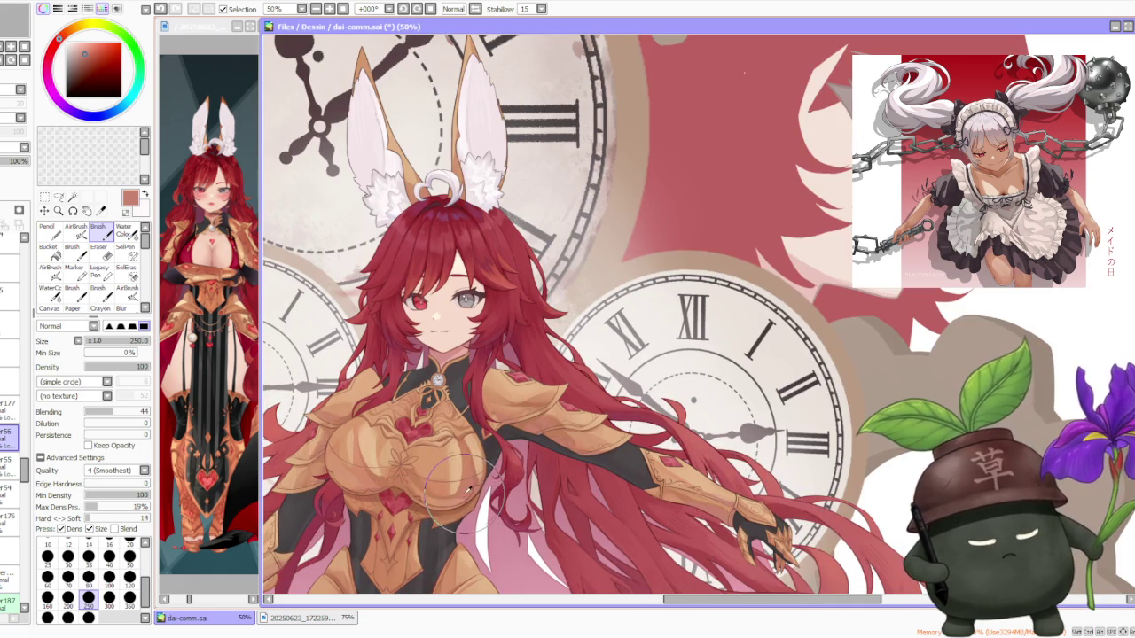
{"action": "scroll", "coordinate": [435, 178], "scroll_direction": "up", "scroll_amount": 1}
{"action": "scroll", "coordinate": [470, 151], "scroll_direction": "down", "scroll_amount": 1}
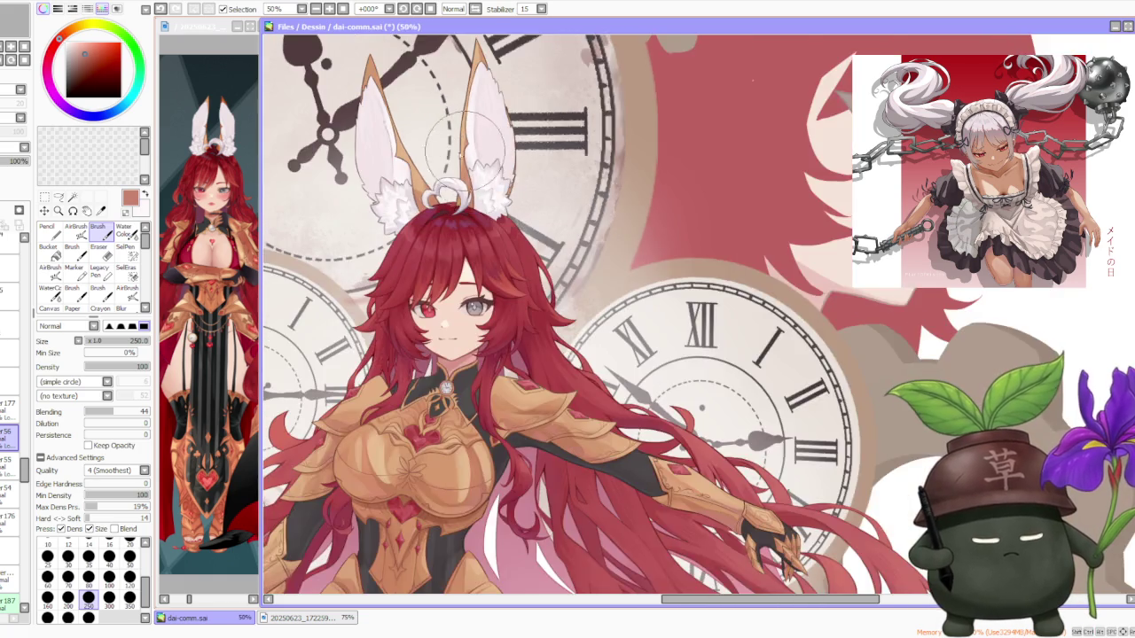
{"action": "scroll", "coordinate": [443, 221], "scroll_direction": "down", "scroll_amount": 1}
{"action": "scroll", "coordinate": [381, 293], "scroll_direction": "up", "scroll_amount": 2}
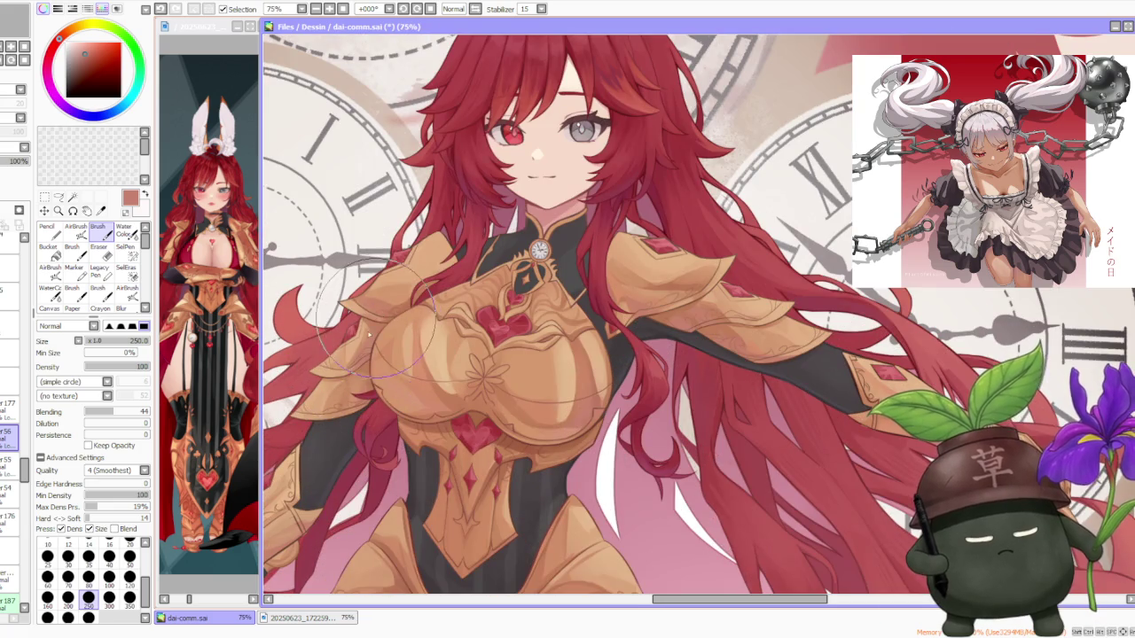
{"action": "scroll", "coordinate": [385, 319], "scroll_direction": "down", "scroll_amount": 2}
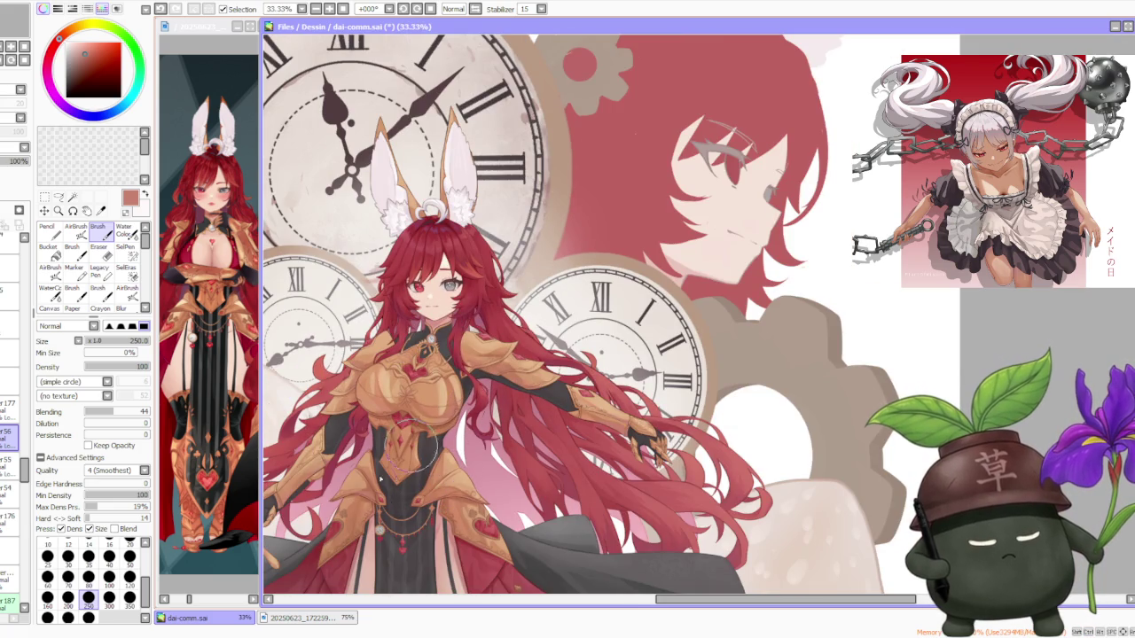
{"action": "scroll", "coordinate": [436, 449], "scroll_direction": "down", "scroll_amount": 1}
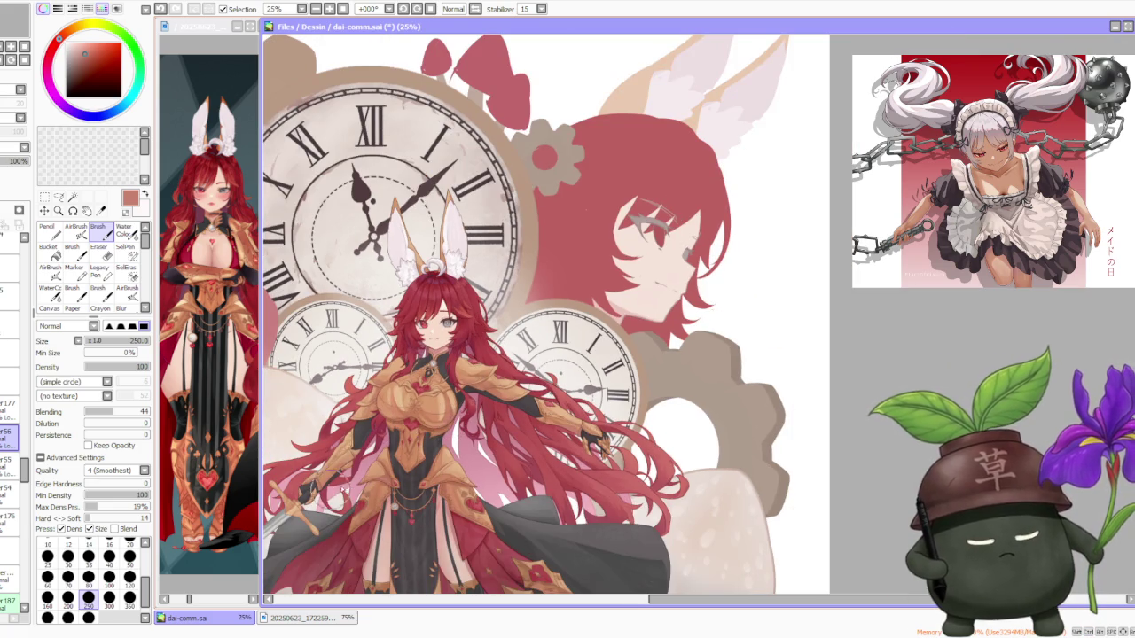
{"action": "scroll", "coordinate": [413, 404], "scroll_direction": "up", "scroll_amount": 2}
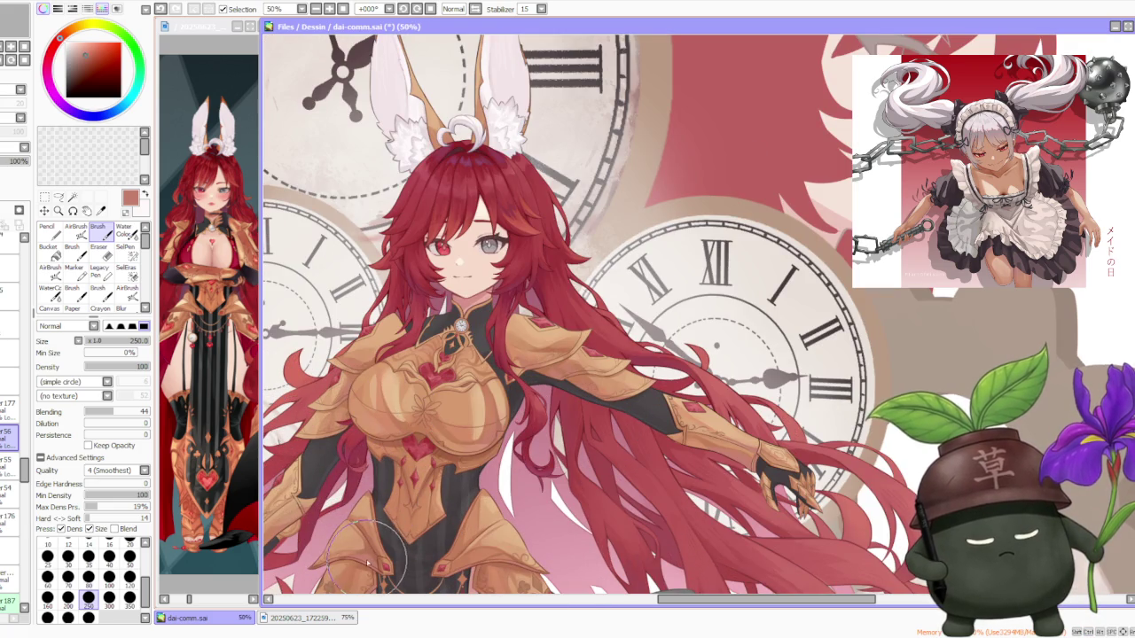
{"action": "scroll", "coordinate": [372, 554], "scroll_direction": "down", "scroll_amount": 2}
{"action": "scroll", "coordinate": [448, 430], "scroll_direction": "up", "scroll_amount": 3}
{"action": "scroll", "coordinate": [448, 430], "scroll_direction": "up", "scroll_amount": 2}
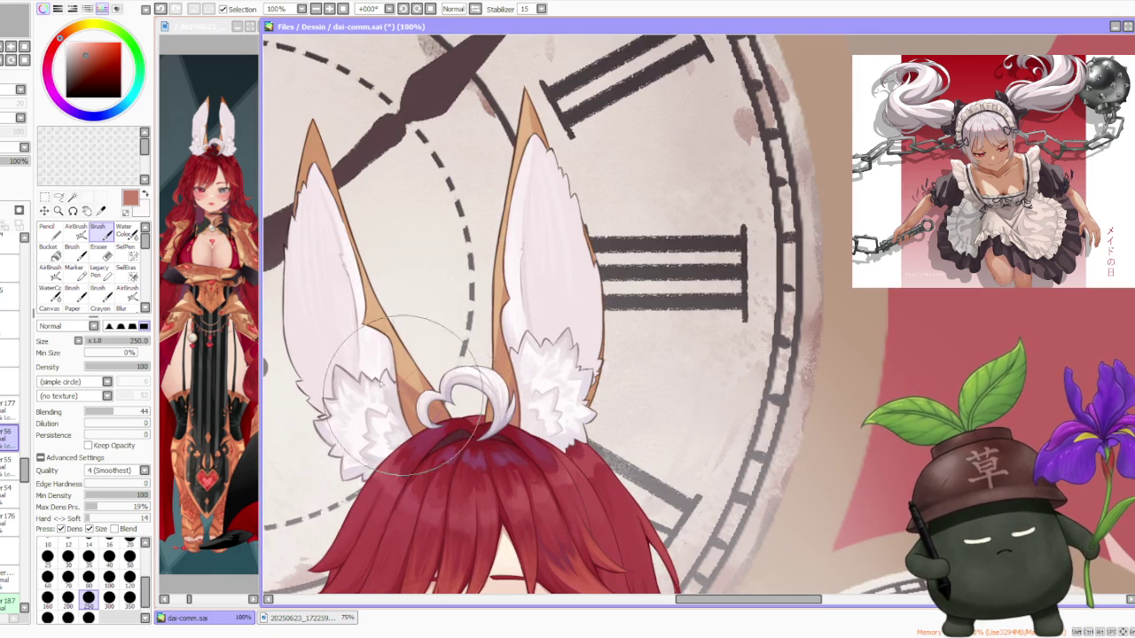
{"action": "left_click", "coordinate": [424, 416], "text": "alt"}
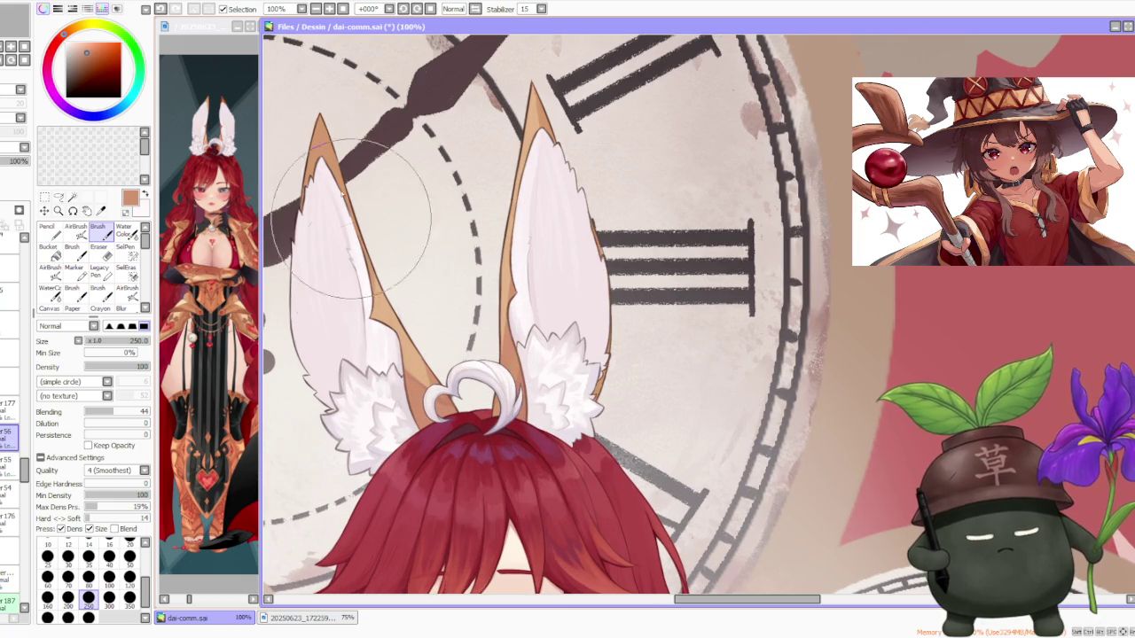
{"action": "scroll", "coordinate": [348, 213], "scroll_direction": "down", "scroll_amount": 2}
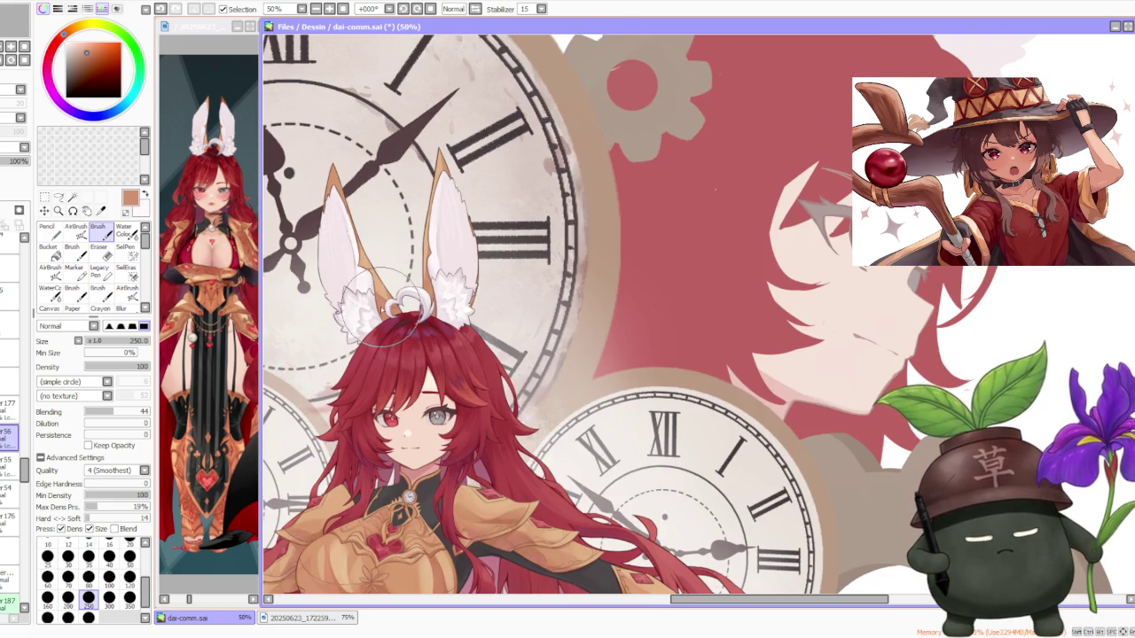
{"action": "scroll", "coordinate": [381, 284], "scroll_direction": "down", "scroll_amount": 1}
{"action": "scroll", "coordinate": [363, 266], "scroll_direction": "up", "scroll_amount": 3}
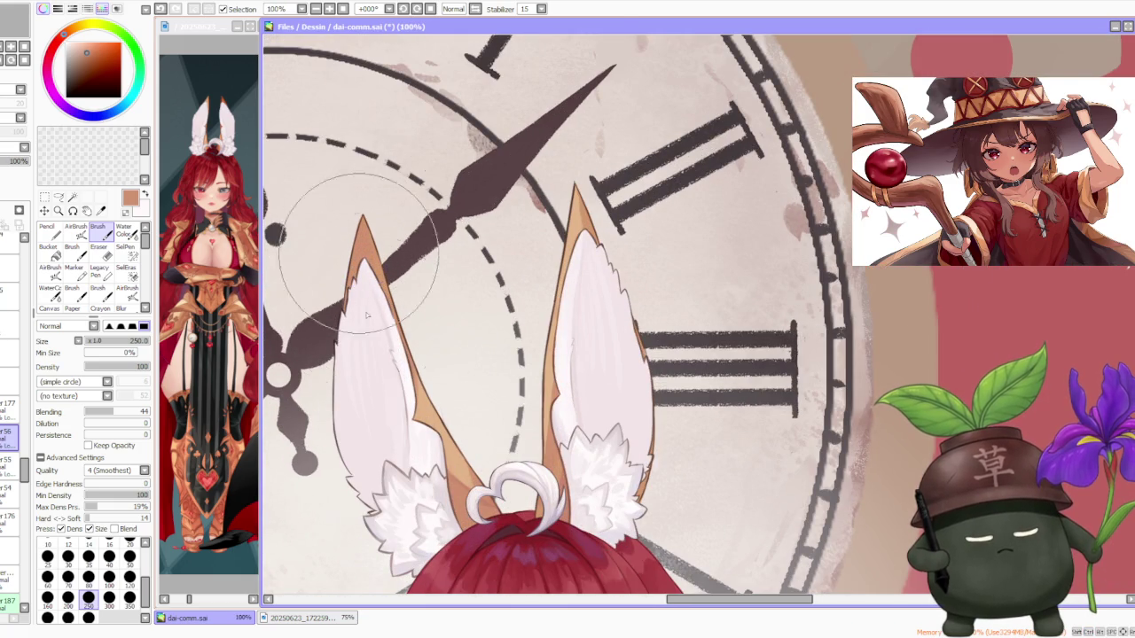
{"action": "left_click", "coordinate": [456, 416], "text": "alt"}
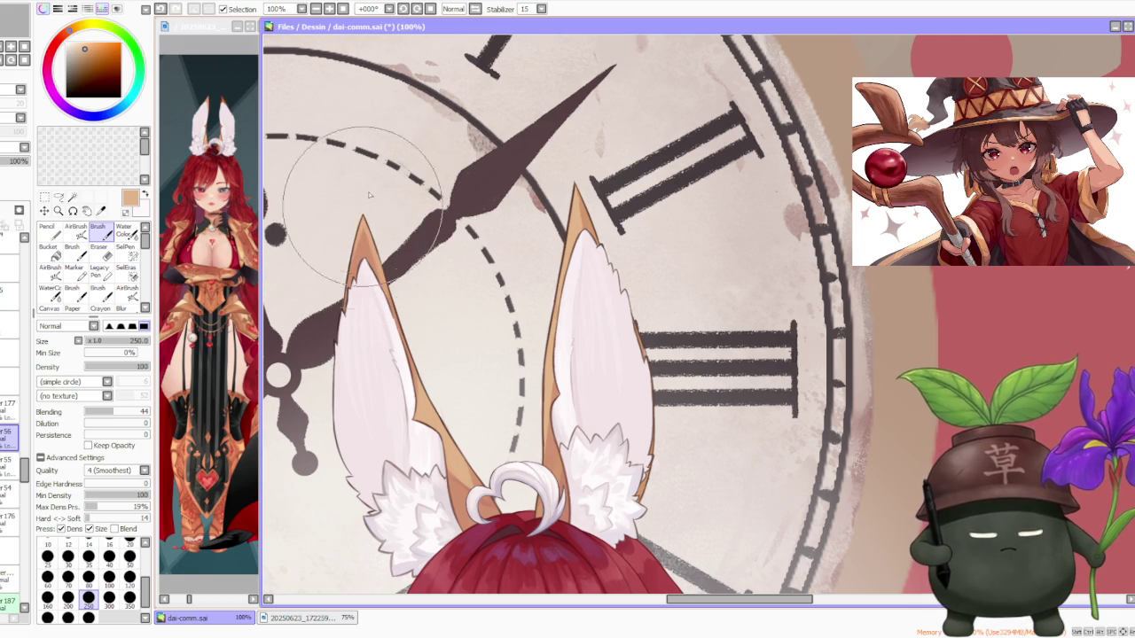
{"action": "scroll", "coordinate": [366, 203], "scroll_direction": "down", "scroll_amount": 2}
{"action": "scroll", "coordinate": [366, 203], "scroll_direction": "down", "scroll_amount": 3}
{"action": "scroll", "coordinate": [360, 214], "scroll_direction": "up", "scroll_amount": 5}
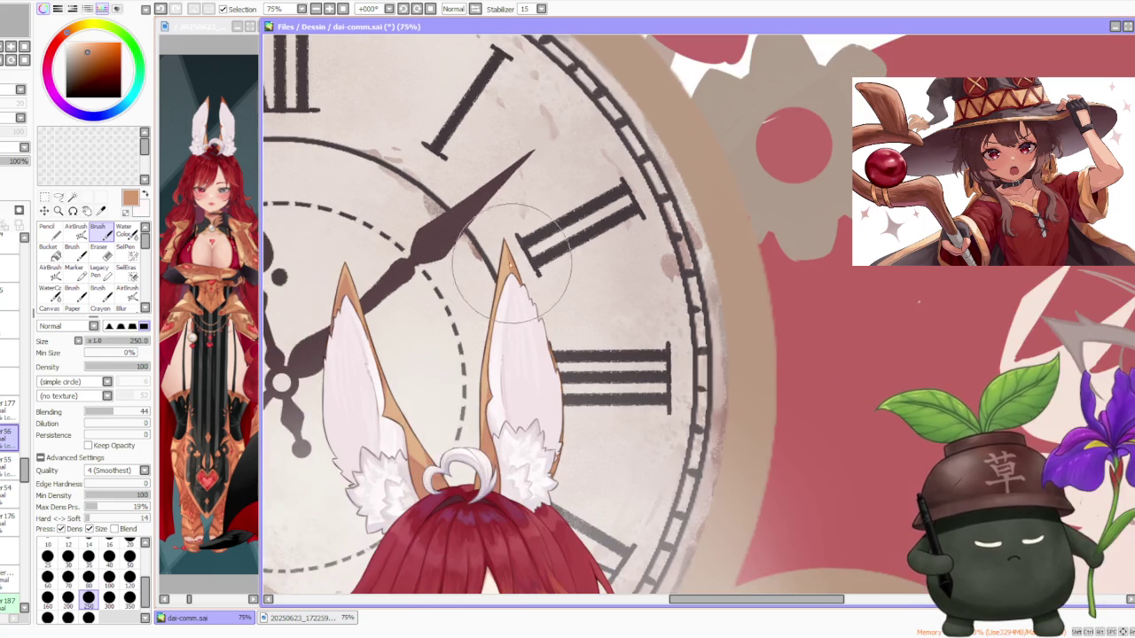
{"action": "left_click_drag", "start_coordinate": [291, 303], "coordinate": [348, 299]}
{"action": "scroll", "coordinate": [348, 299], "scroll_direction": "up", "scroll_amount": 2}
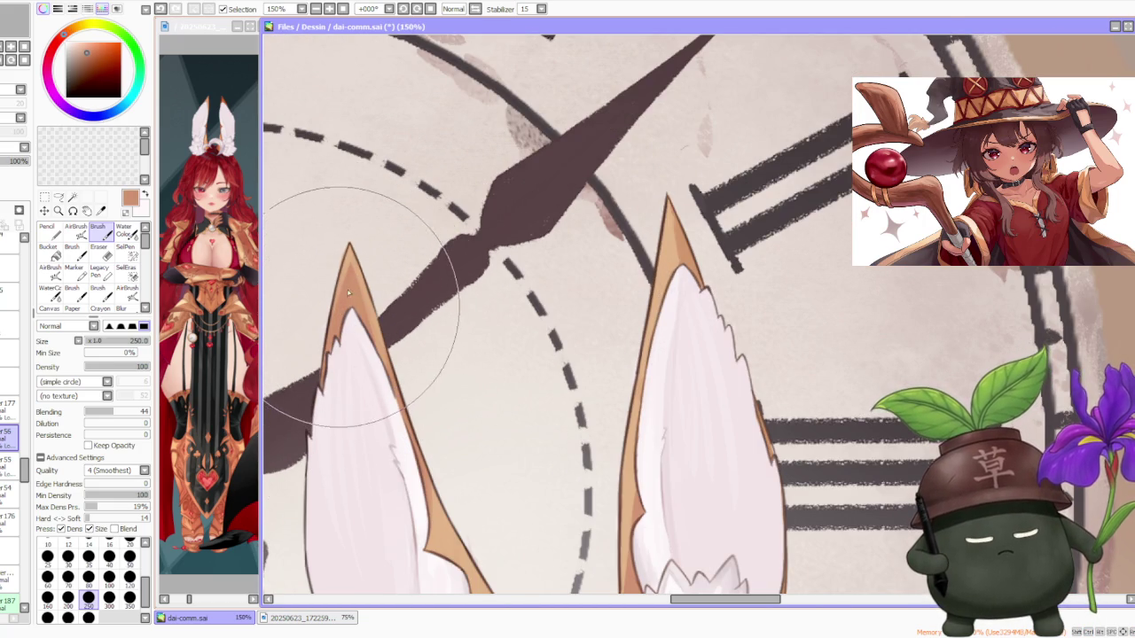
{"action": "scroll", "coordinate": [363, 246], "scroll_direction": "down", "scroll_amount": 2}
{"action": "scroll", "coordinate": [366, 244], "scroll_direction": "down", "scroll_amount": 1}
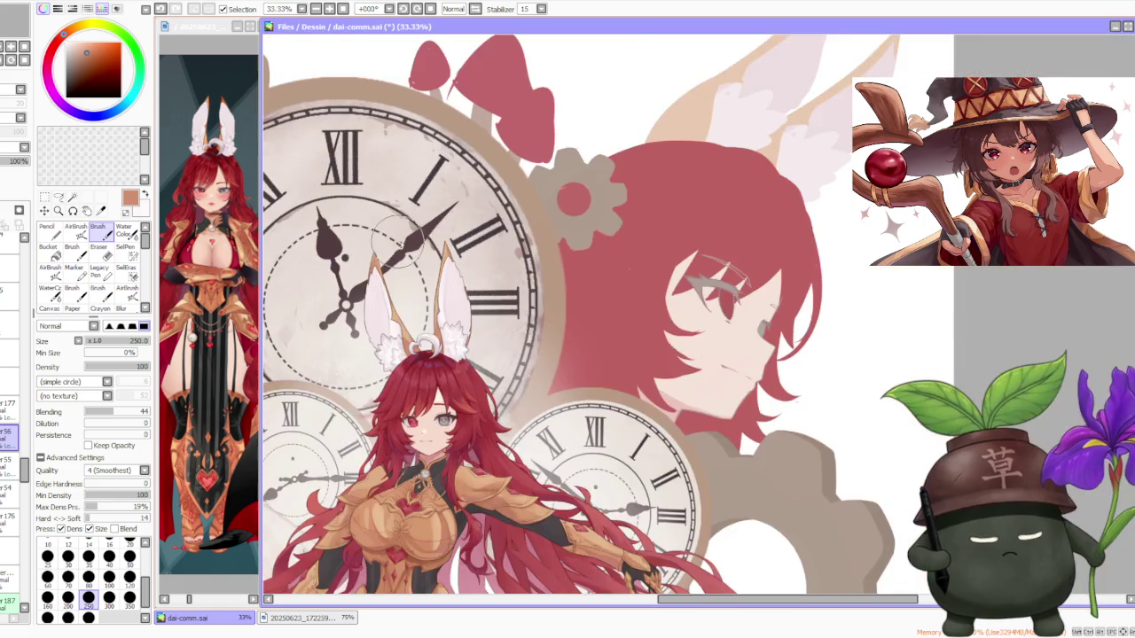
{"action": "scroll", "coordinate": [350, 371], "scroll_direction": "up", "scroll_amount": 2}
{"action": "left_click", "coordinate": [326, 331], "text": "alt"}
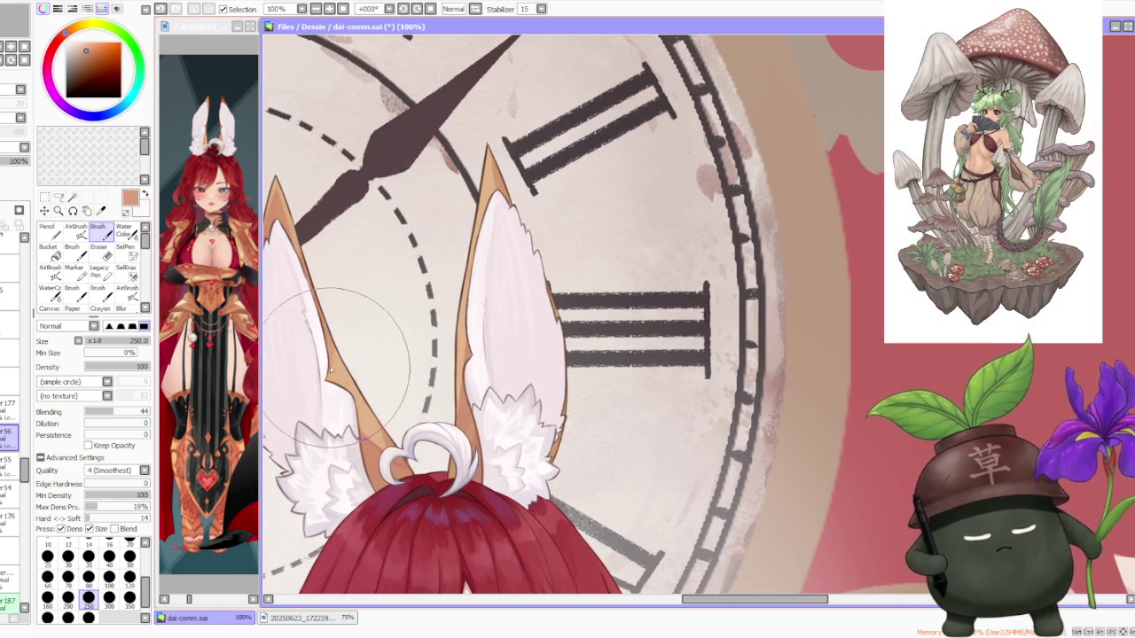
- Even out the light pink inside the bunny ear using a lighter peach colour
{"action": "left_click", "coordinate": [335, 359], "text": "alt"}
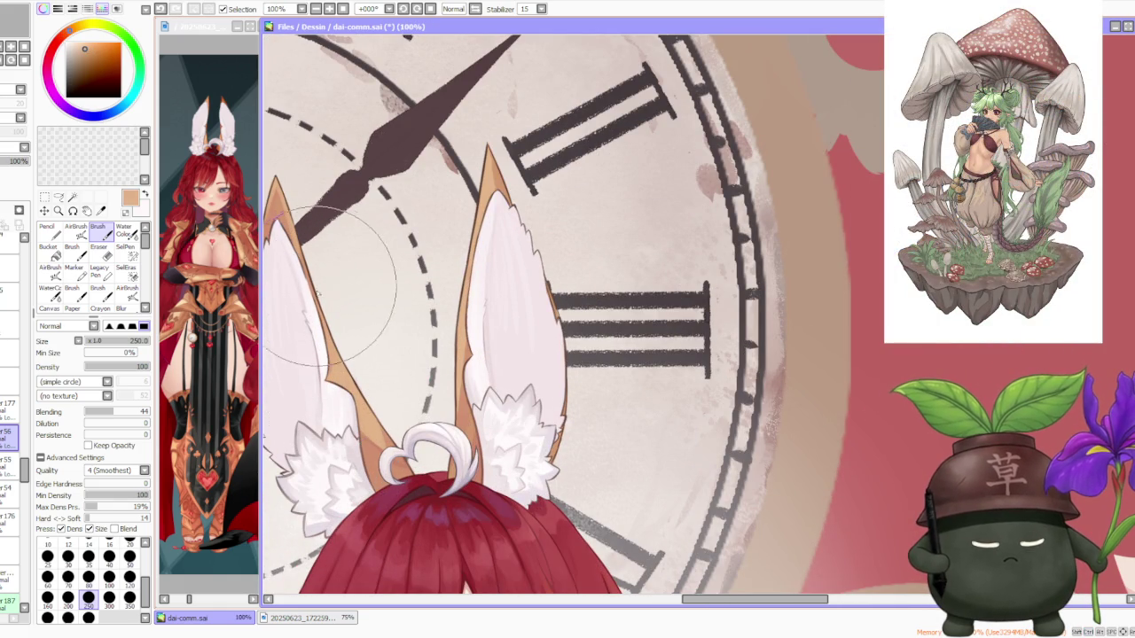
{"action": "left_click", "coordinate": [328, 388], "text": "alt"}
{"action": "key", "text": "ctrl+z"}
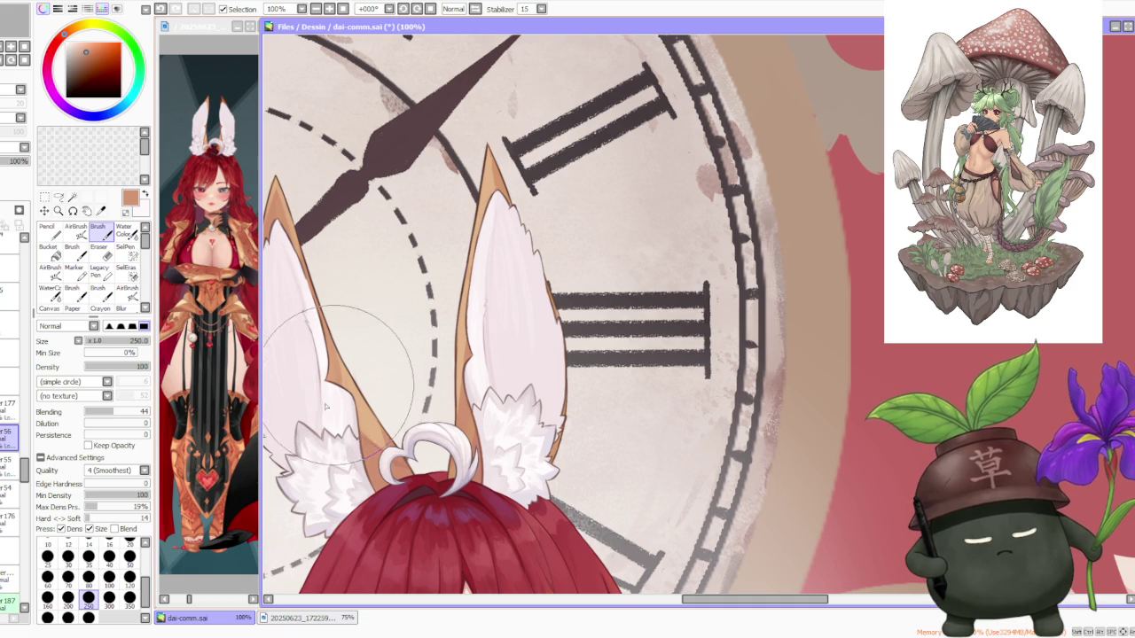
{"action": "left_click", "coordinate": [325, 355], "text": "alt"}
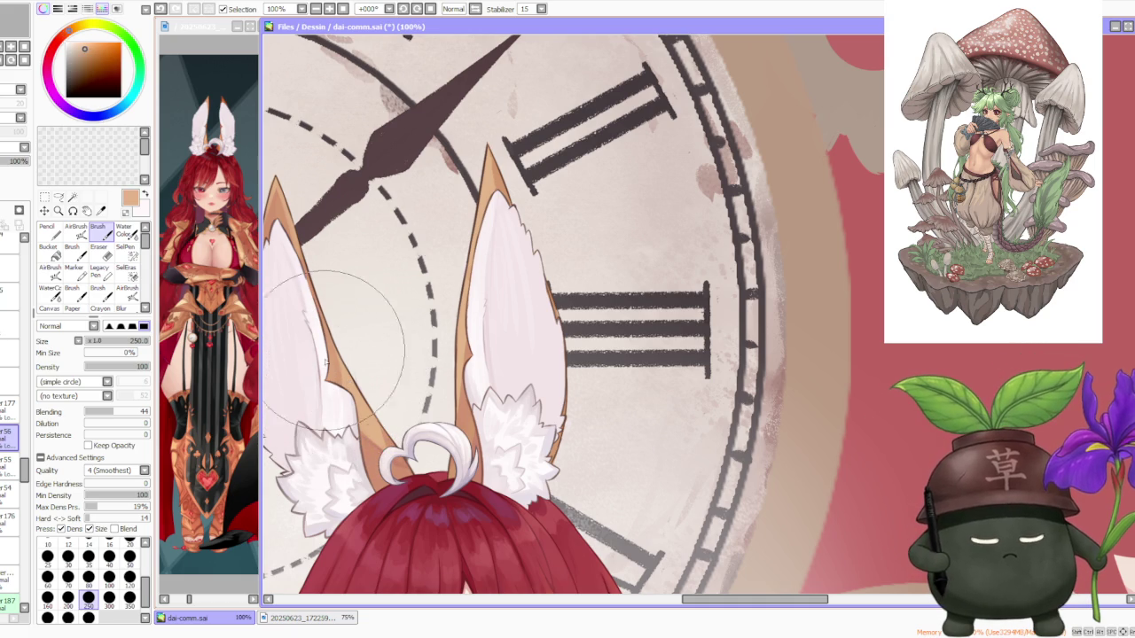
{"action": "scroll", "coordinate": [390, 230], "scroll_direction": "down", "scroll_amount": 4}
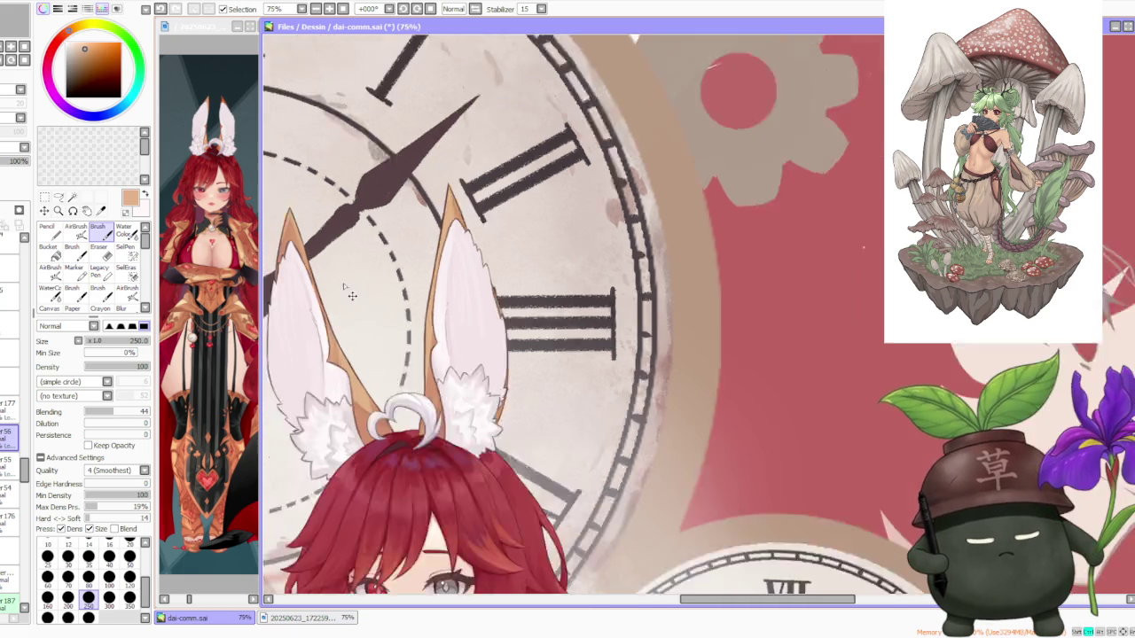
{"action": "scroll", "coordinate": [407, 217], "scroll_direction": "down", "scroll_amount": 1}
{"action": "scroll", "coordinate": [408, 217], "scroll_direction": "up", "scroll_amount": 3}
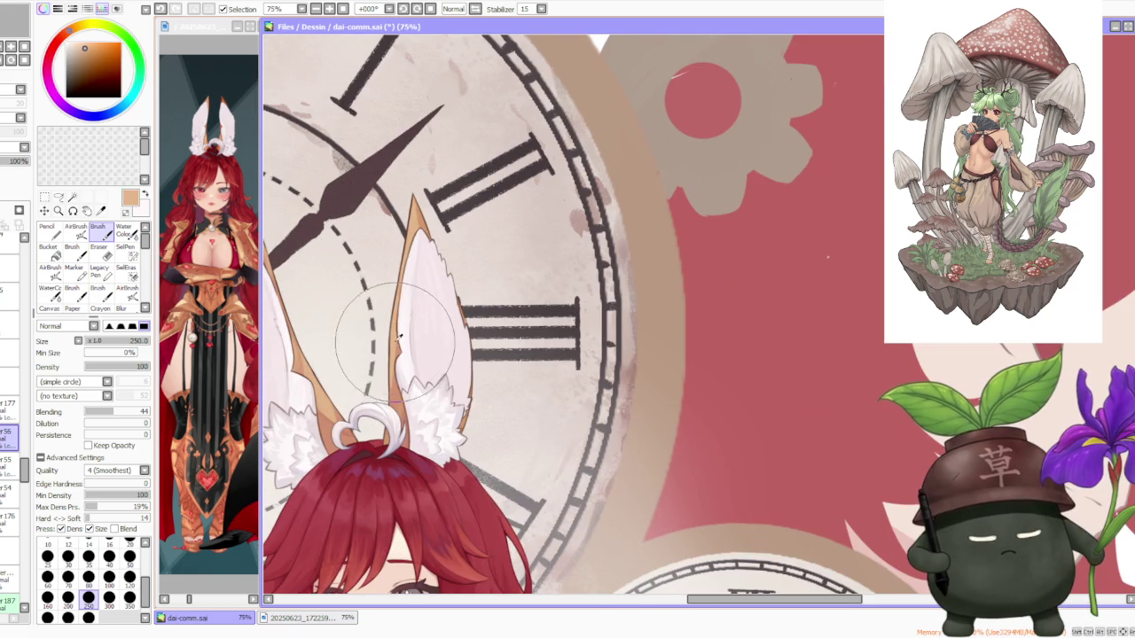
{"action": "left_click_drag", "start_coordinate": [402, 358], "coordinate": [326, 418]}
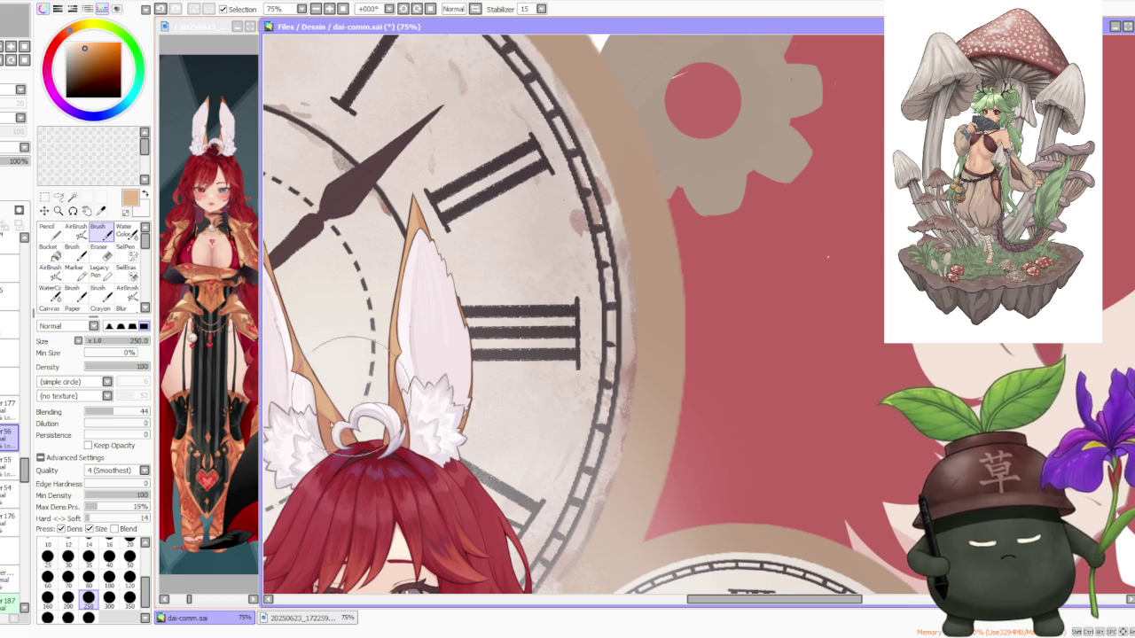
- Shade the ear's base where it meets the hair with reddish-brown, then pick an orange-brown
{"action": "left_click", "coordinate": [332, 439], "text": "alt"}
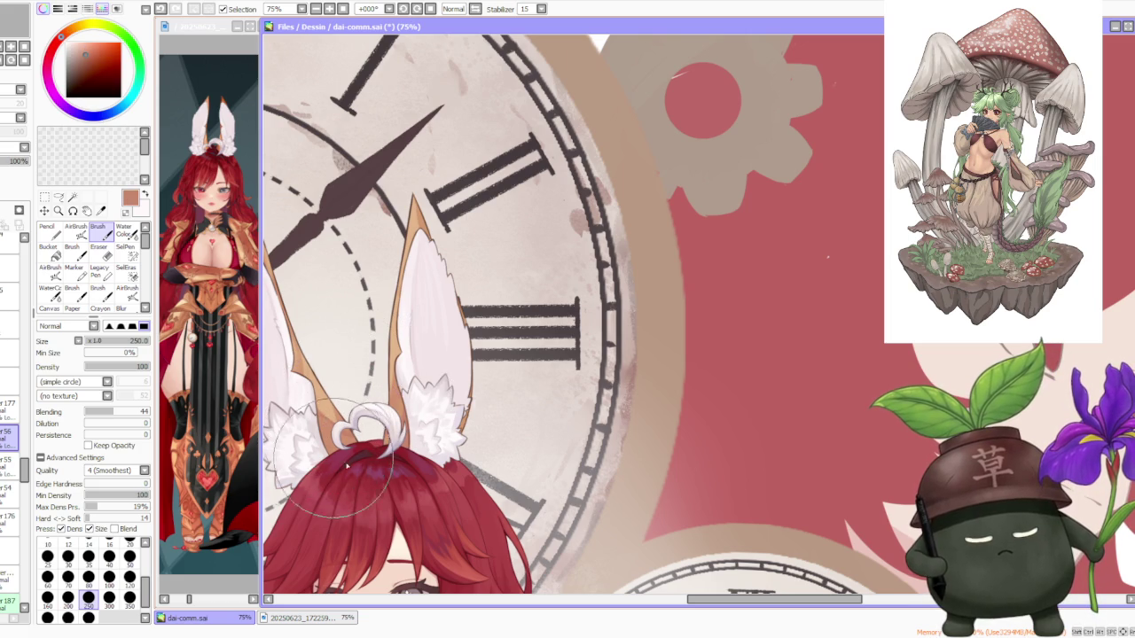
{"action": "left_click_drag", "start_coordinate": [337, 448], "coordinate": [404, 383]}
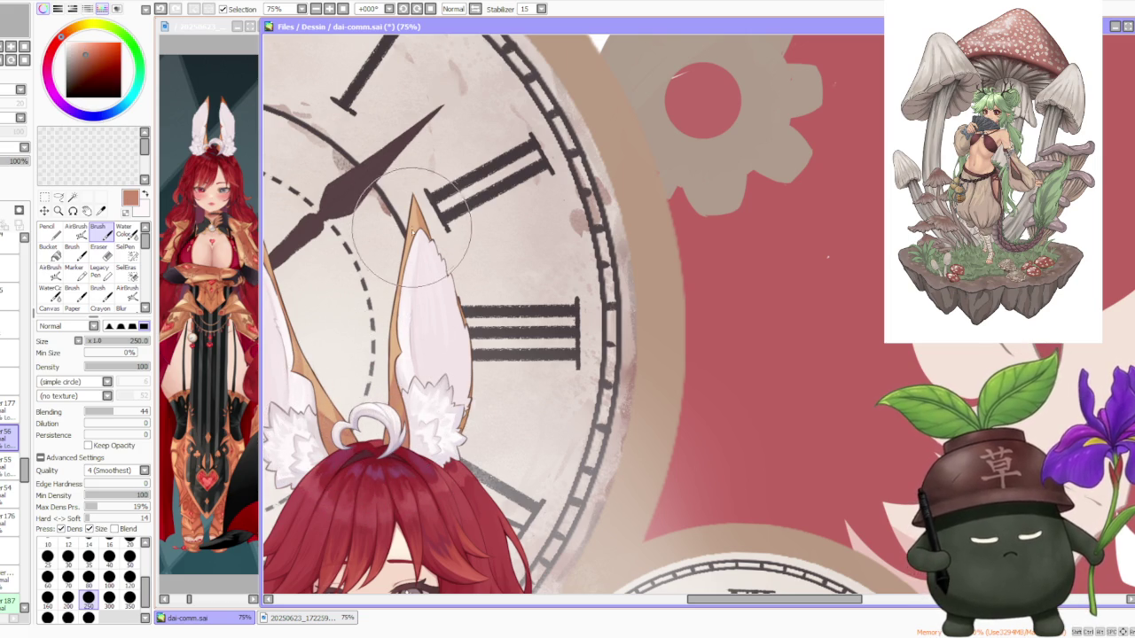
{"action": "left_click", "coordinate": [390, 354], "text": "alt"}
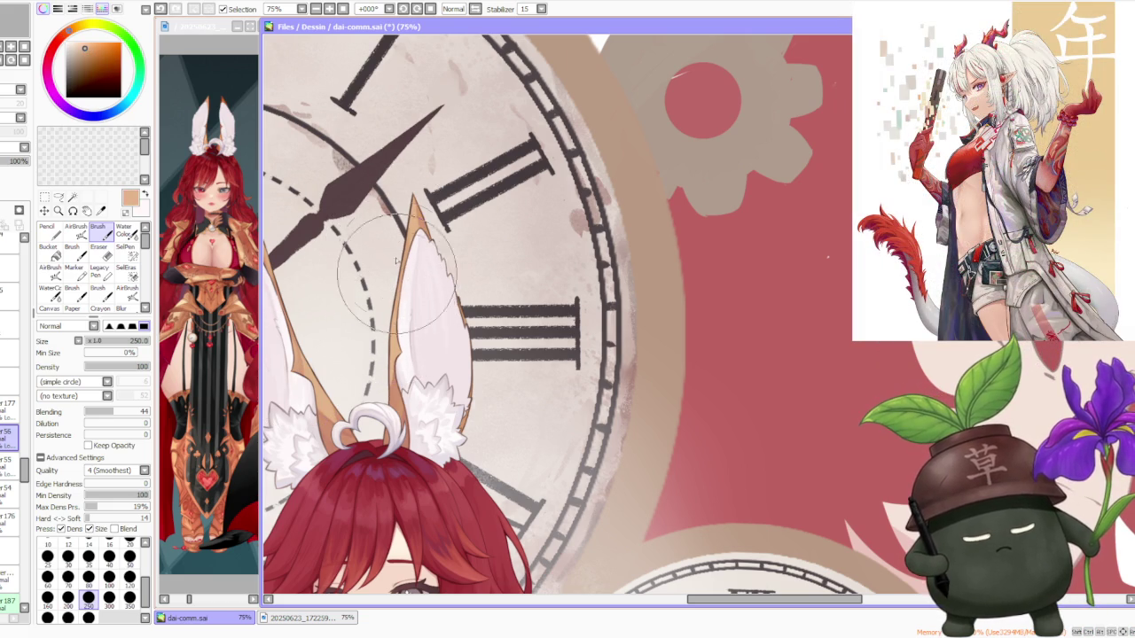
{"action": "scroll", "coordinate": [393, 254], "scroll_direction": "down", "scroll_amount": 1}
{"action": "scroll", "coordinate": [408, 195], "scroll_direction": "down", "scroll_amount": 1}
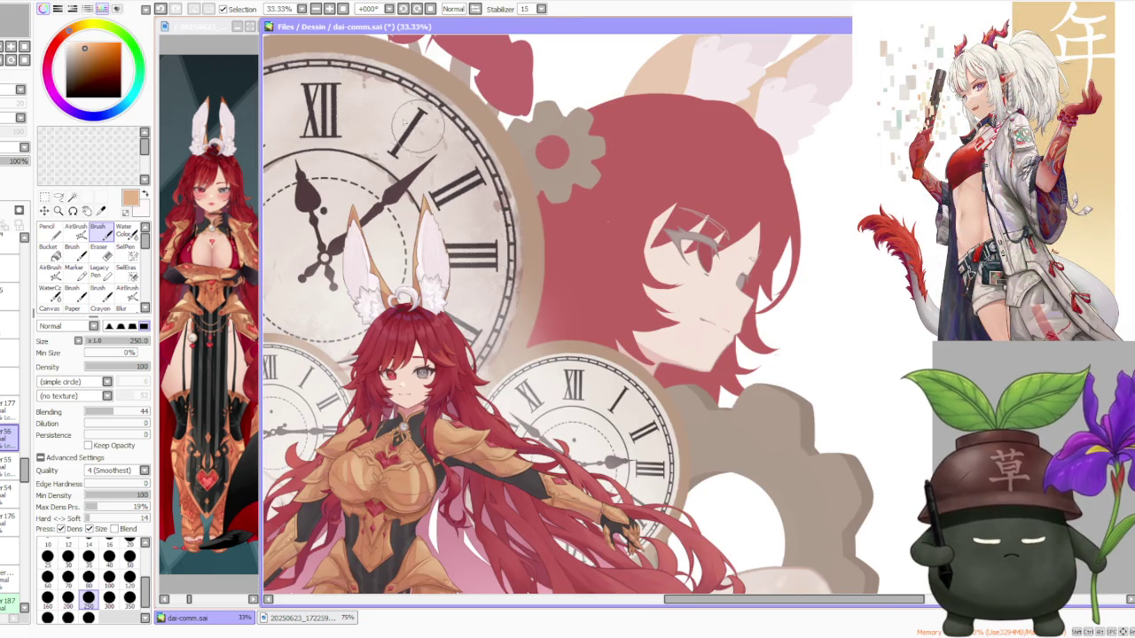
- Switch between layers and sample the darker brown from the ear
{"action": "left_click", "coordinate": [11, 522]}
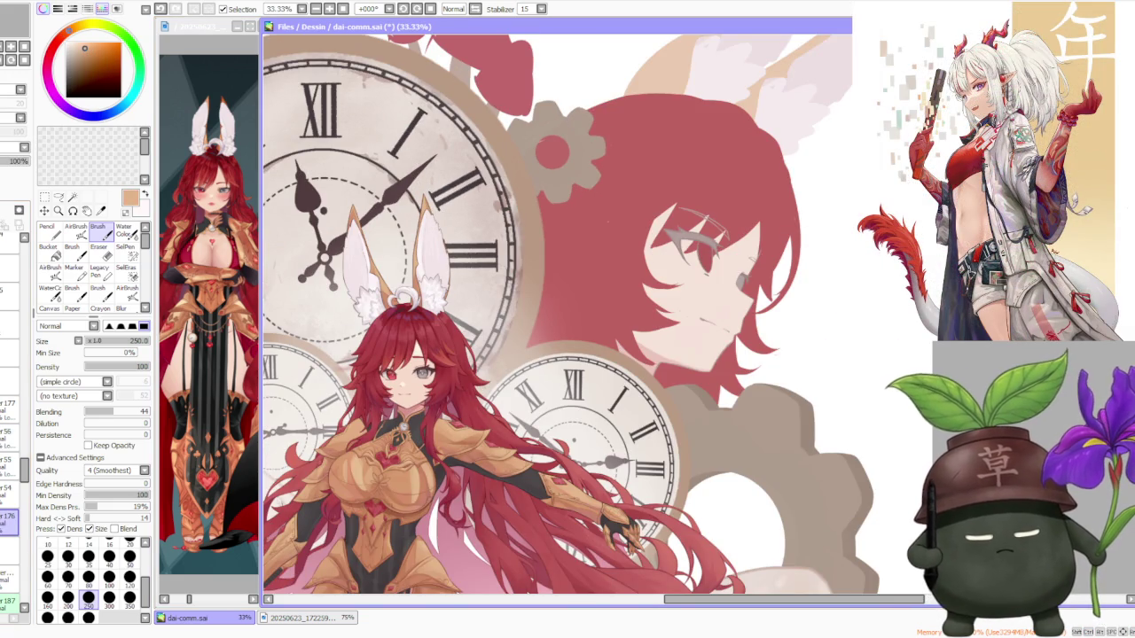
{"action": "scroll", "coordinate": [422, 182], "scroll_direction": "up", "scroll_amount": 3}
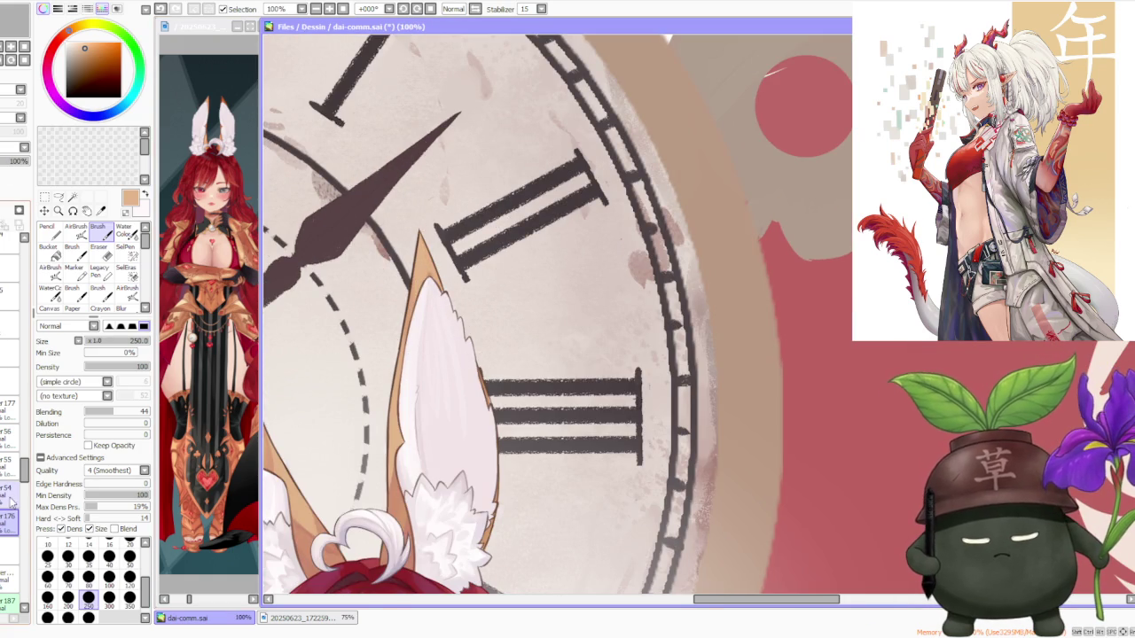
{"action": "left_click", "coordinate": [9, 434]}
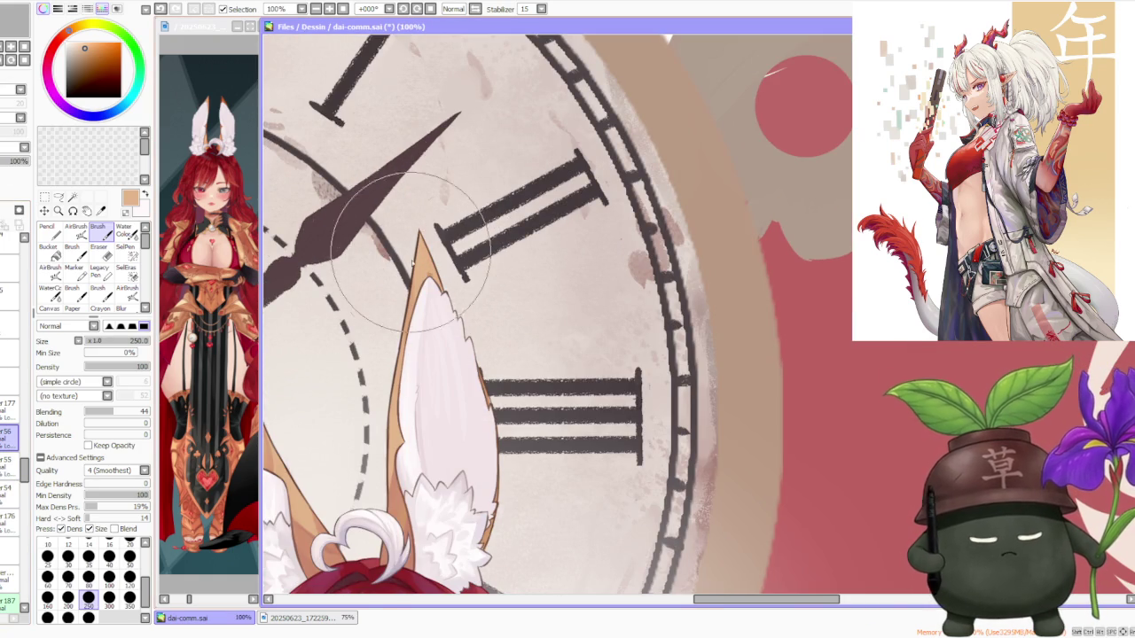
{"action": "scroll", "coordinate": [422, 257], "scroll_direction": "down", "scroll_amount": 1}
{"action": "scroll", "coordinate": [422, 257], "scroll_direction": "down", "scroll_amount": 2}
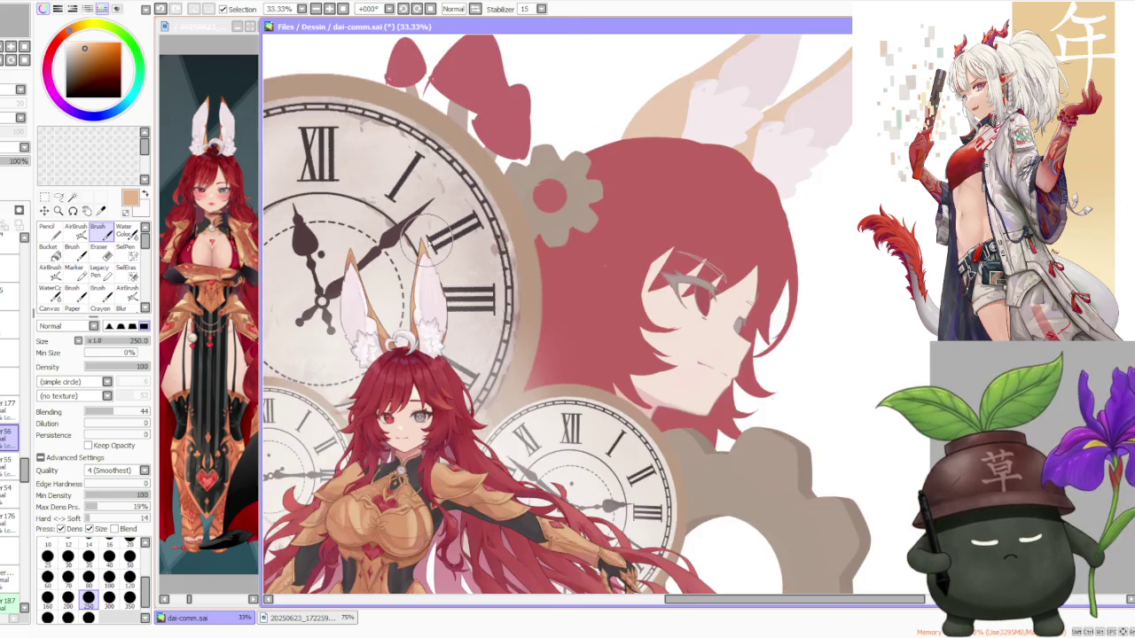
{"action": "scroll", "coordinate": [426, 244], "scroll_direction": "up", "scroll_amount": 1}
{"action": "left_click", "coordinate": [311, 266], "text": "alt"}
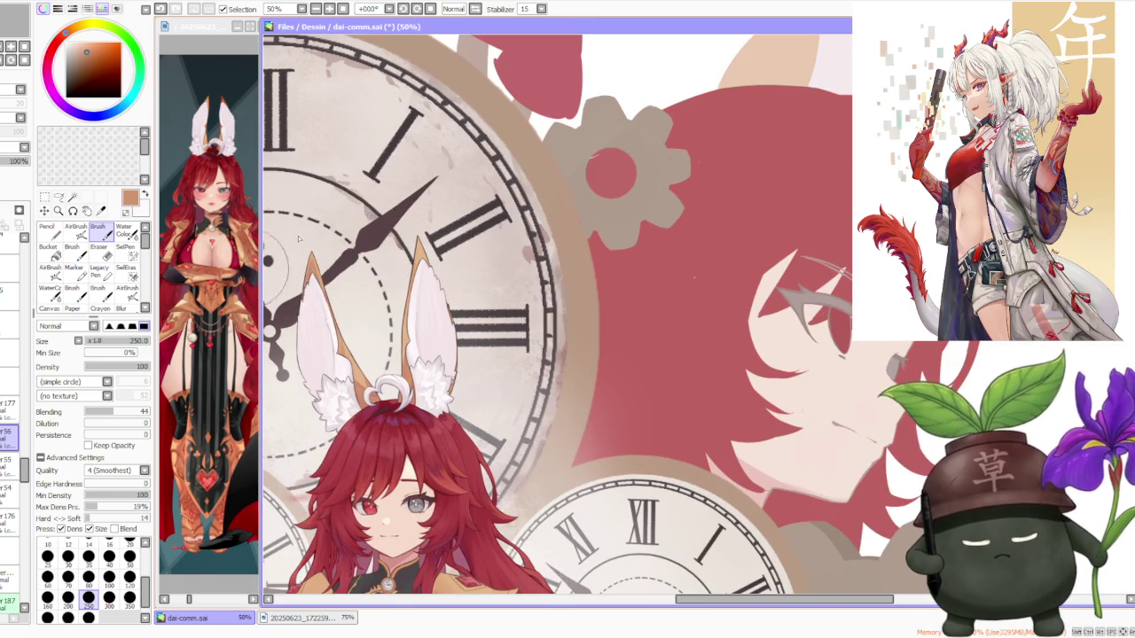
{"action": "scroll", "coordinate": [412, 268], "scroll_direction": "up", "scroll_amount": 1}
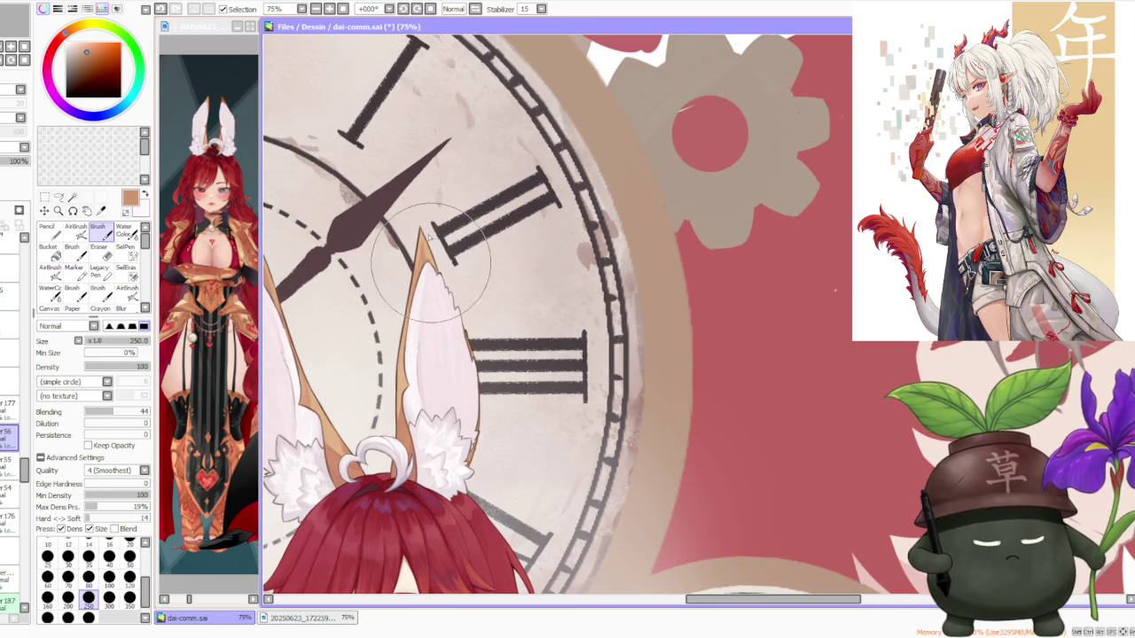
{"action": "left_click", "coordinate": [364, 260], "text": "ctrl+shift"}
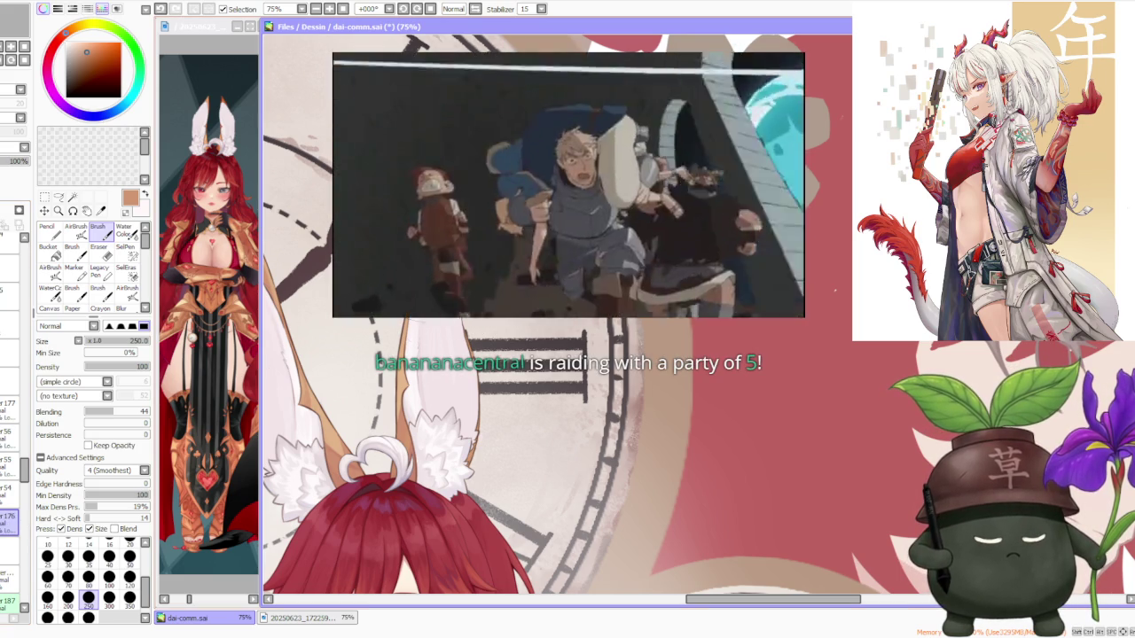
{"action": "key", "text": "ctrl+minus"}
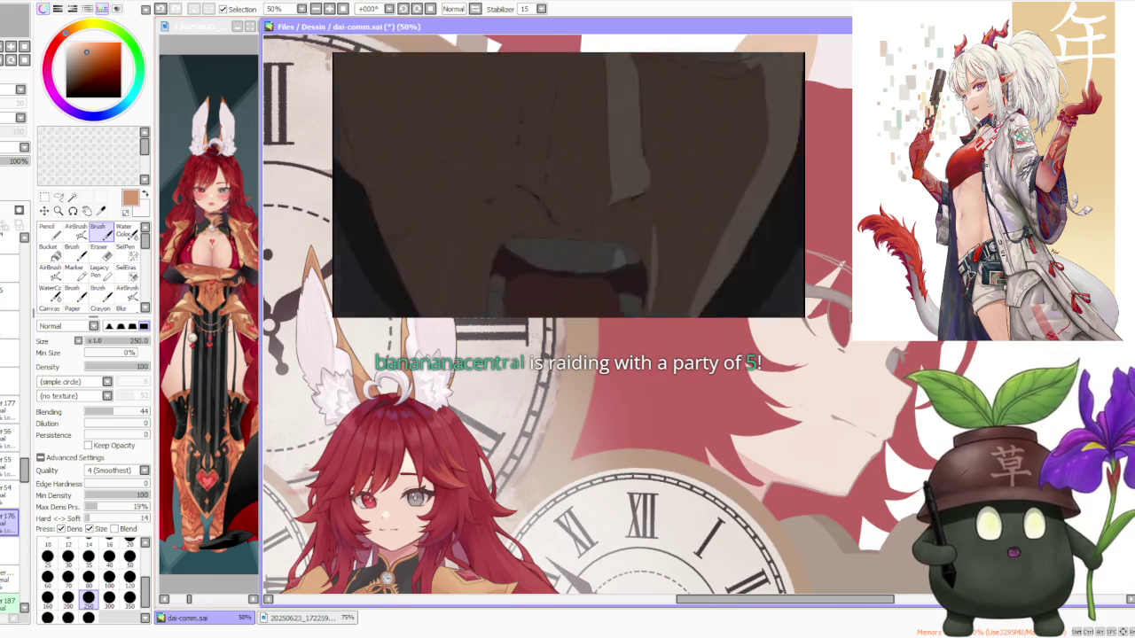
{"action": "key", "text": "ctrl+plus"}
{"action": "key", "text": "ctrl+plus"}
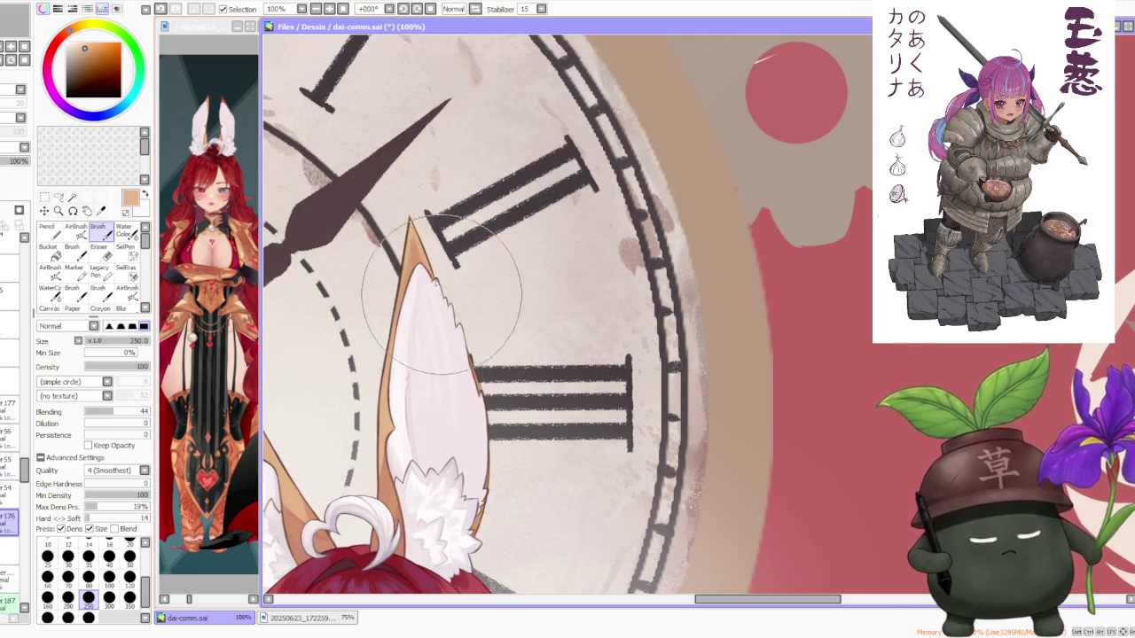
{"action": "key", "text": "ctrl+minus"}
{"action": "key", "text": "ctrl+minus"}
{"action": "key", "text": "ctrl+minus"}
{"action": "key", "text": "ctrl+minus"}
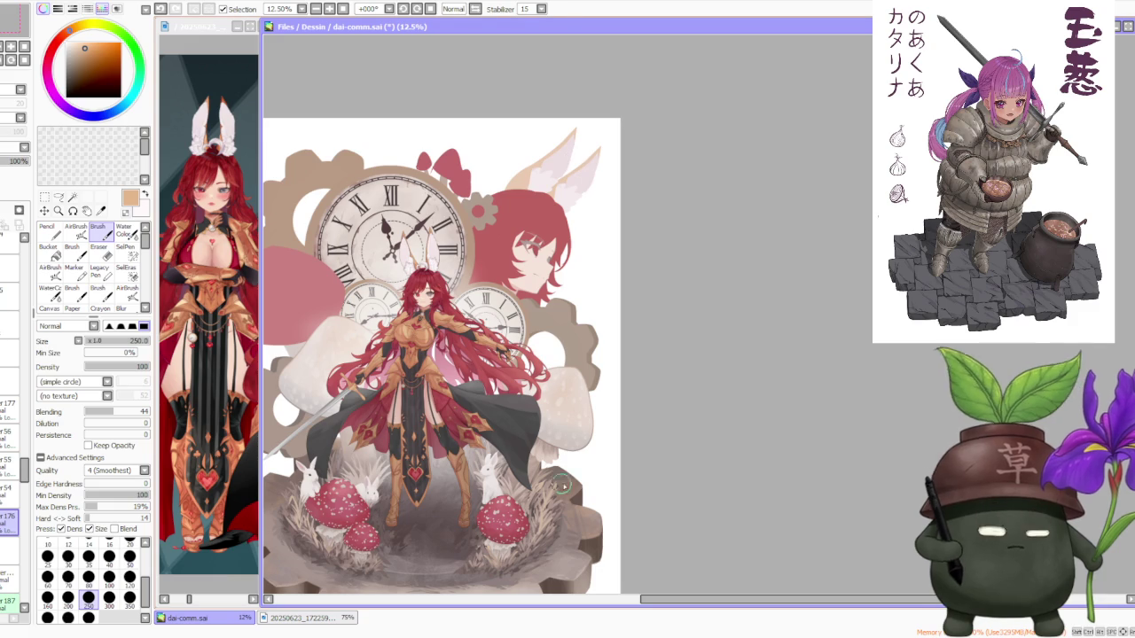
{"action": "scroll", "coordinate": [364, 426], "scroll_direction": "up", "scroll_amount": 2}
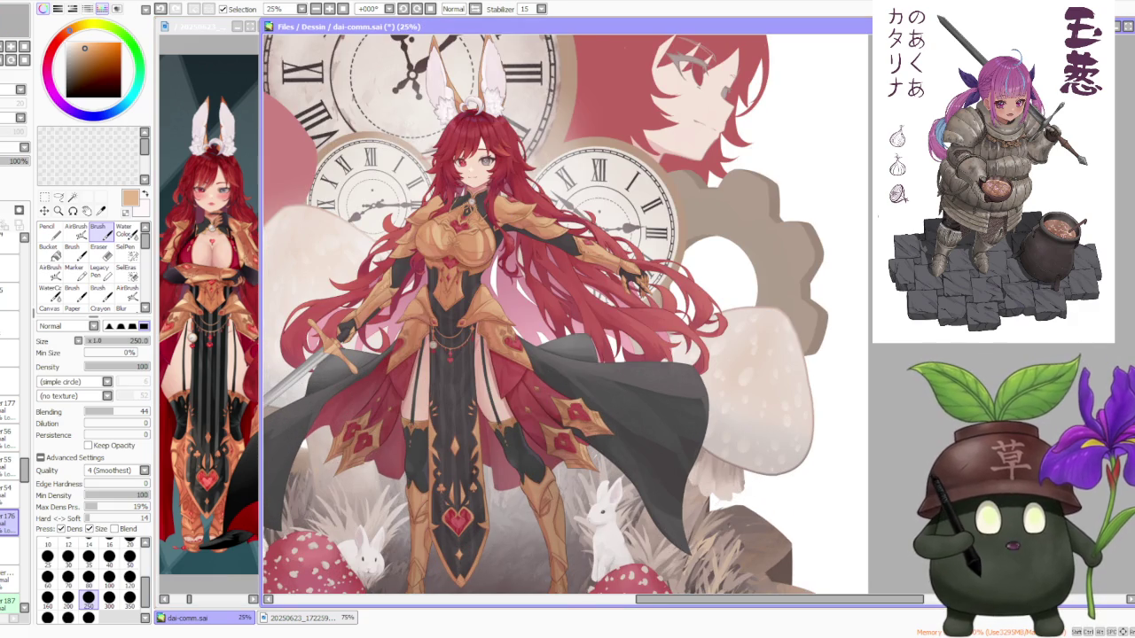
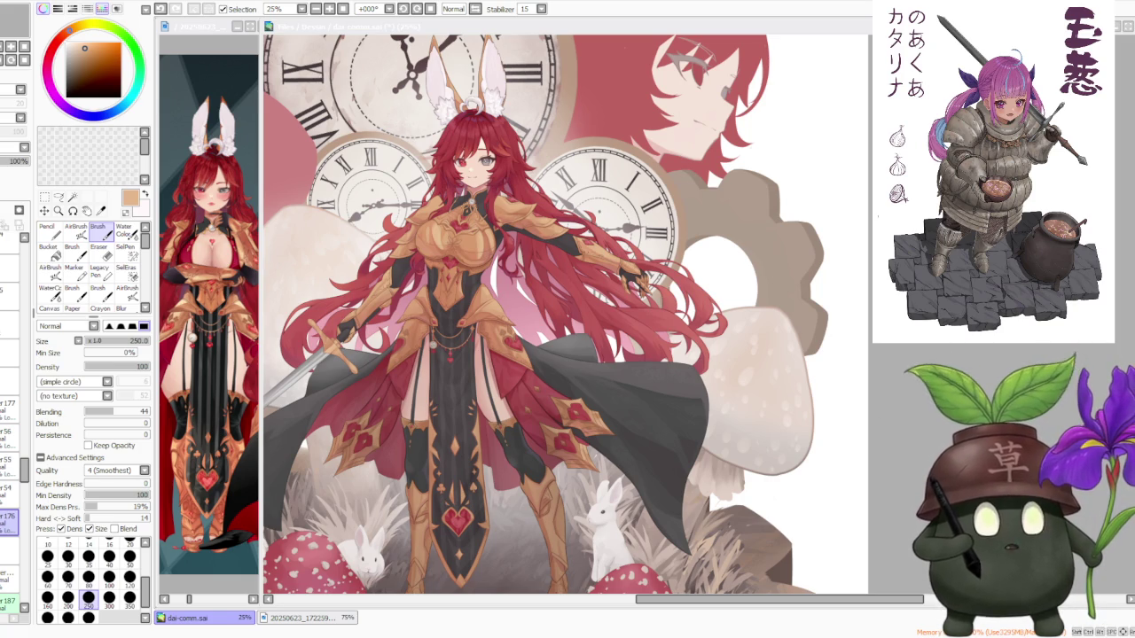
- Return to the illustration, select a different layer and set the brush size to 100
{"action": "key", "text": "alt+Tab"}
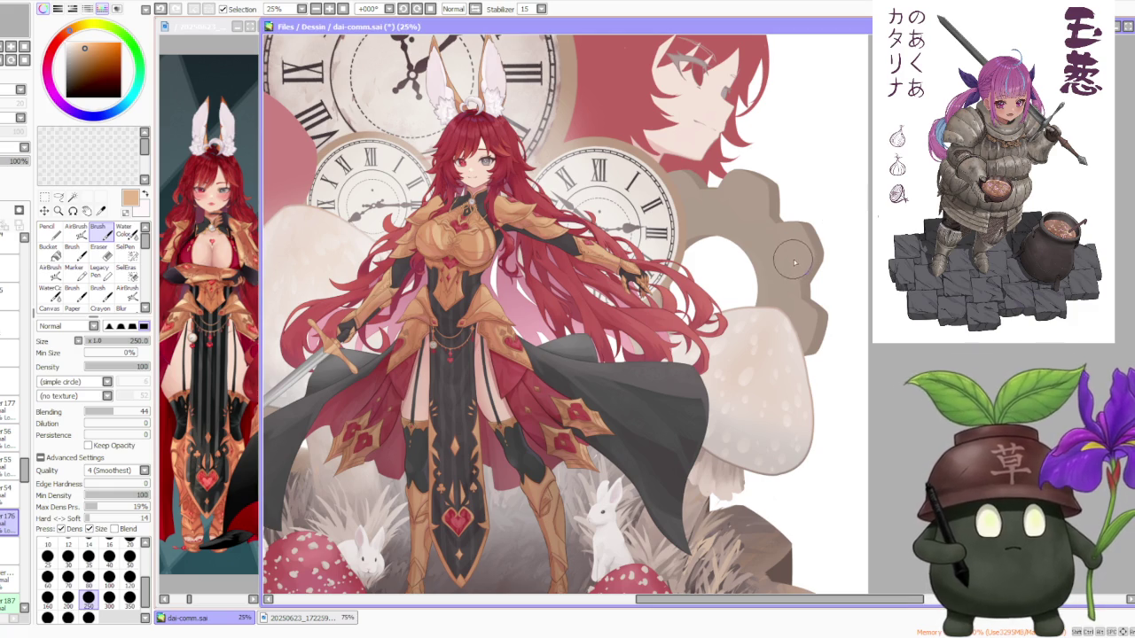
{"action": "scroll", "coordinate": [792, 268], "scroll_direction": "down", "scroll_amount": 3}
{"action": "scroll", "coordinate": [771, 231], "scroll_direction": "up", "scroll_amount": 5}
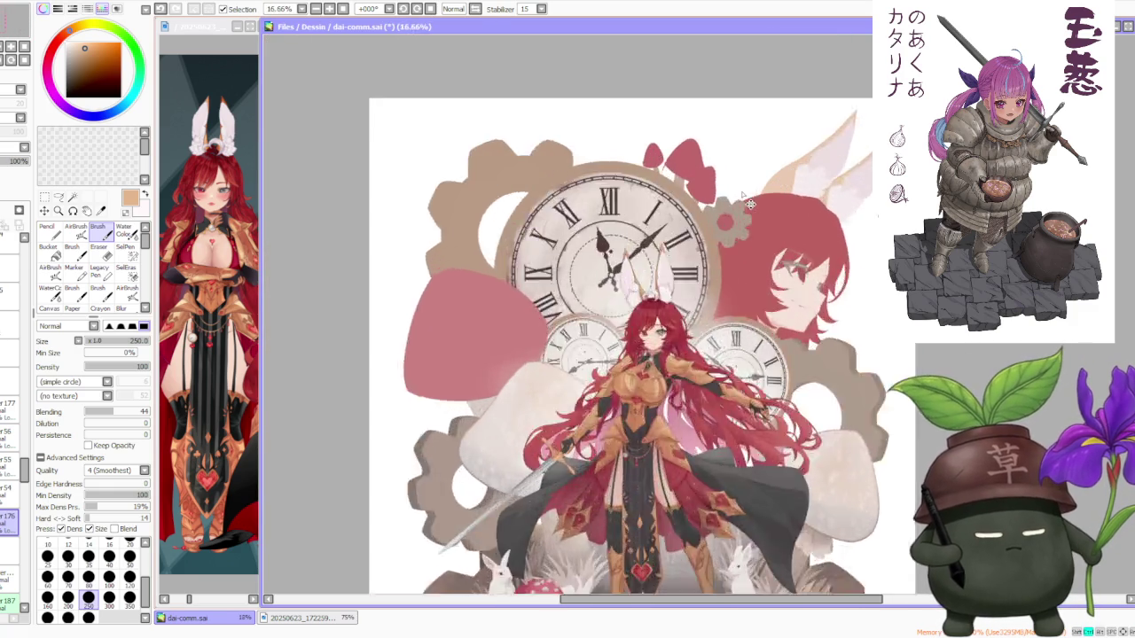
{"action": "scroll", "coordinate": [758, 202], "scroll_direction": "down", "scroll_amount": 2}
{"action": "scroll", "coordinate": [671, 190], "scroll_direction": "up", "scroll_amount": 6}
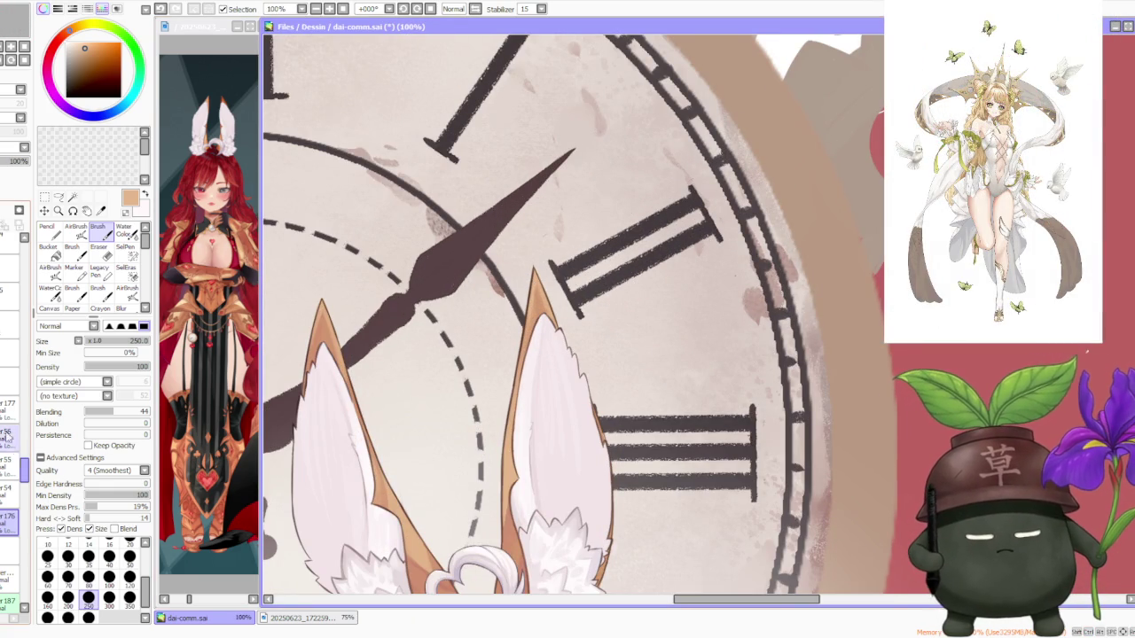
{"action": "left_click", "coordinate": [8, 405]}
{"action": "left_click", "coordinate": [109, 578]}
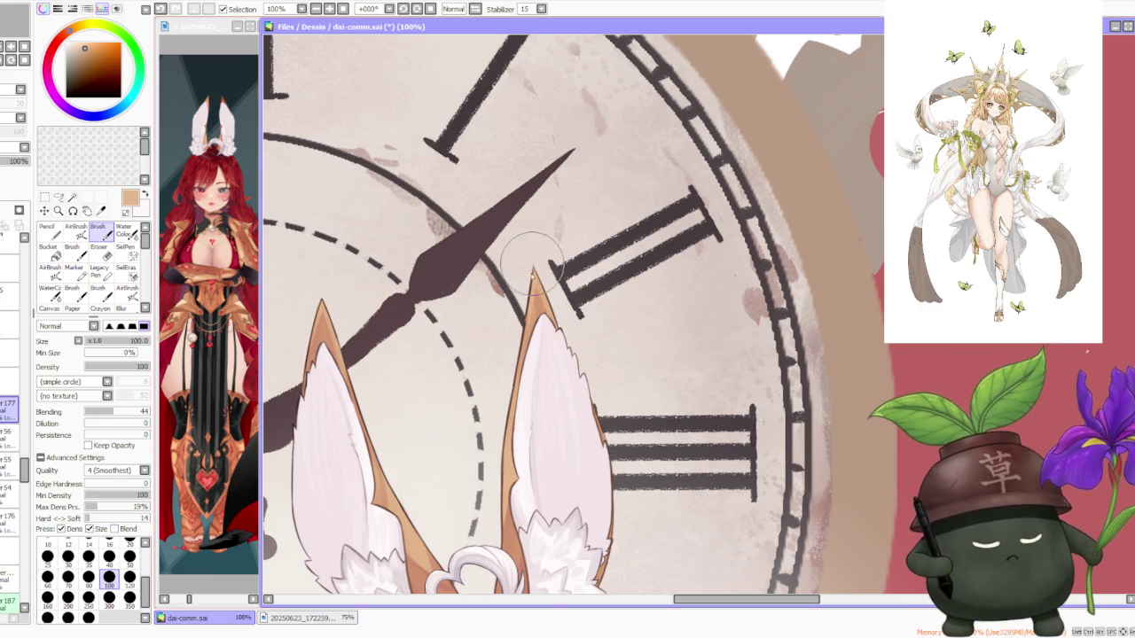
- Browse through the artwork's layers, settling back on the lower layer
{"action": "left_click", "coordinate": [9, 437]}
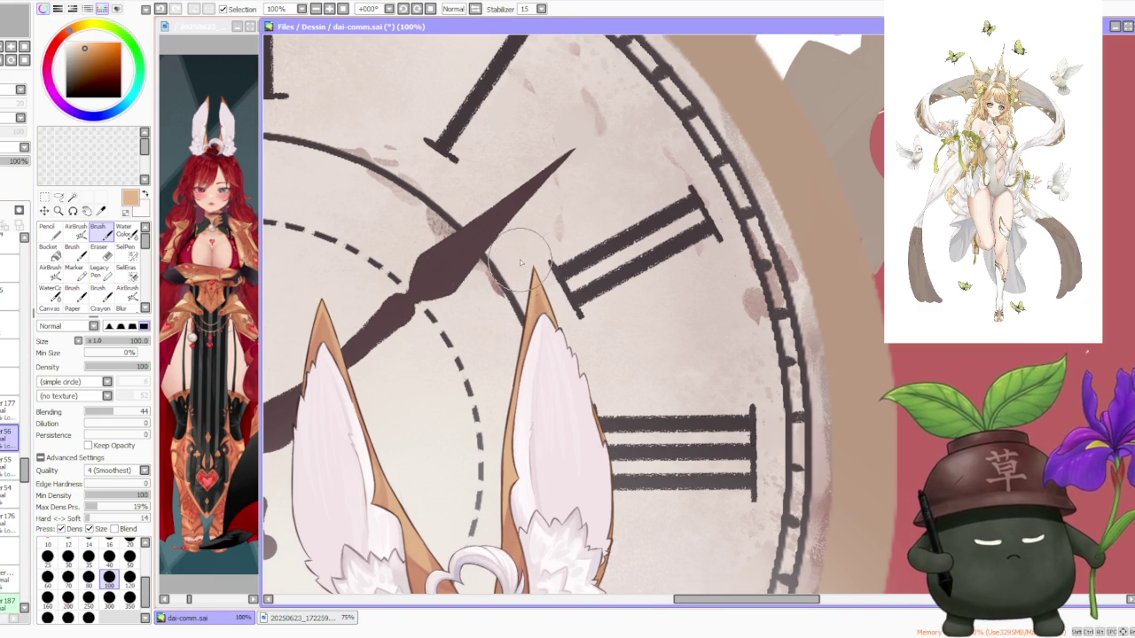
{"action": "scroll", "coordinate": [521, 263], "scroll_direction": "down", "scroll_amount": 2}
{"action": "scroll", "coordinate": [543, 251], "scroll_direction": "down", "scroll_amount": 1}
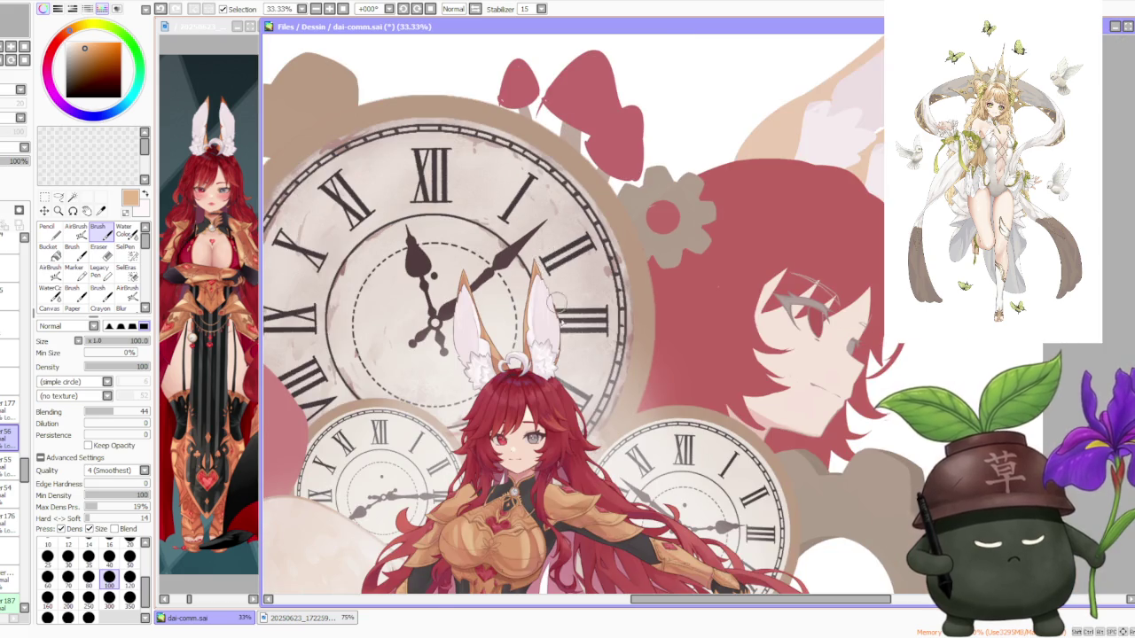
{"action": "scroll", "coordinate": [553, 290], "scroll_direction": "up", "scroll_amount": 3}
{"action": "left_click", "coordinate": [11, 523]}
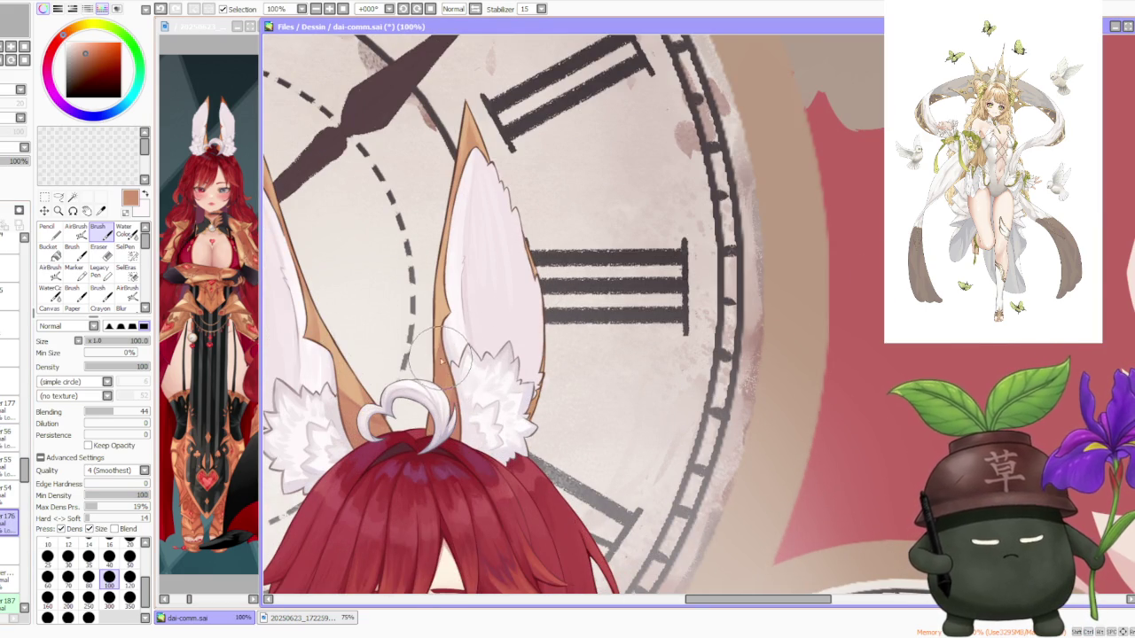
{"action": "scroll", "coordinate": [536, 326], "scroll_direction": "down", "scroll_amount": 2}
{"action": "scroll", "coordinate": [536, 326], "scroll_direction": "down", "scroll_amount": 2}
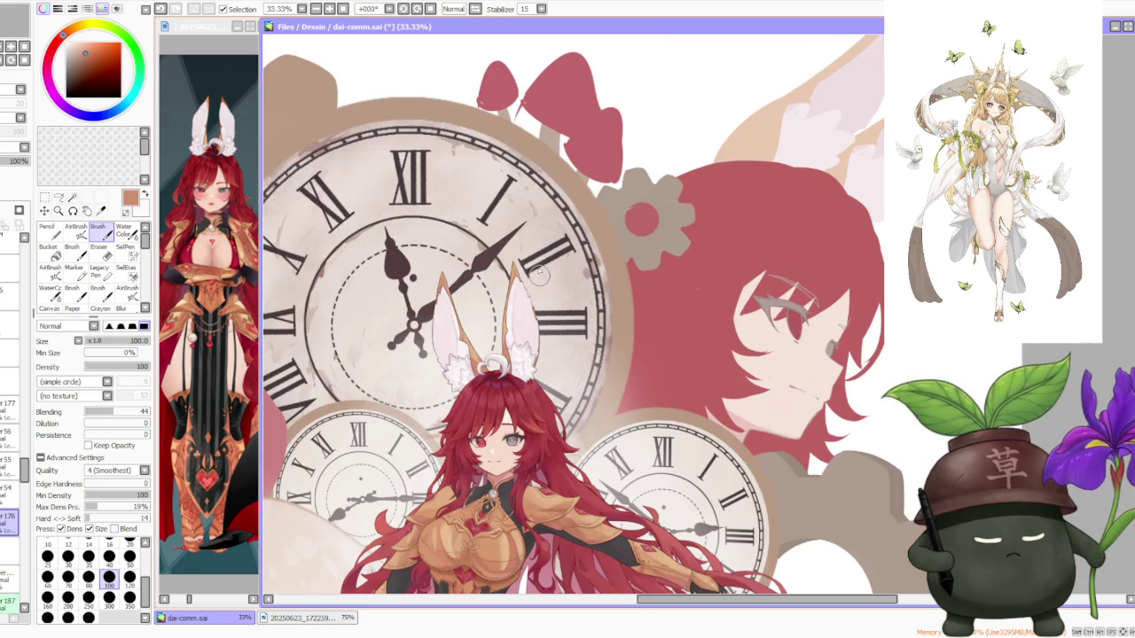
{"action": "scroll", "coordinate": [532, 247], "scroll_direction": "down", "scroll_amount": 1}
{"action": "scroll", "coordinate": [533, 242], "scroll_direction": "up", "scroll_amount": 2}
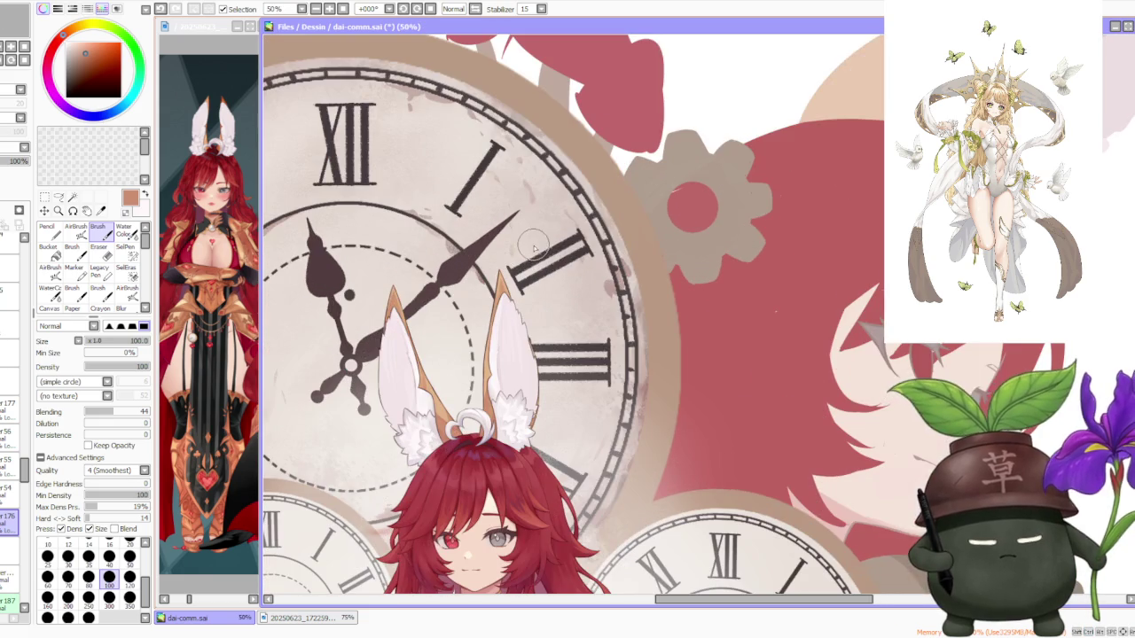
{"action": "scroll", "coordinate": [532, 312], "scroll_direction": "up", "scroll_amount": 1}
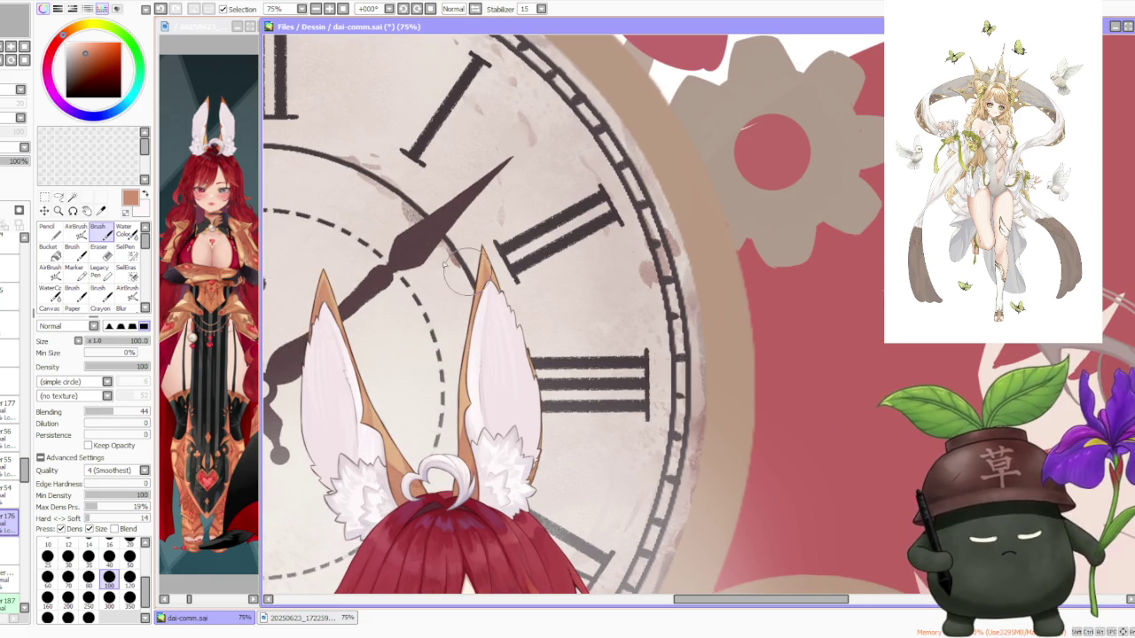
{"action": "left_click", "coordinate": [12, 409]}
{"action": "scroll", "coordinate": [541, 394], "scroll_direction": "up", "scroll_amount": 1}
{"action": "scroll", "coordinate": [542, 394], "scroll_direction": "up", "scroll_amount": 1}
{"action": "left_click", "coordinate": [10, 523]}
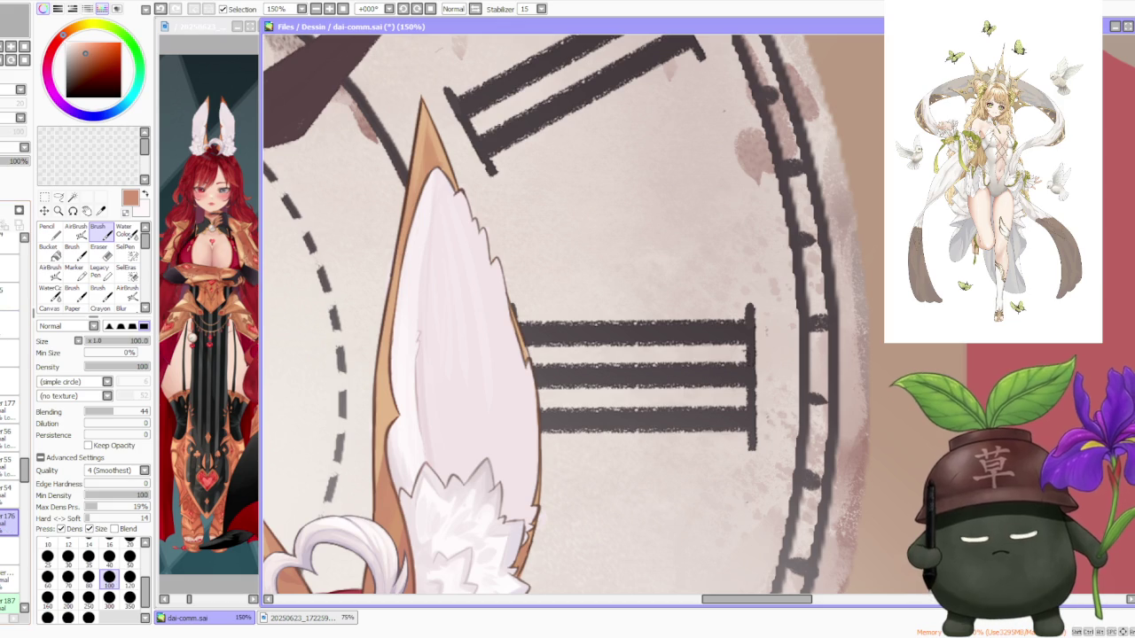
- Set the brush size to 40 and pick a darker brown from the colour square
{"action": "left_click", "coordinate": [109, 556]}
{"action": "scroll", "coordinate": [542, 391], "scroll_direction": "up", "scroll_amount": 2}
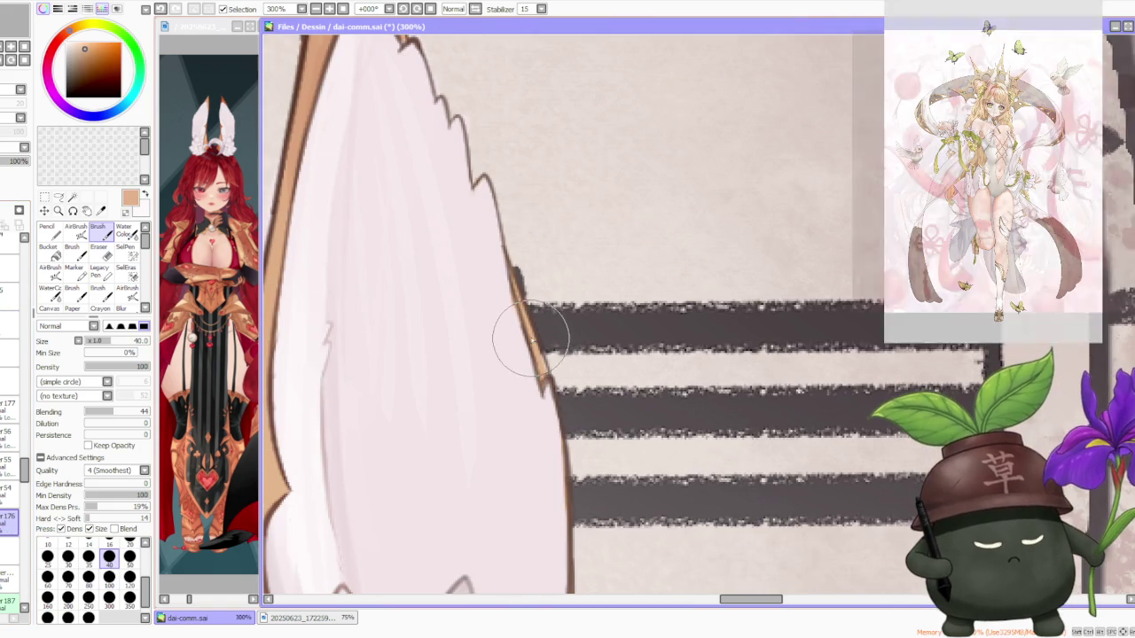
{"action": "scroll", "coordinate": [551, 393], "scroll_direction": "down", "scroll_amount": 2}
{"action": "scroll", "coordinate": [550, 425], "scroll_direction": "down", "scroll_amount": 1}
{"action": "scroll", "coordinate": [548, 461], "scroll_direction": "down", "scroll_amount": 1}
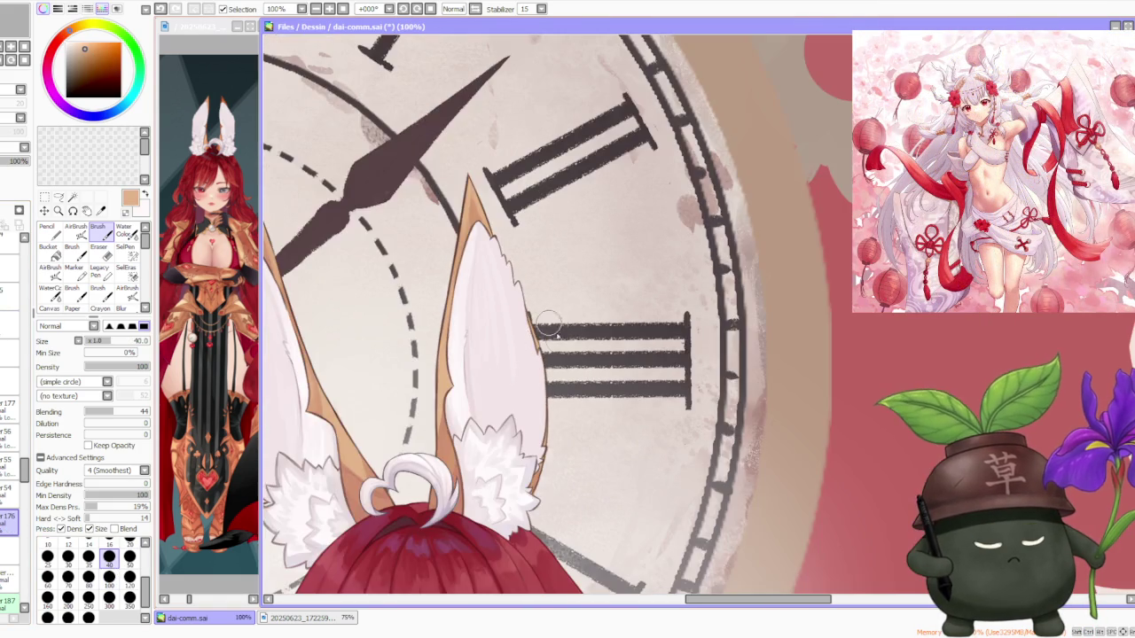
{"action": "scroll", "coordinate": [544, 508], "scroll_direction": "up", "scroll_amount": 2}
{"action": "scroll", "coordinate": [544, 508], "scroll_direction": "up", "scroll_amount": 1}
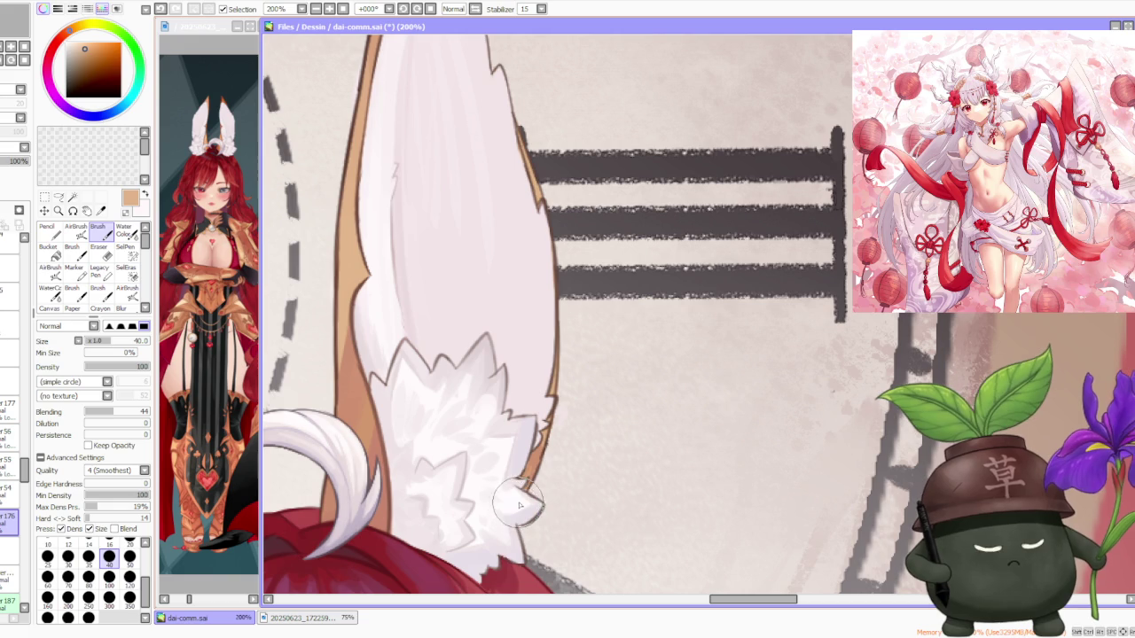
{"action": "left_click", "coordinate": [535, 467], "text": "alt"}
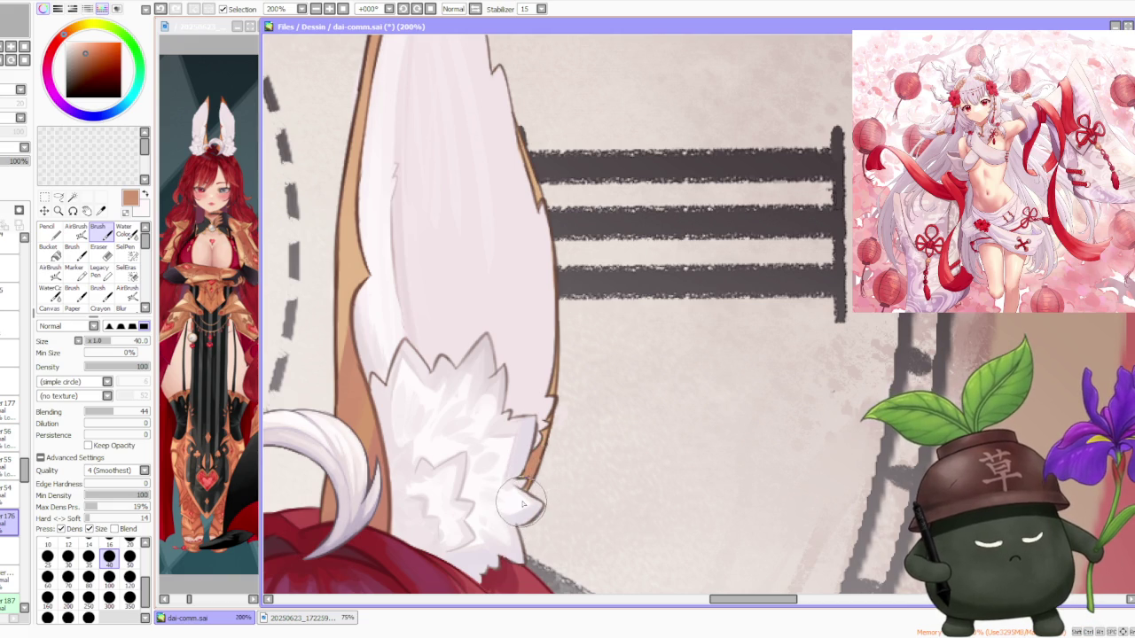
{"action": "scroll", "coordinate": [523, 501], "scroll_direction": "down", "scroll_amount": 1}
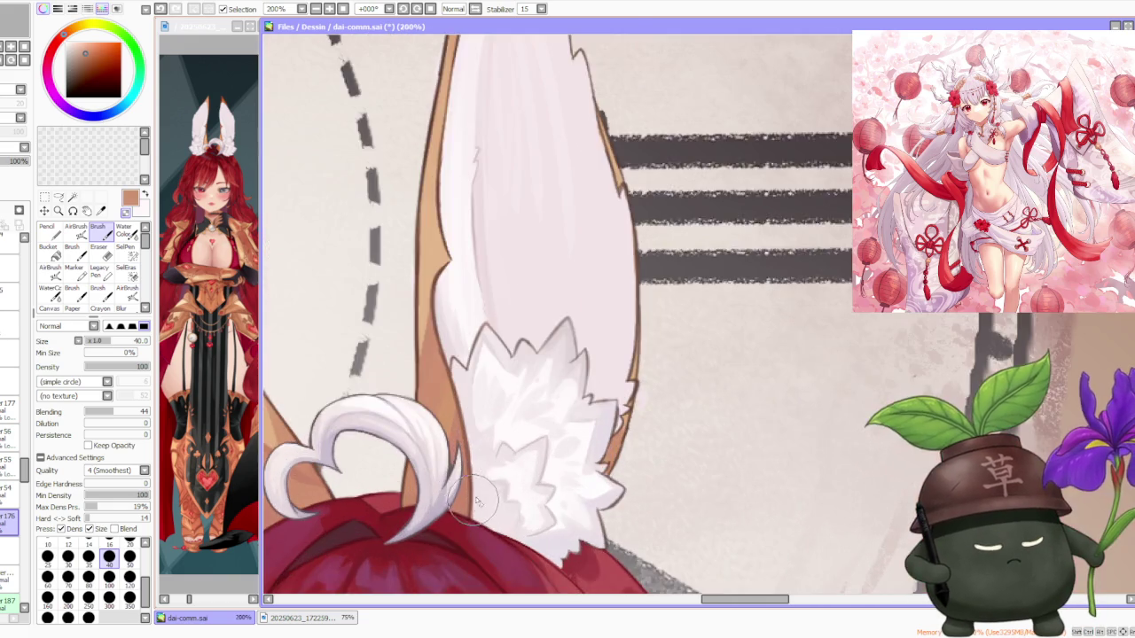
{"action": "scroll", "coordinate": [464, 455], "scroll_direction": "down", "scroll_amount": 2}
{"action": "scroll", "coordinate": [525, 382], "scroll_direction": "down", "scroll_amount": 2}
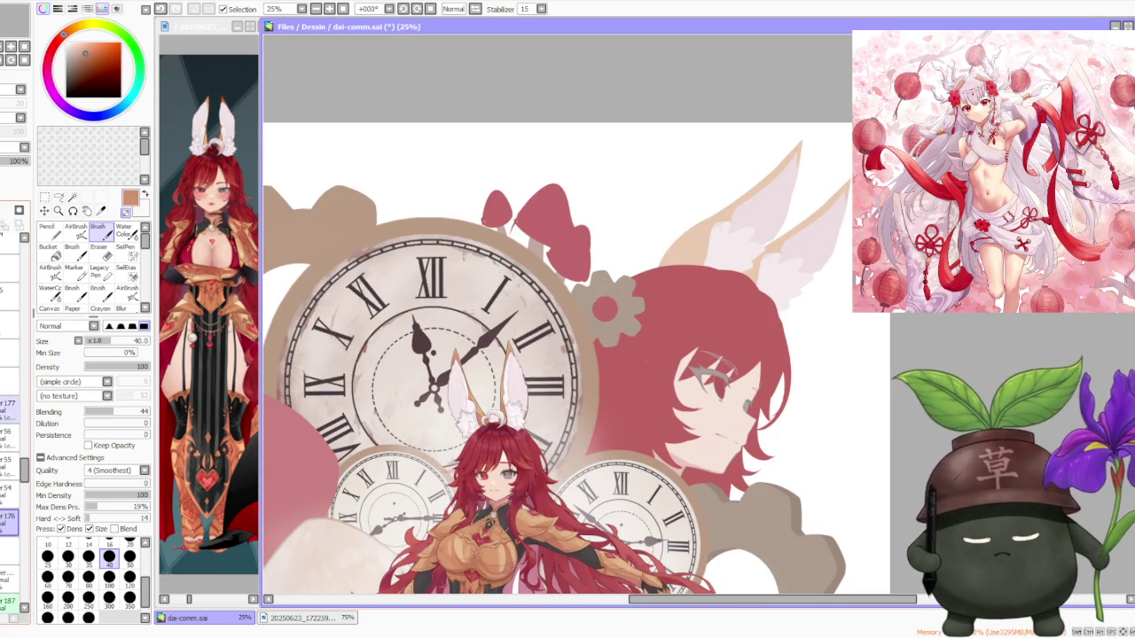
- Add a new empty layer with Ctrl+Shift+N
{"action": "key", "text": "ctrl+shift+n"}
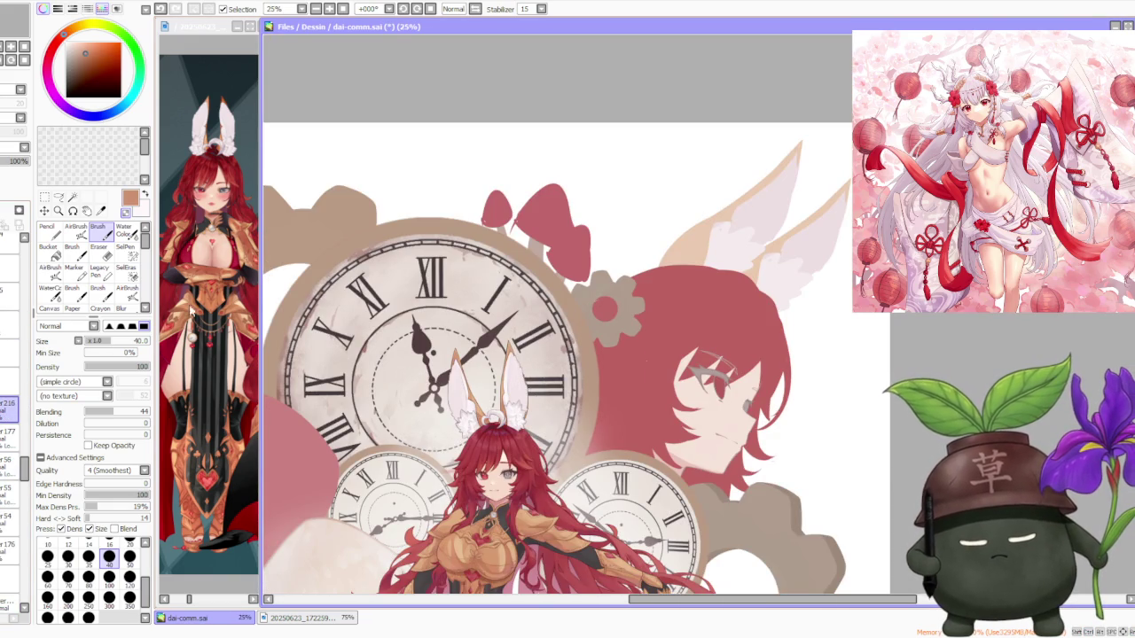
{"action": "scroll", "coordinate": [519, 380], "scroll_direction": "up", "scroll_amount": 2}
{"action": "scroll", "coordinate": [474, 398], "scroll_direction": "up", "scroll_amount": 2}
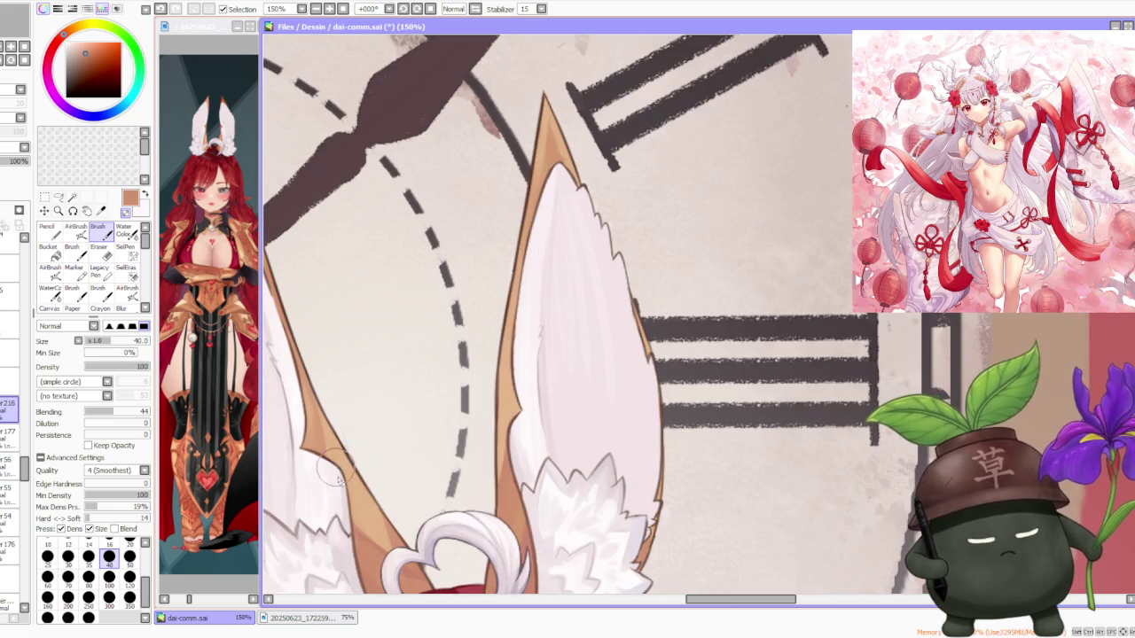
{"action": "scroll", "coordinate": [360, 563], "scroll_direction": "down", "scroll_amount": 1}
{"action": "scroll", "coordinate": [315, 416], "scroll_direction": "down", "scroll_amount": 1}
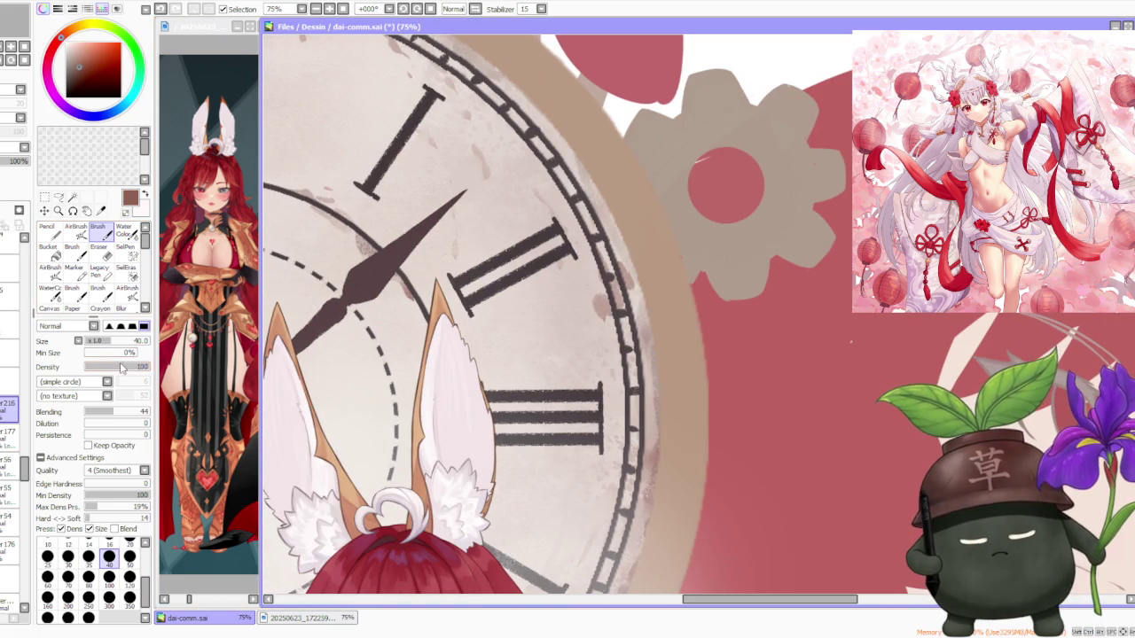
- Set the brush size to 50 and zoom in on the bunny ears
{"action": "left_click", "coordinate": [129, 556]}
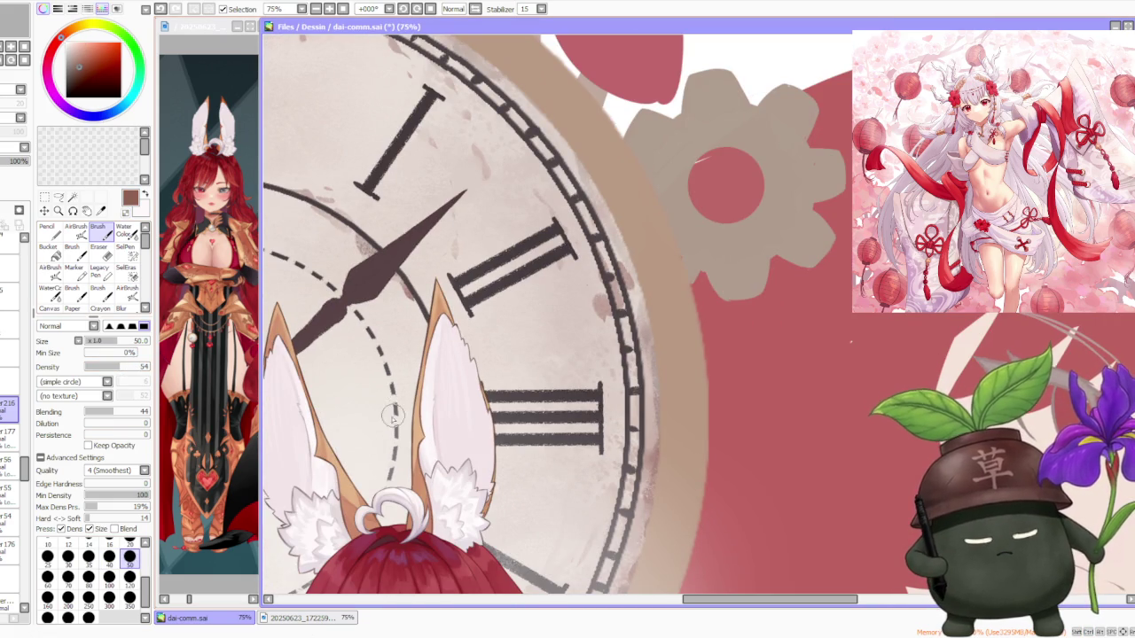
{"action": "scroll", "coordinate": [427, 510], "scroll_direction": "up", "scroll_amount": 2}
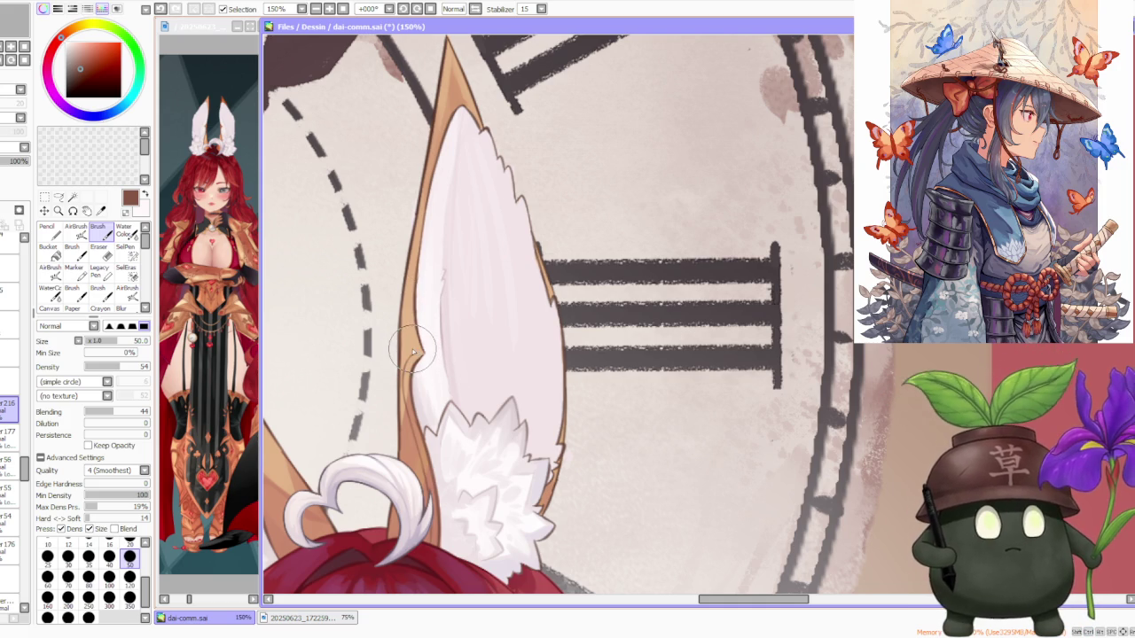
{"action": "scroll", "coordinate": [409, 344], "scroll_direction": "down", "scroll_amount": 1}
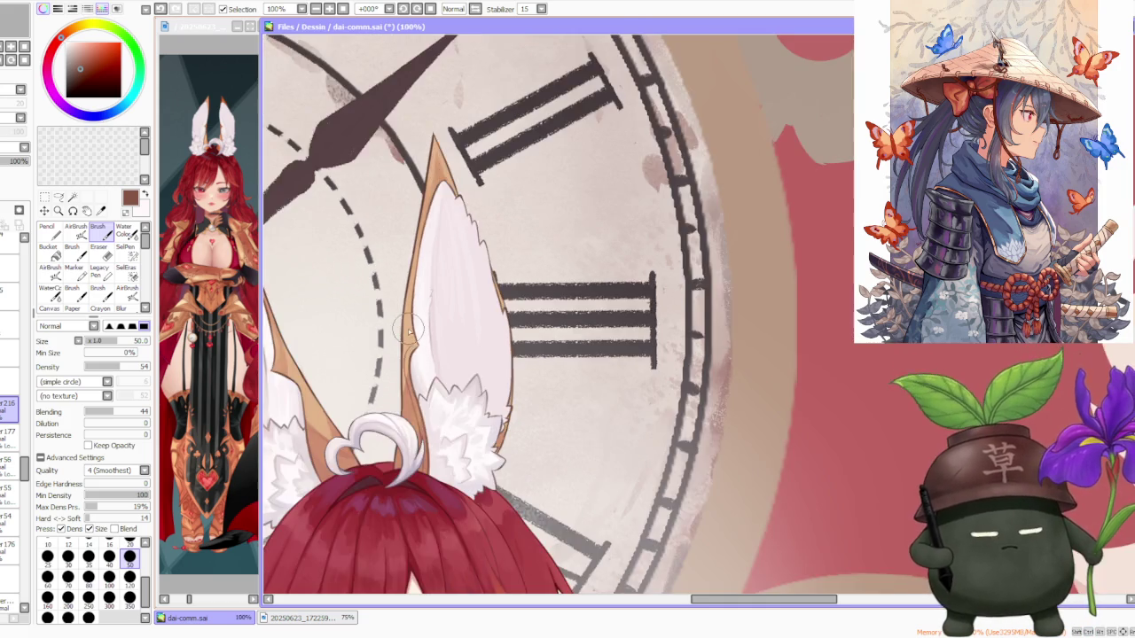
{"action": "scroll", "coordinate": [409, 337], "scroll_direction": "down", "scroll_amount": 1}
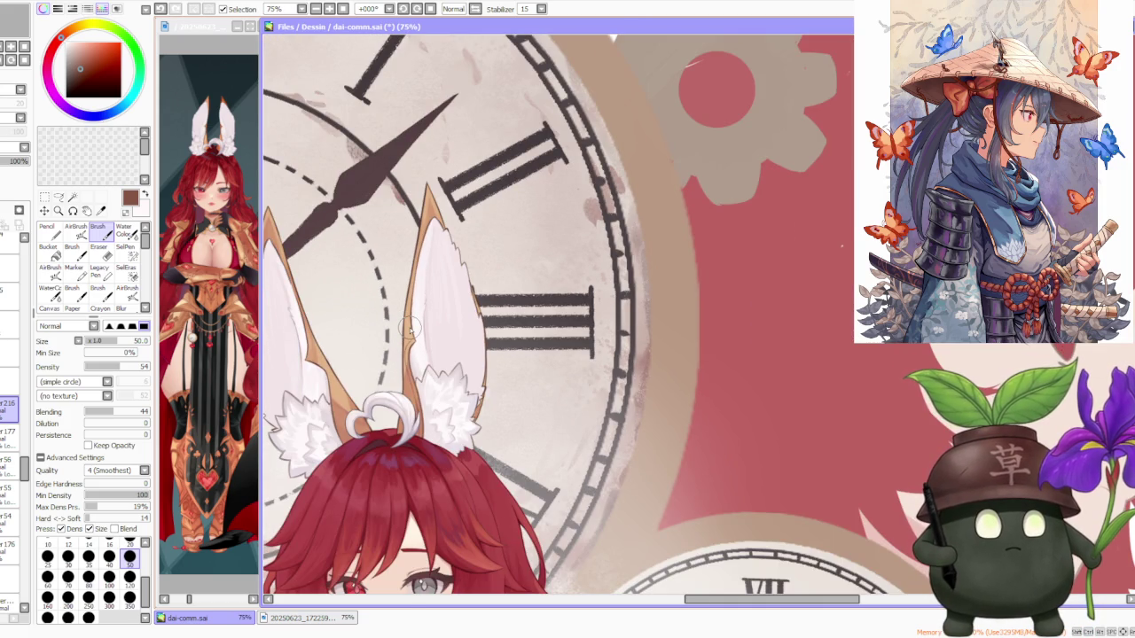
{"action": "scroll", "coordinate": [411, 330], "scroll_direction": "down", "scroll_amount": 1}
{"action": "scroll", "coordinate": [410, 337], "scroll_direction": "up", "scroll_amount": 2}
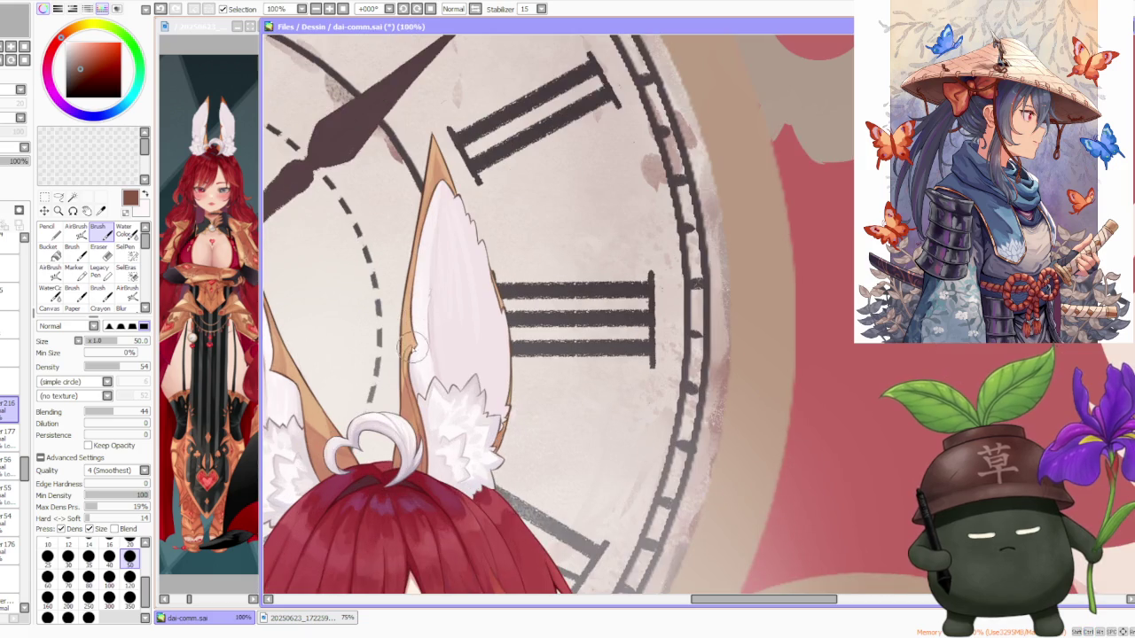
{"action": "scroll", "coordinate": [410, 346], "scroll_direction": "up", "scroll_amount": 1}
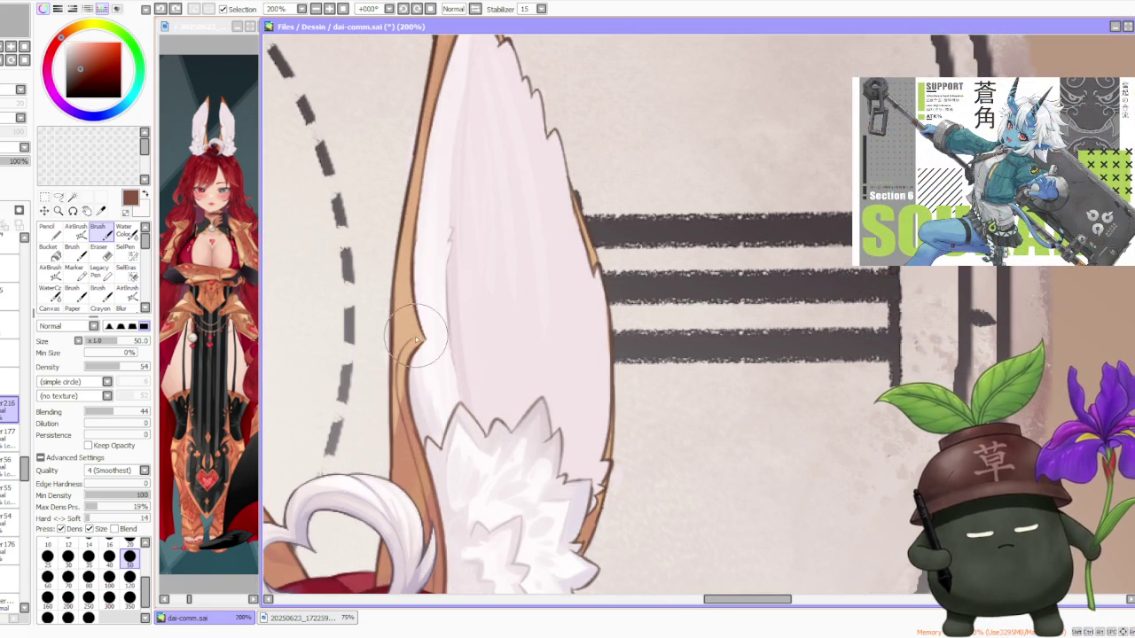
- Darken the outer edge of the right bunny ear with a dark brown stroke
{"action": "left_click_drag", "start_coordinate": [406, 287], "coordinate": [417, 353]}
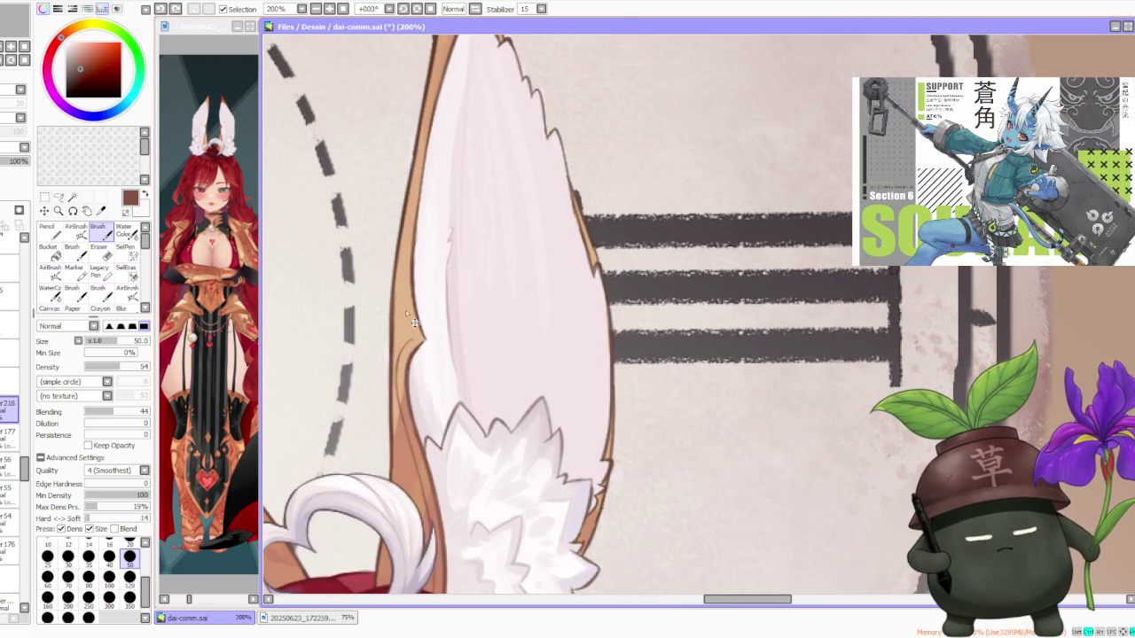
{"action": "scroll", "coordinate": [413, 341], "scroll_direction": "up", "scroll_amount": 1}
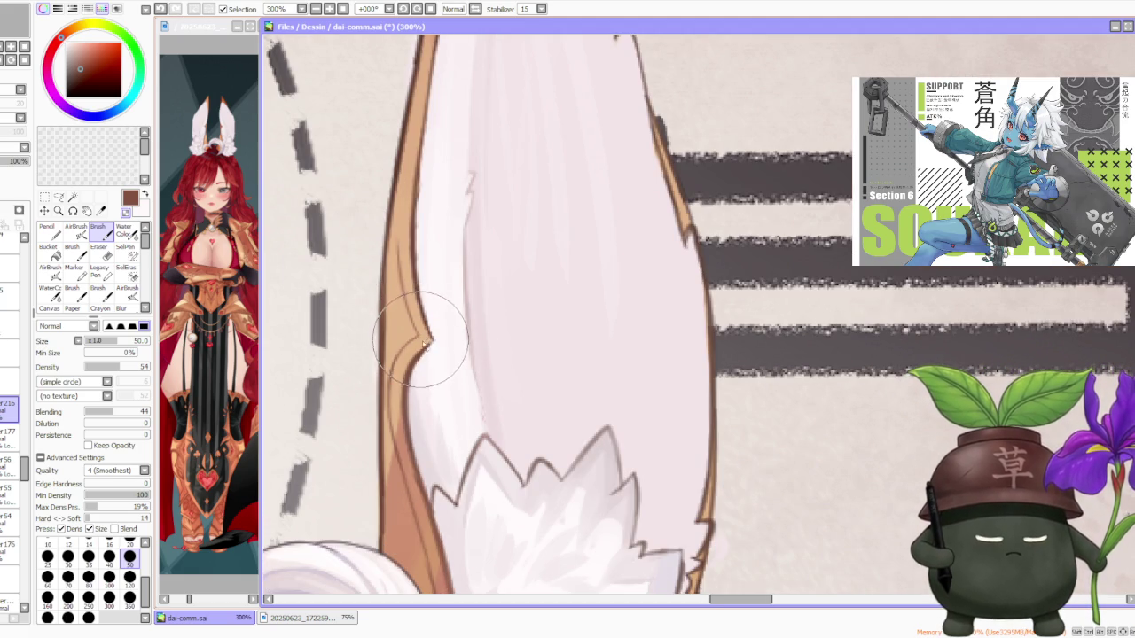
{"action": "scroll", "coordinate": [390, 293], "scroll_direction": "down", "scroll_amount": 1}
{"action": "scroll", "coordinate": [374, 252], "scroll_direction": "down", "scroll_amount": 3}
{"action": "scroll", "coordinate": [374, 246], "scroll_direction": "down", "scroll_amount": 1}
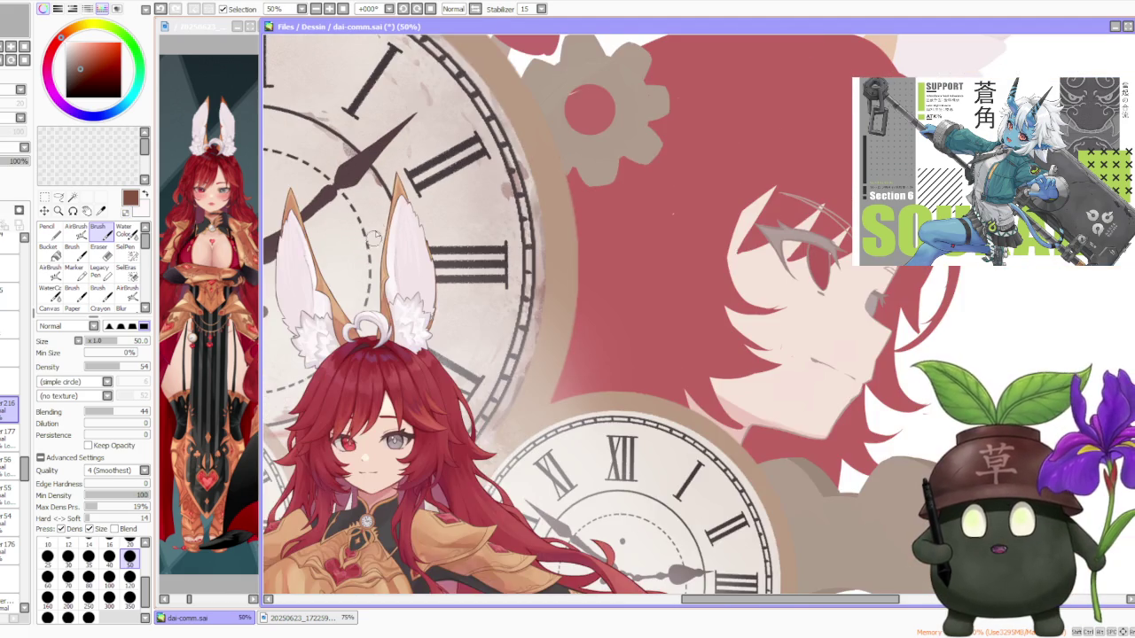
{"action": "scroll", "coordinate": [374, 246], "scroll_direction": "up", "scroll_amount": 2}
{"action": "scroll", "coordinate": [377, 250], "scroll_direction": "up", "scroll_amount": 3}
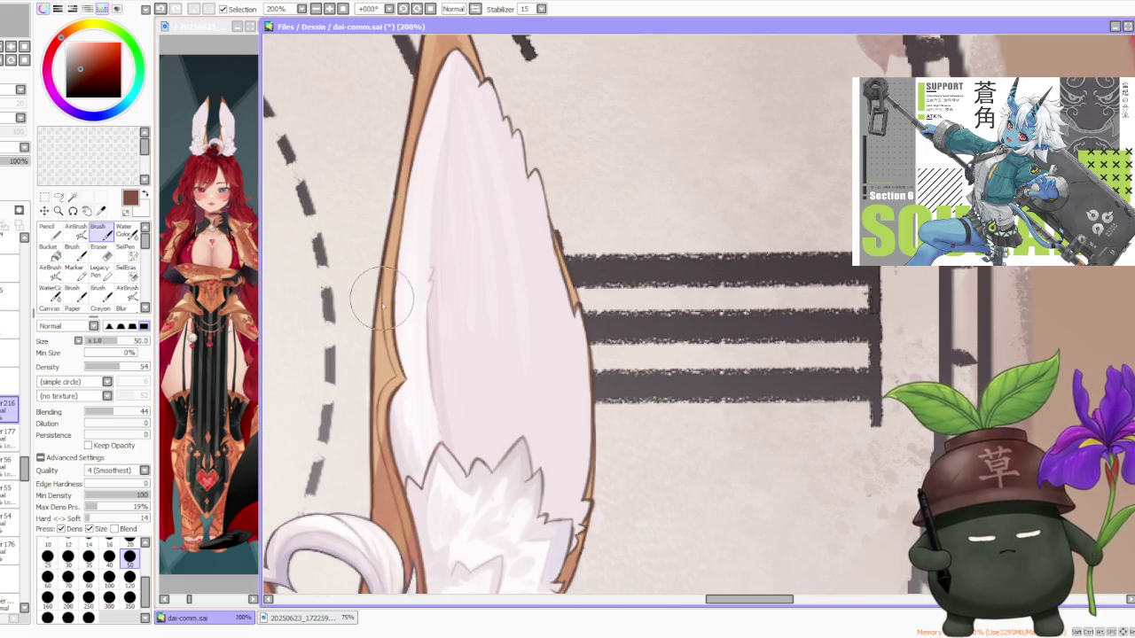
{"action": "scroll", "coordinate": [381, 292], "scroll_direction": "down", "scroll_amount": 1}
{"action": "scroll", "coordinate": [379, 372], "scroll_direction": "up", "scroll_amount": 1}
{"action": "scroll", "coordinate": [380, 381], "scroll_direction": "down", "scroll_amount": 1}
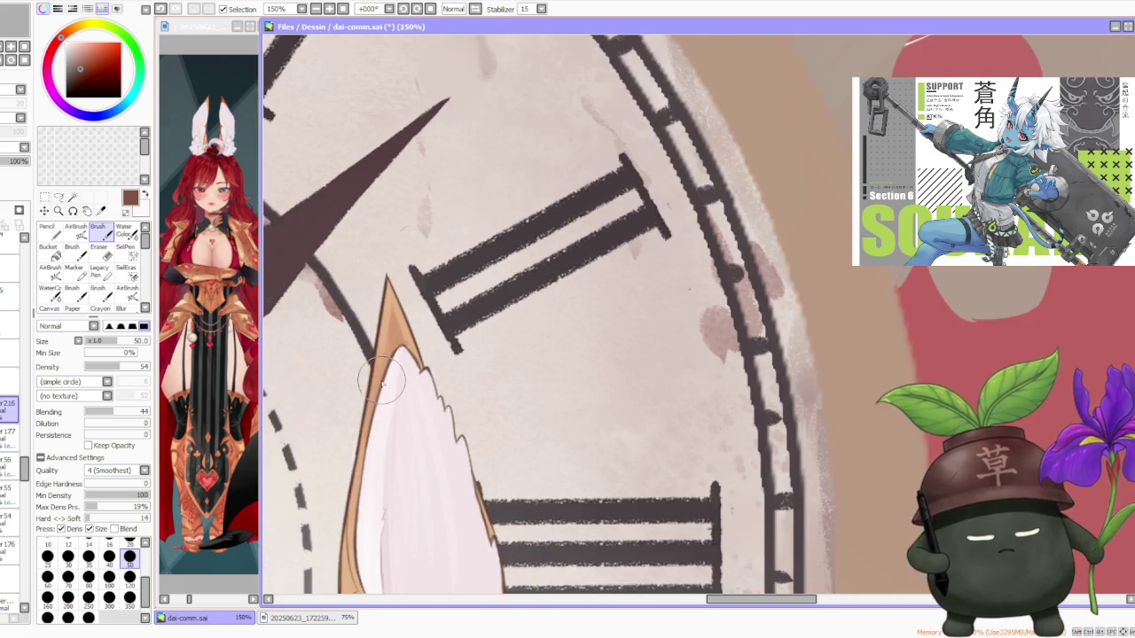
{"action": "scroll", "coordinate": [368, 436], "scroll_direction": "down", "scroll_amount": 1}
{"action": "scroll", "coordinate": [368, 436], "scroll_direction": "up", "scroll_amount": 1}
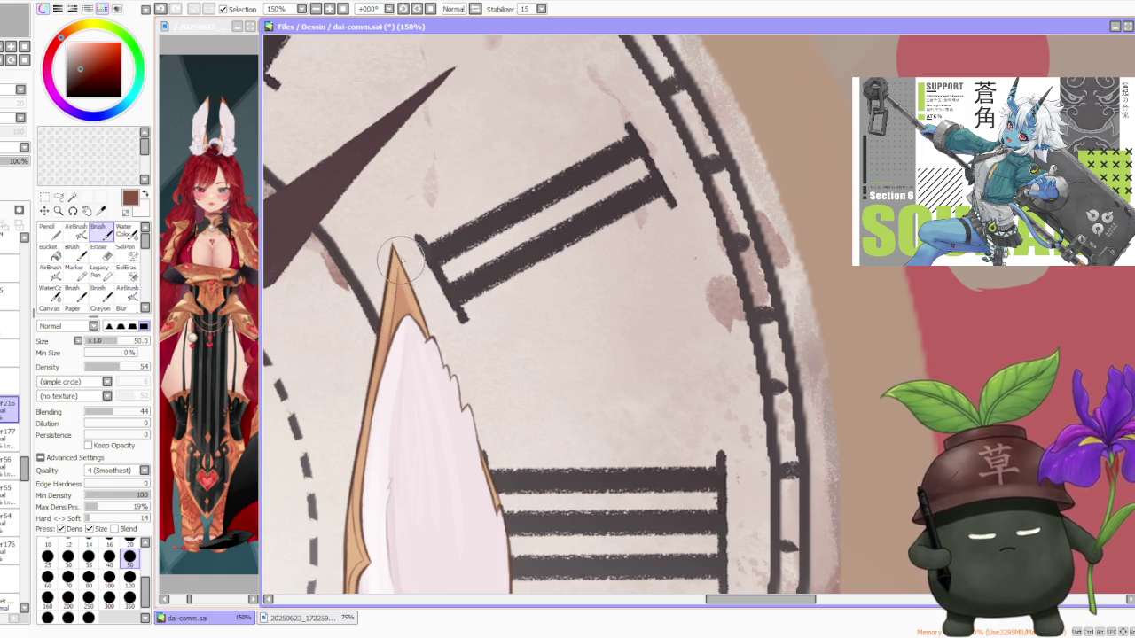
- Zoom out and darken the left ear's outer edge line
{"action": "key", "text": "minus"}
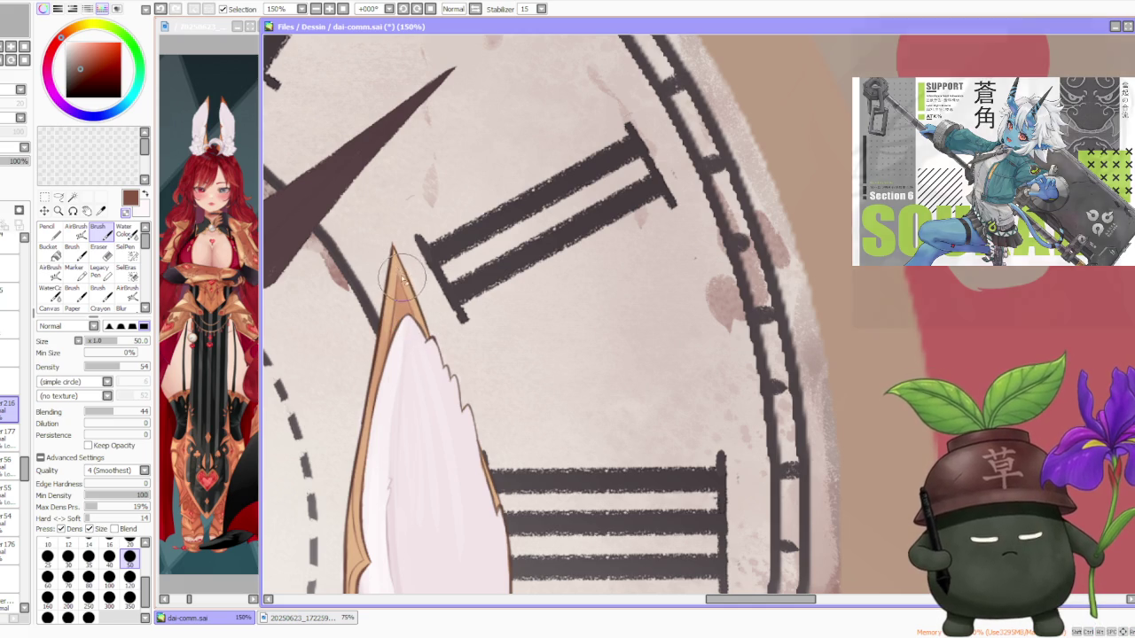
{"action": "scroll", "coordinate": [399, 266], "scroll_direction": "down", "scroll_amount": 3}
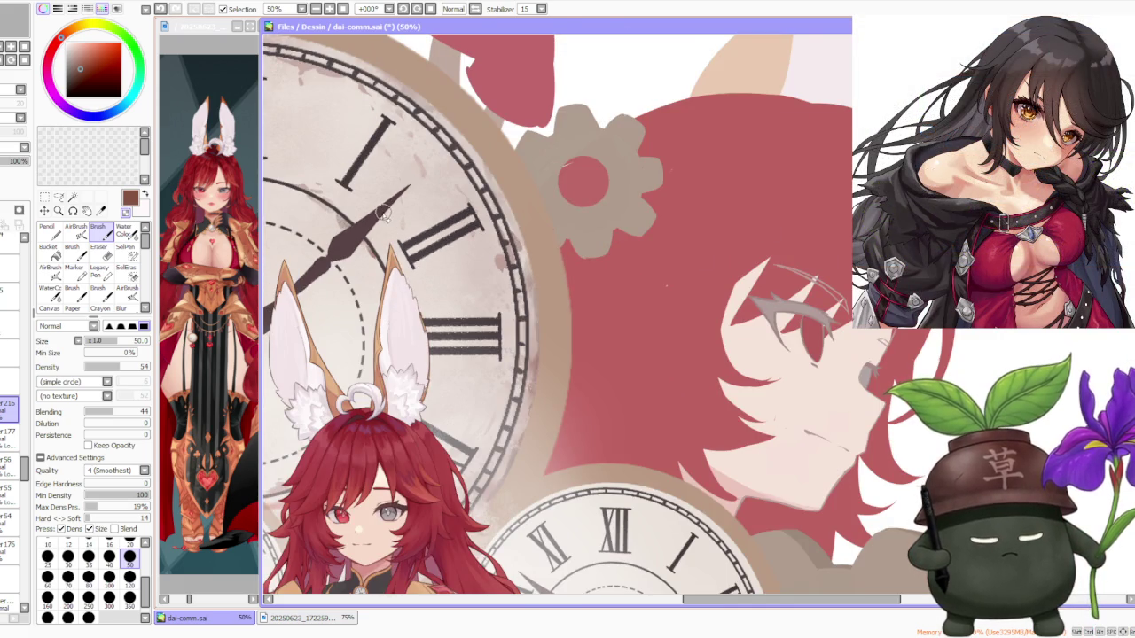
{"action": "scroll", "coordinate": [385, 214], "scroll_direction": "up", "scroll_amount": 1}
{"action": "scroll", "coordinate": [371, 354], "scroll_direction": "up", "scroll_amount": 1}
{"action": "scroll", "coordinate": [368, 352], "scroll_direction": "up", "scroll_amount": 1}
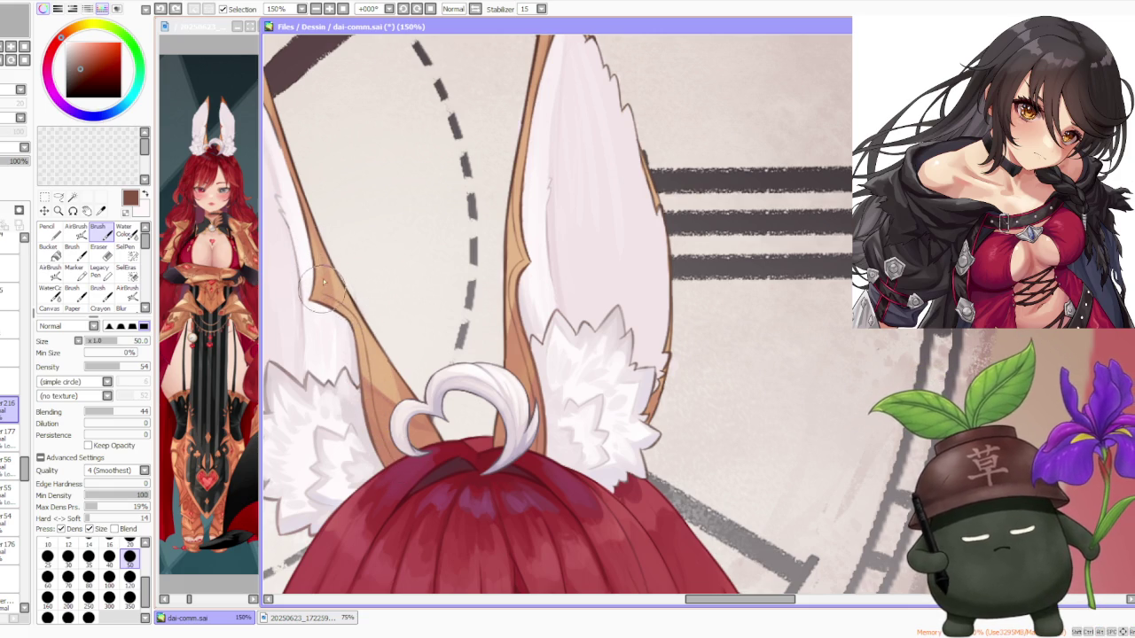
{"action": "left_click_drag", "start_coordinate": [312, 255], "coordinate": [305, 296]}
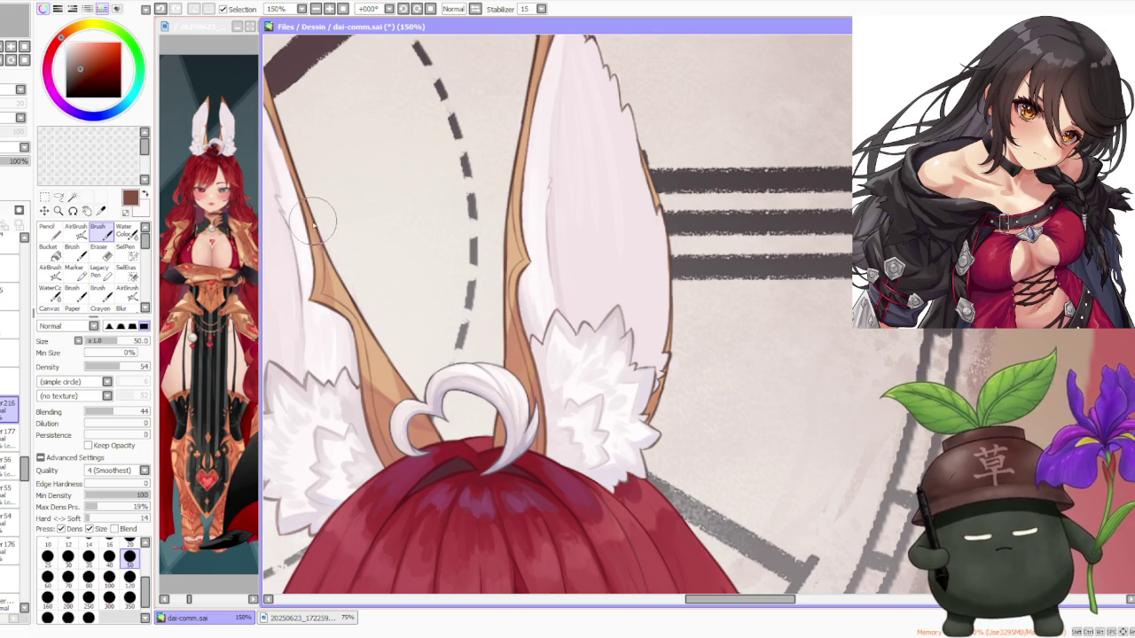
{"action": "scroll", "coordinate": [306, 204], "scroll_direction": "down", "scroll_amount": 5}
{"action": "scroll", "coordinate": [301, 191], "scroll_direction": "down", "scroll_amount": 1}
{"action": "scroll", "coordinate": [305, 200], "scroll_direction": "up", "scroll_amount": 3}
{"action": "scroll", "coordinate": [310, 208], "scroll_direction": "up", "scroll_amount": 1}
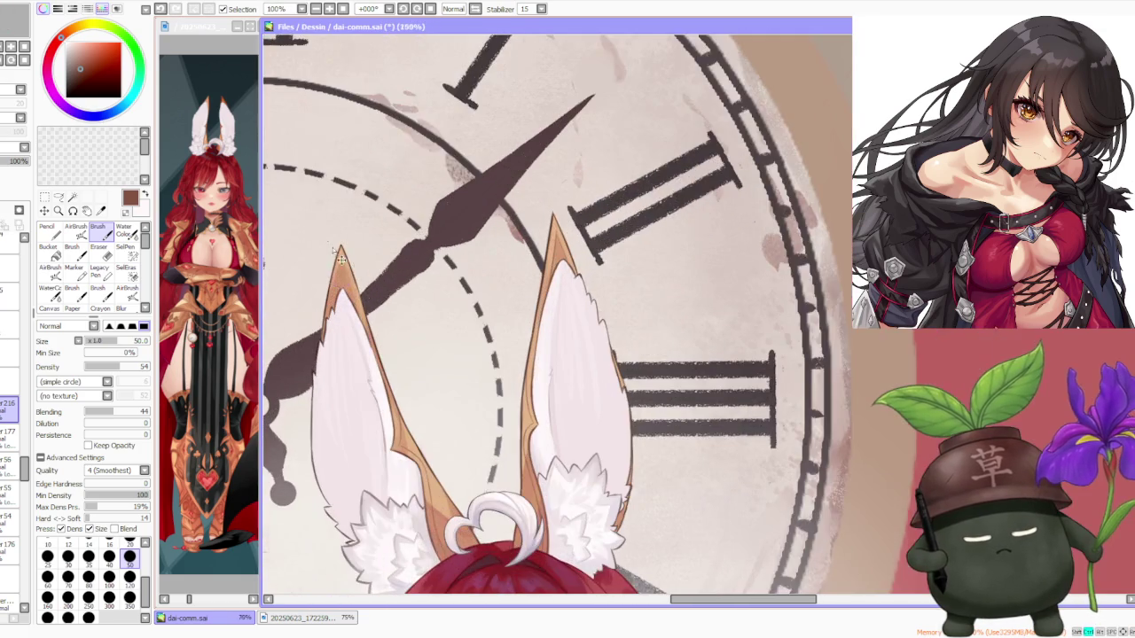
{"action": "scroll", "coordinate": [337, 266], "scroll_direction": "up", "scroll_amount": 2}
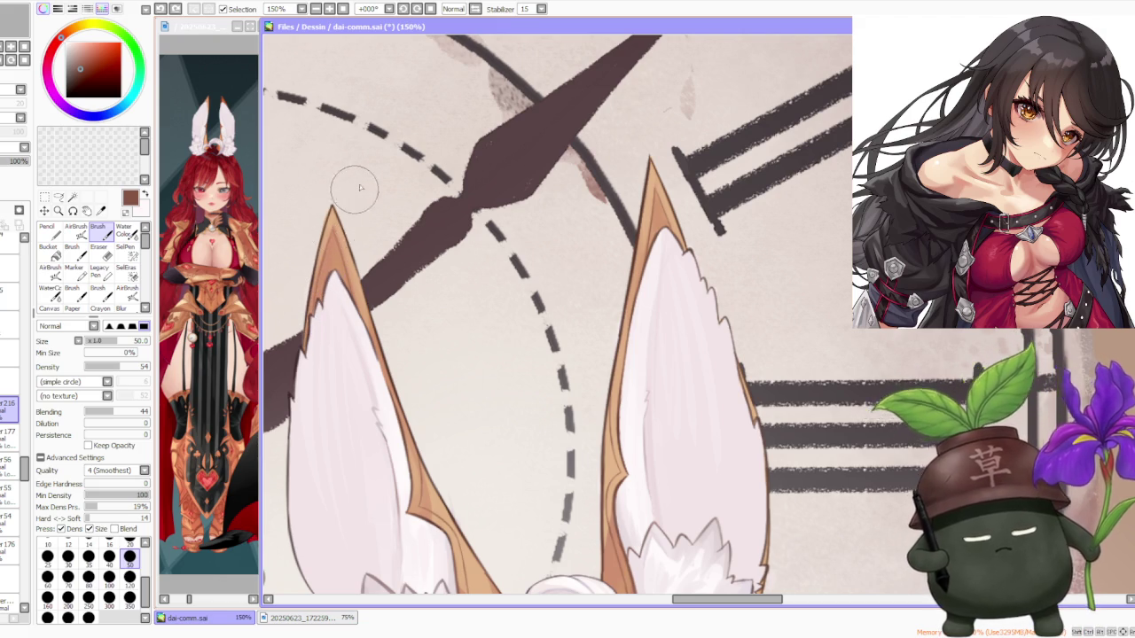
{"action": "scroll", "coordinate": [575, 284], "scroll_direction": "down", "scroll_amount": 3}
{"action": "scroll", "coordinate": [578, 283], "scroll_direction": "down", "scroll_amount": 2}
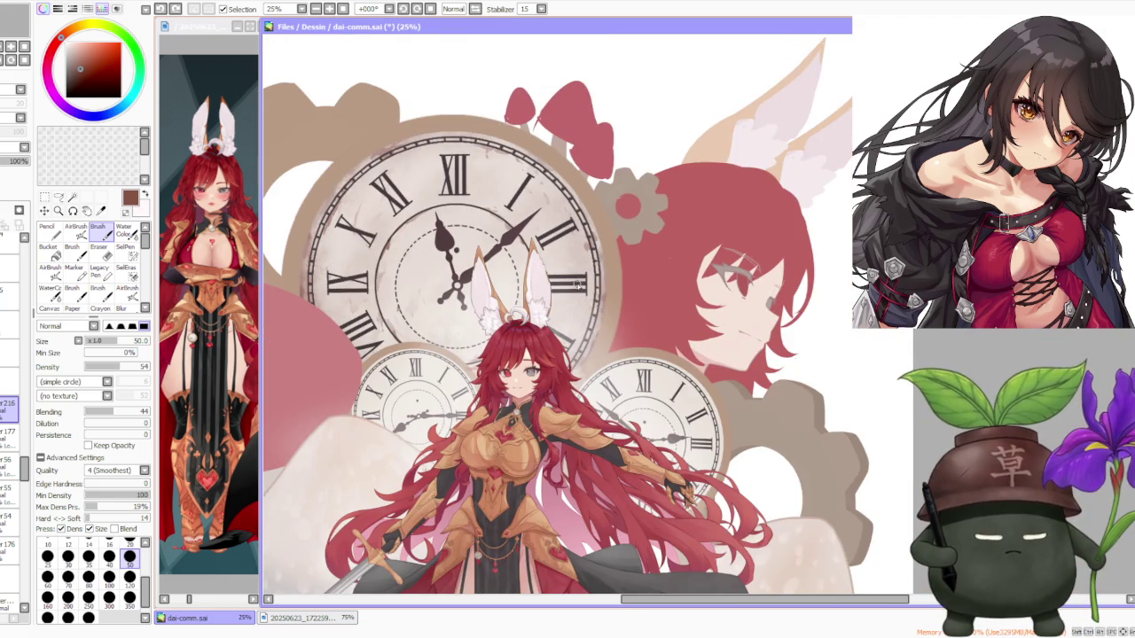
{"action": "scroll", "coordinate": [578, 284], "scroll_direction": "down", "scroll_amount": 1}
{"action": "scroll", "coordinate": [577, 284], "scroll_direction": "up", "scroll_amount": 2}
{"action": "scroll", "coordinate": [576, 285], "scroll_direction": "up", "scroll_amount": 2}
{"action": "scroll", "coordinate": [574, 288], "scroll_direction": "down", "scroll_amount": 2}
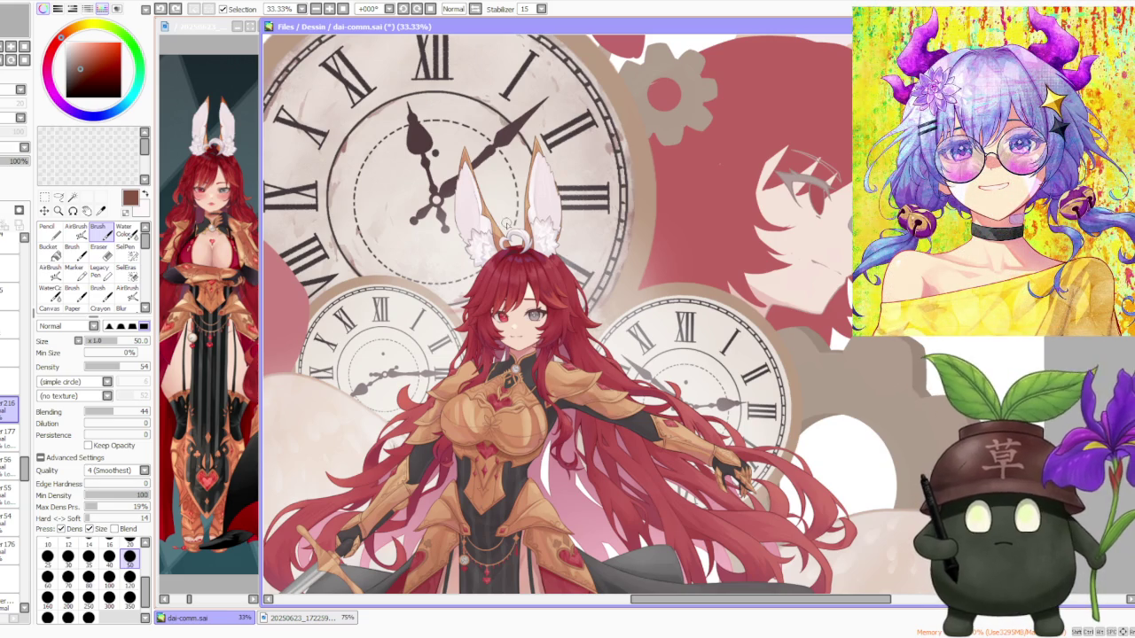
{"action": "scroll", "coordinate": [661, 276], "scroll_direction": "down", "scroll_amount": 2}
{"action": "scroll", "coordinate": [661, 277], "scroll_direction": "down", "scroll_amount": 1}
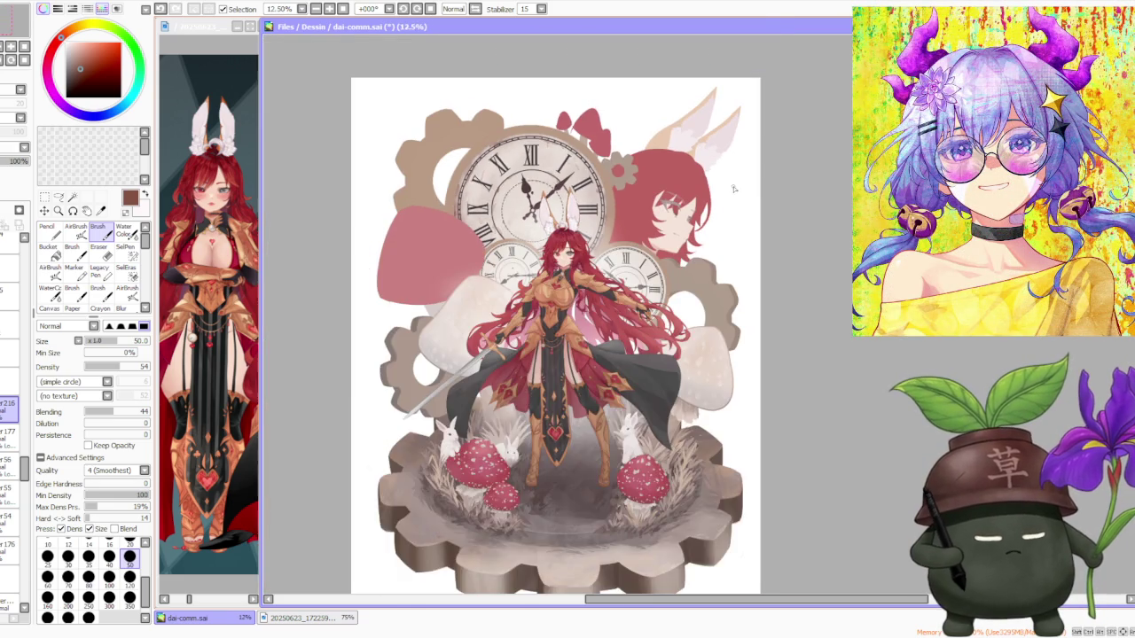
{"action": "scroll", "coordinate": [568, 317], "scroll_direction": "up", "scroll_amount": 1}
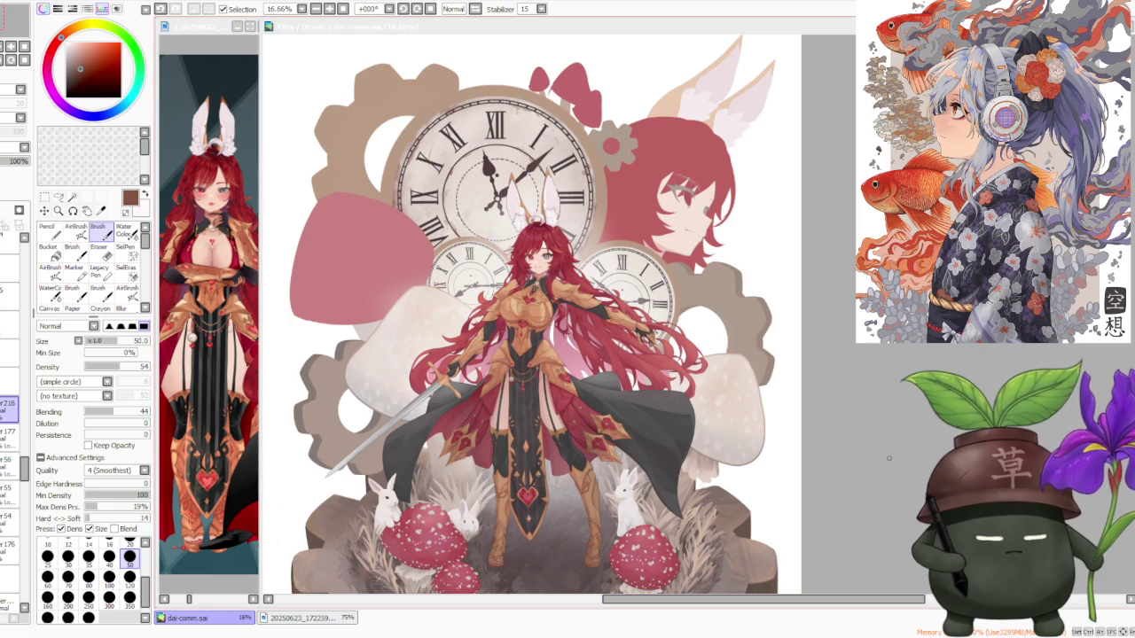
{"action": "scroll", "coordinate": [758, 340], "scroll_direction": "down", "scroll_amount": 1}
{"action": "scroll", "coordinate": [739, 329], "scroll_direction": "down", "scroll_amount": 1}
{"action": "scroll", "coordinate": [728, 310], "scroll_direction": "up", "scroll_amount": 1}
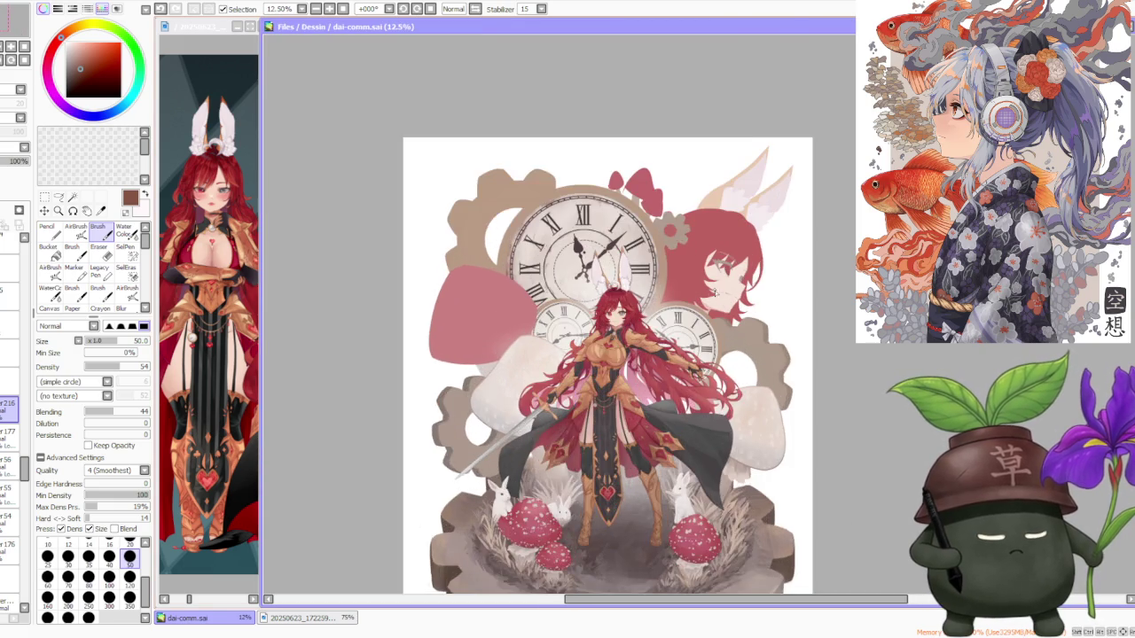
{"action": "scroll", "coordinate": [709, 311], "scroll_direction": "up", "scroll_amount": 1}
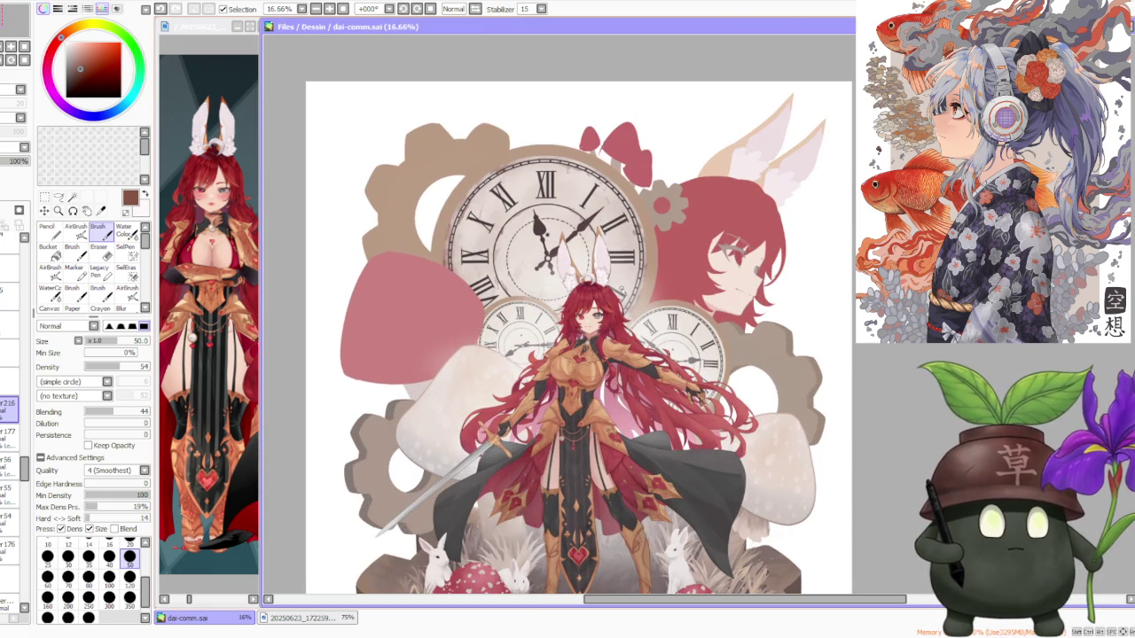
{"action": "scroll", "coordinate": [621, 293], "scroll_direction": "down", "scroll_amount": 1}
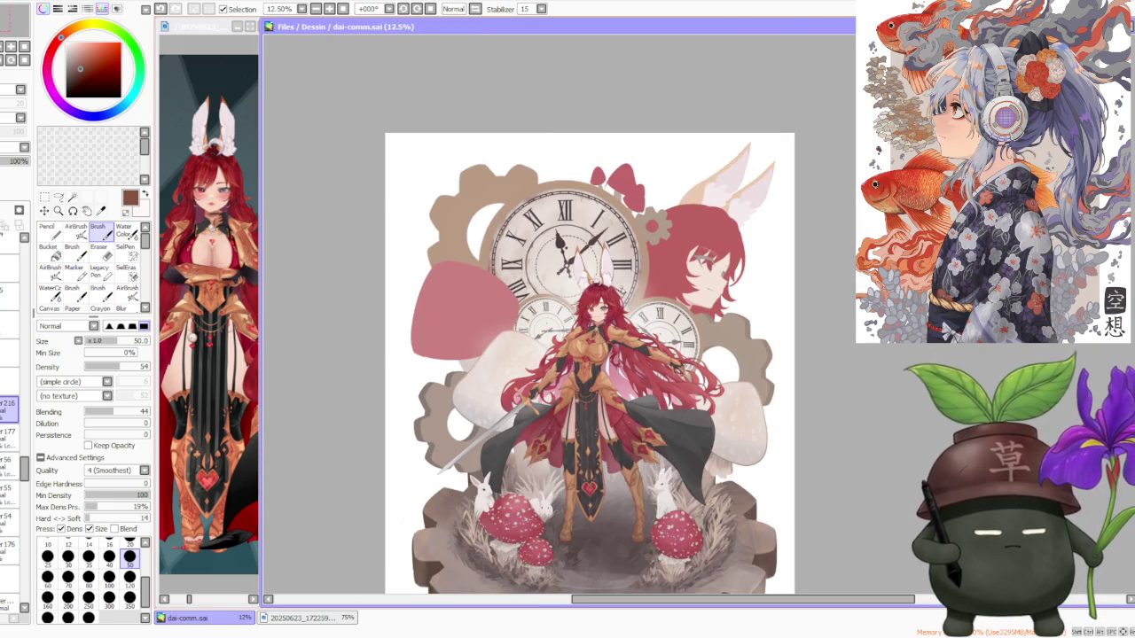
{"action": "scroll", "coordinate": [612, 319], "scroll_direction": "up", "scroll_amount": 1}
{"action": "scroll", "coordinate": [603, 354], "scroll_direction": "up", "scroll_amount": 1}
{"action": "scroll", "coordinate": [584, 415], "scroll_direction": "down", "scroll_amount": 2}
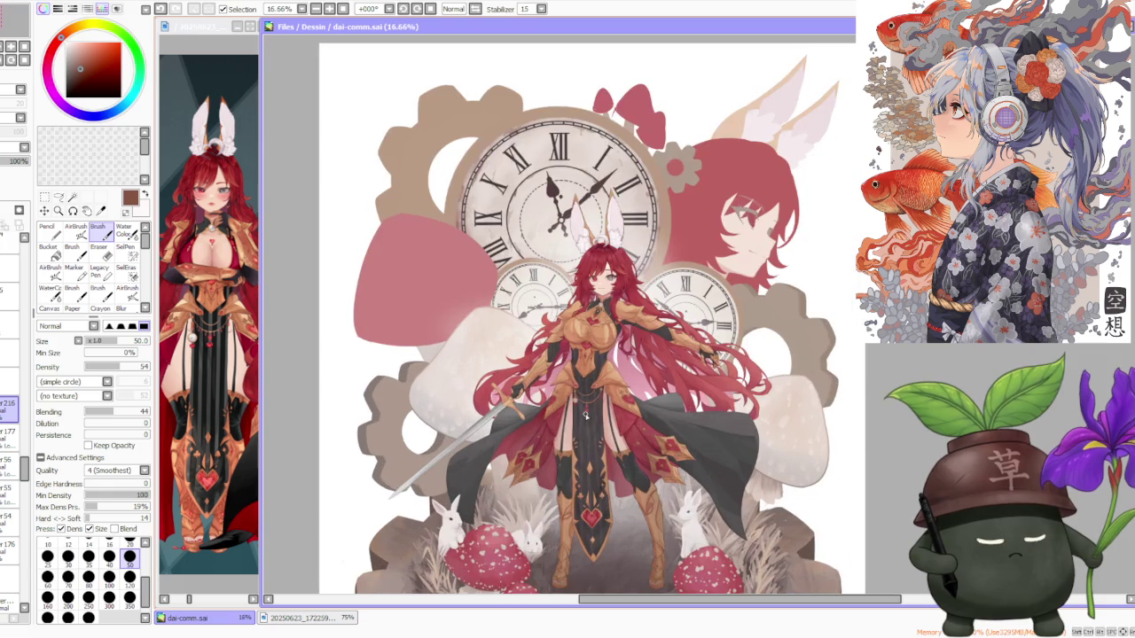
{"action": "scroll", "coordinate": [585, 415], "scroll_direction": "up", "scroll_amount": 1}
{"action": "scroll", "coordinate": [585, 415], "scroll_direction": "down", "scroll_amount": 1}
{"action": "scroll", "coordinate": [585, 415], "scroll_direction": "up", "scroll_amount": 1}
{"action": "scroll", "coordinate": [585, 415], "scroll_direction": "up", "scroll_amount": 1}
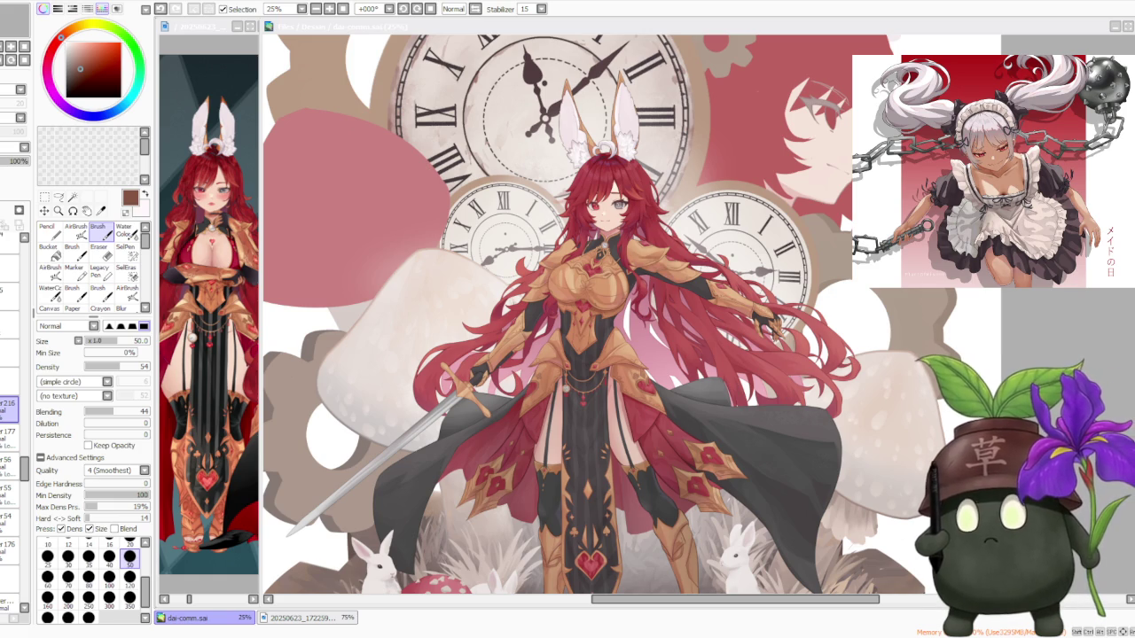
{"action": "scroll", "coordinate": [715, 394], "scroll_direction": "down", "scroll_amount": 3}
{"action": "scroll", "coordinate": [715, 394], "scroll_direction": "up", "scroll_amount": 1}
{"action": "scroll", "coordinate": [715, 393], "scroll_direction": "up", "scroll_amount": 2}
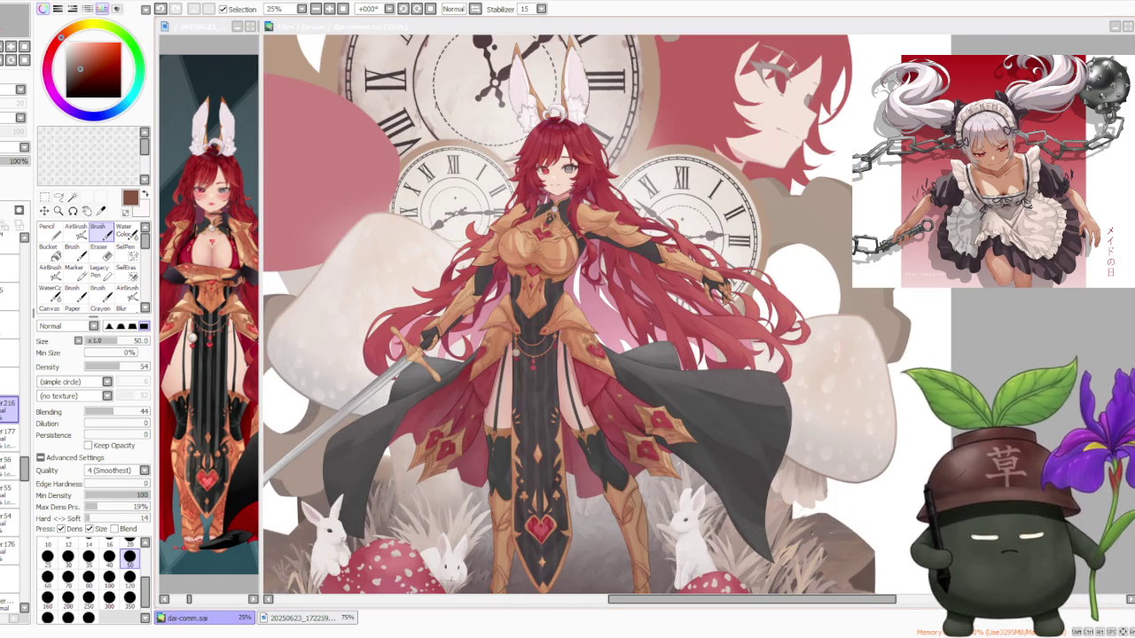
{"action": "scroll", "coordinate": [716, 394], "scroll_direction": "down", "scroll_amount": 1}
{"action": "scroll", "coordinate": [550, 248], "scroll_direction": "up", "scroll_amount": 1}
{"action": "scroll", "coordinate": [550, 248], "scroll_direction": "down", "scroll_amount": 1}
{"action": "scroll", "coordinate": [514, 319], "scroll_direction": "down", "scroll_amount": 1}
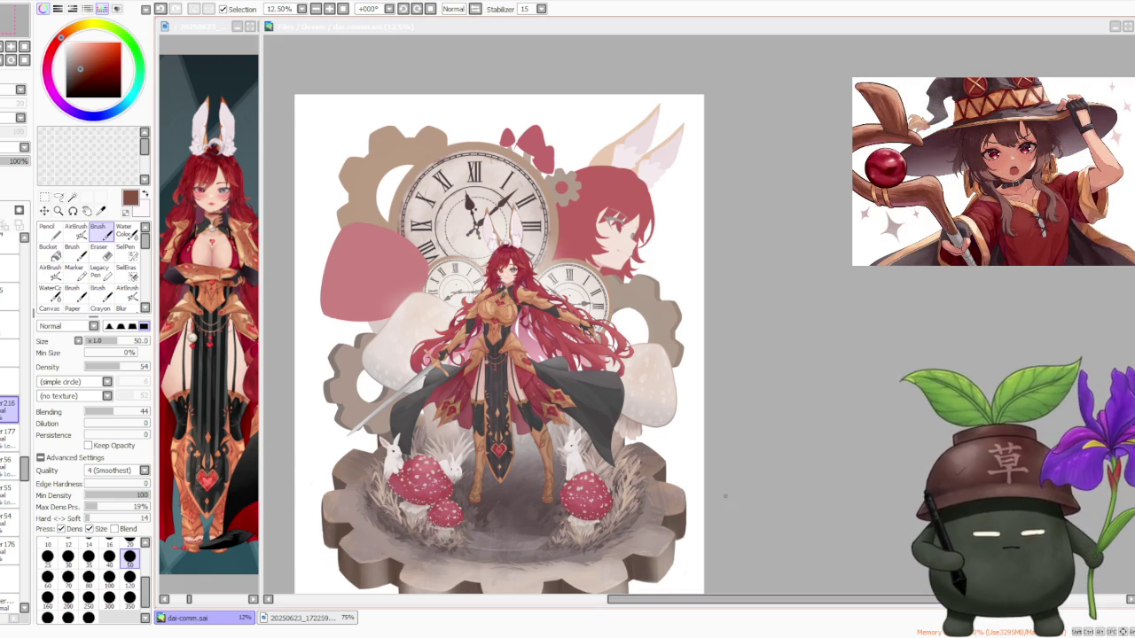
{"action": "left_click", "coordinate": [734, 508]}
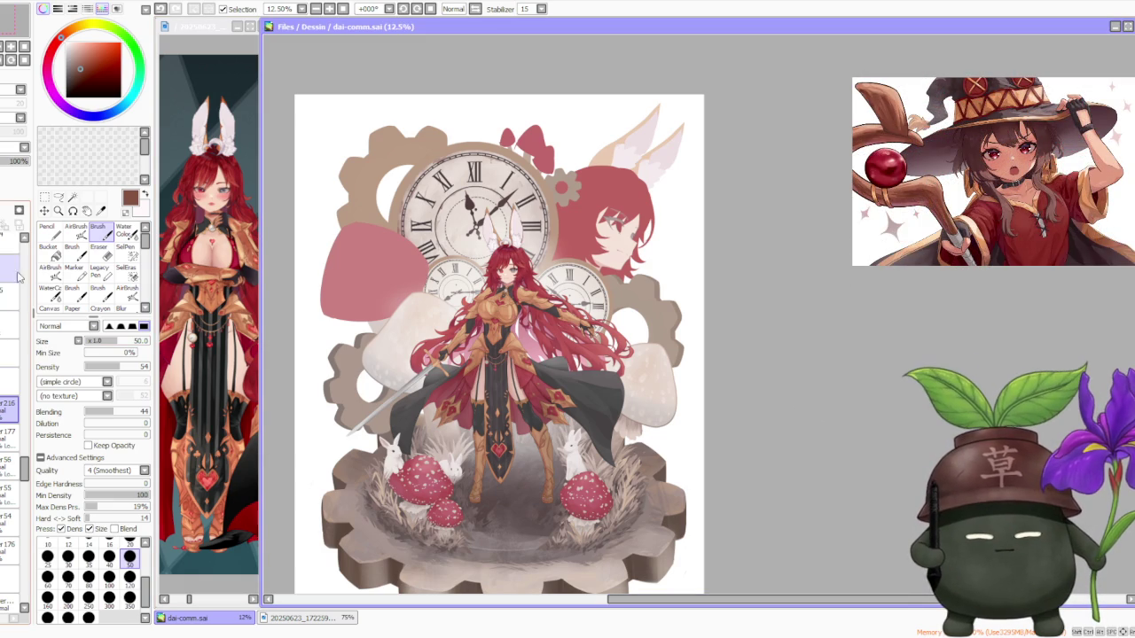
- Select a layer and paste the Jackrabbit Jump image above it with Ctrl+V, then zoom to inspect
{"action": "scroll", "coordinate": [19, 275], "scroll_direction": "up", "scroll_amount": 2}
{"action": "scroll", "coordinate": [27, 257], "scroll_direction": "up", "scroll_amount": 2}
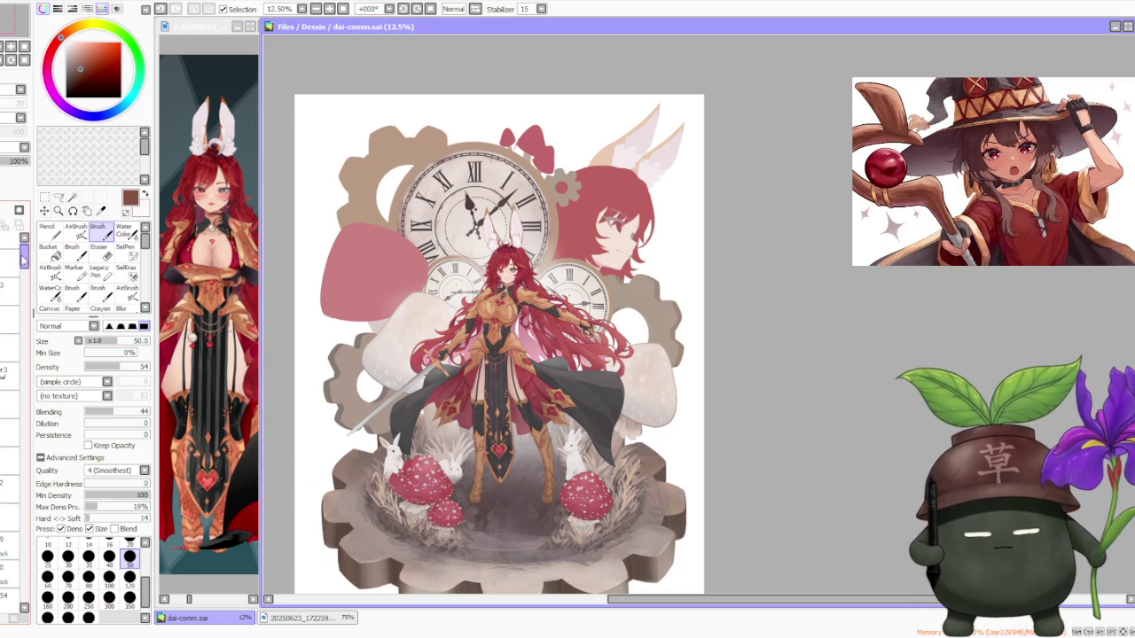
{"action": "left_click", "coordinate": [3, 306]}
{"action": "key", "text": "ctrl+v"}
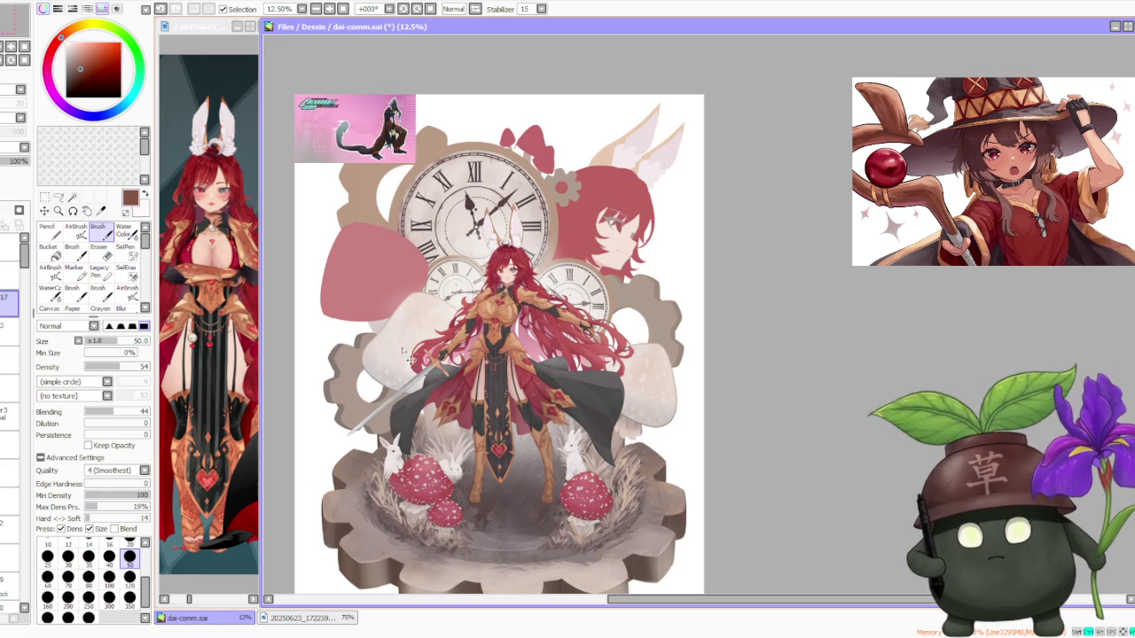
{"action": "scroll", "coordinate": [397, 193], "scroll_direction": "down", "scroll_amount": 1}
{"action": "scroll", "coordinate": [396, 193], "scroll_direction": "up", "scroll_amount": 2}
{"action": "scroll", "coordinate": [396, 194], "scroll_direction": "up", "scroll_amount": 3}
{"action": "scroll", "coordinate": [396, 193], "scroll_direction": "up", "scroll_amount": 1}
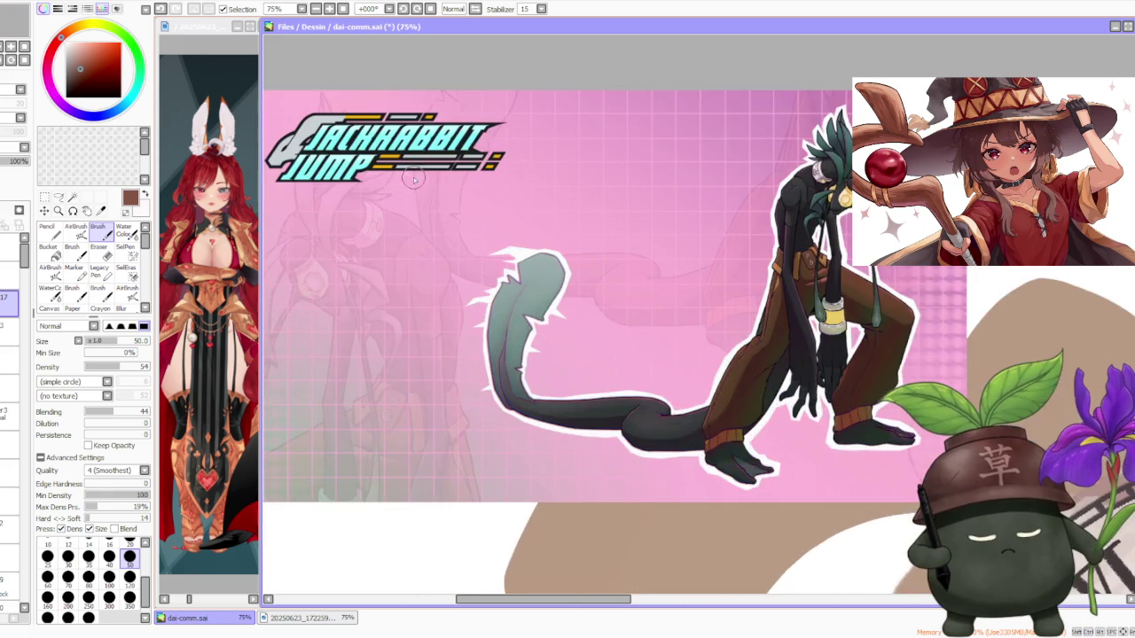
{"action": "scroll", "coordinate": [396, 193], "scroll_direction": "down", "scroll_amount": 1}
{"action": "scroll", "coordinate": [425, 200], "scroll_direction": "up", "scroll_amount": 1}
{"action": "scroll", "coordinate": [446, 206], "scroll_direction": "up", "scroll_amount": 1}
{"action": "scroll", "coordinate": [446, 206], "scroll_direction": "down", "scroll_amount": 1}
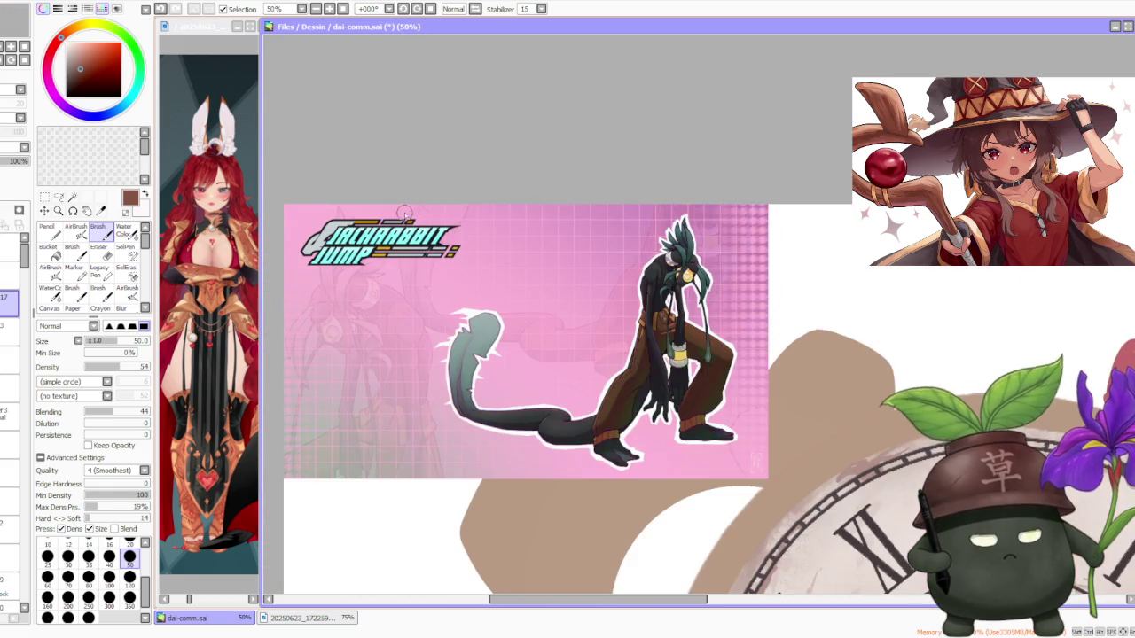
{"action": "scroll", "coordinate": [417, 215], "scroll_direction": "up", "scroll_amount": 1}
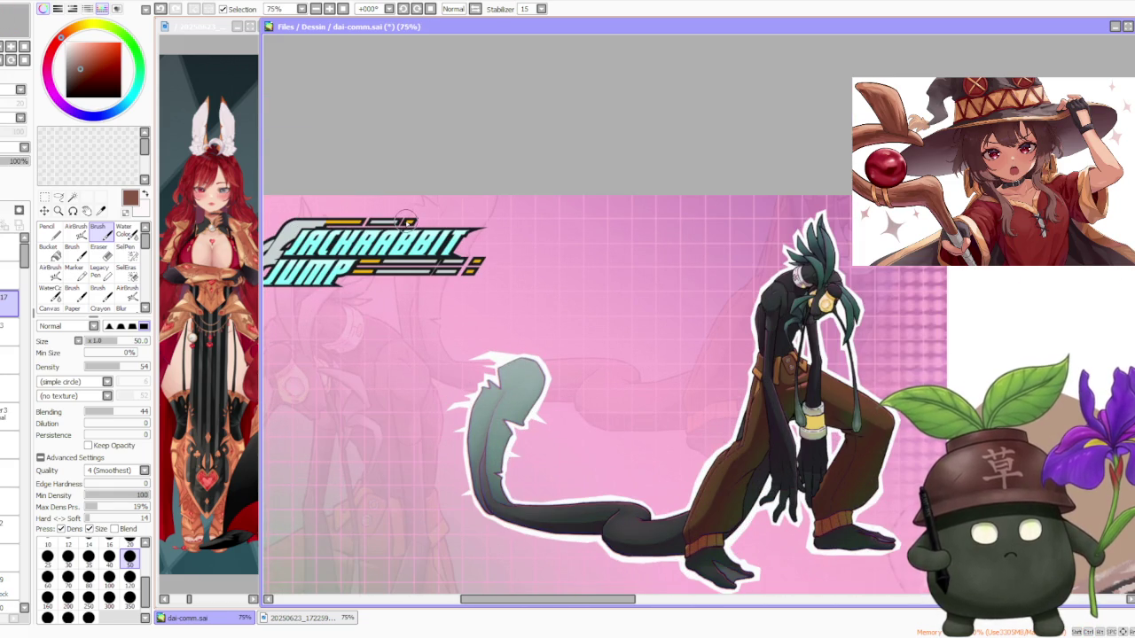
{"action": "scroll", "coordinate": [405, 219], "scroll_direction": "down", "scroll_amount": 2}
{"action": "scroll", "coordinate": [405, 222], "scroll_direction": "up", "scroll_amount": 1}
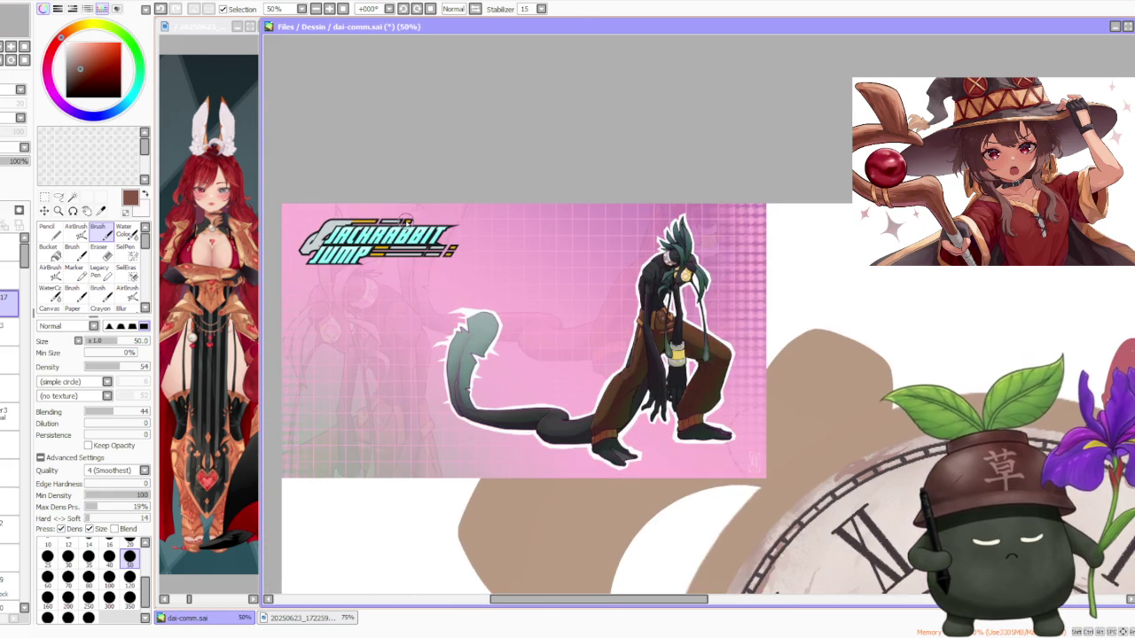
{"action": "scroll", "coordinate": [487, 293], "scroll_direction": "down", "scroll_amount": 1}
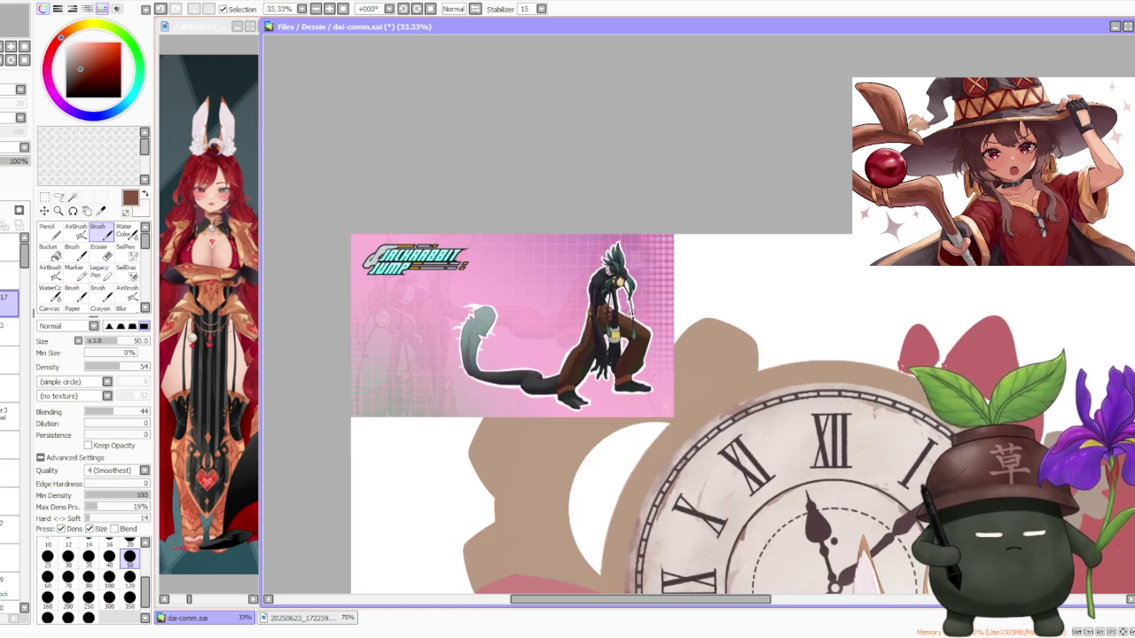
{"action": "scroll", "coordinate": [626, 306], "scroll_direction": "up", "scroll_amount": 1}
{"action": "scroll", "coordinate": [584, 294], "scroll_direction": "down", "scroll_amount": 1}
{"action": "scroll", "coordinate": [487, 276], "scroll_direction": "up", "scroll_amount": 1}
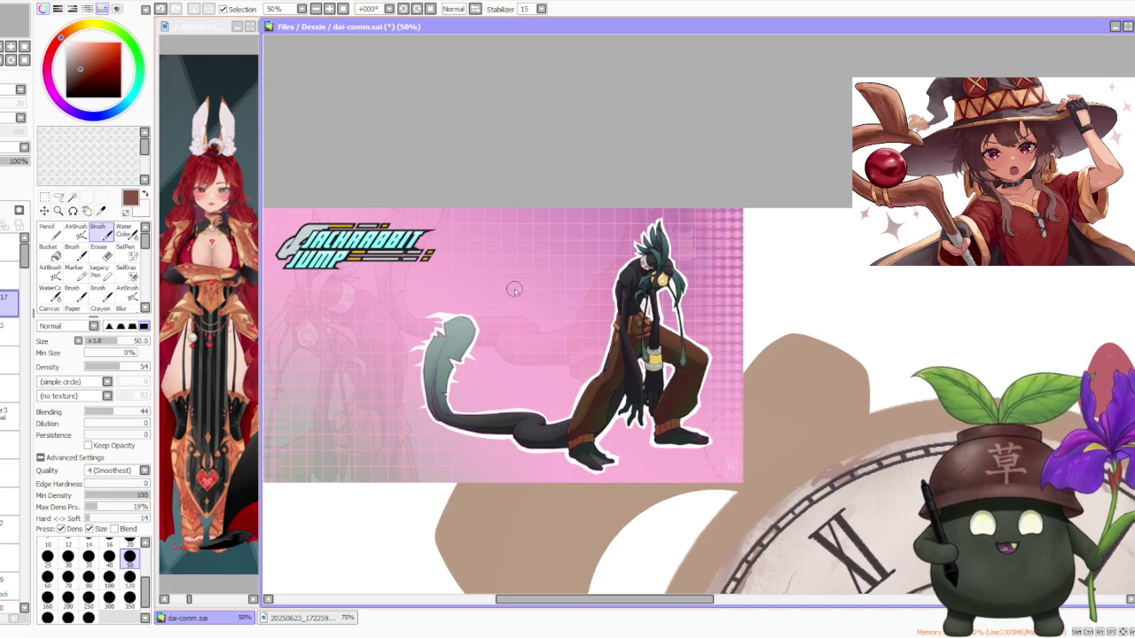
{"action": "scroll", "coordinate": [520, 290], "scroll_direction": "down", "scroll_amount": 1}
{"action": "scroll", "coordinate": [502, 304], "scroll_direction": "up", "scroll_amount": 2}
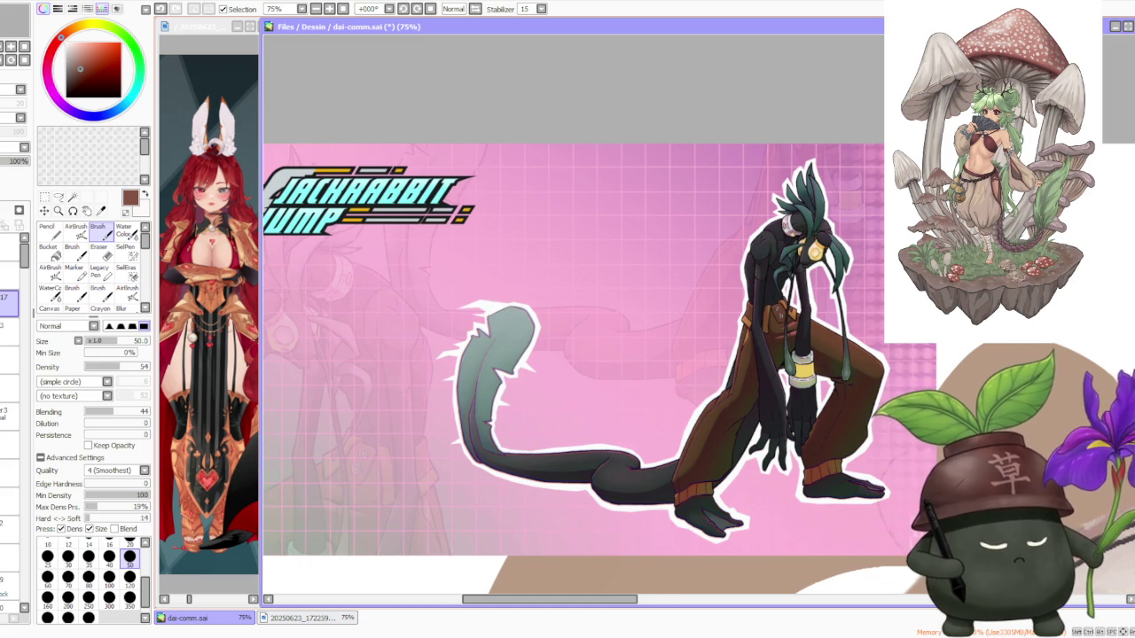
{"action": "scroll", "coordinate": [811, 293], "scroll_direction": "down", "scroll_amount": 1}
{"action": "scroll", "coordinate": [842, 251], "scroll_direction": "up", "scroll_amount": 2}
{"action": "scroll", "coordinate": [864, 257], "scroll_direction": "up", "scroll_amount": 1}
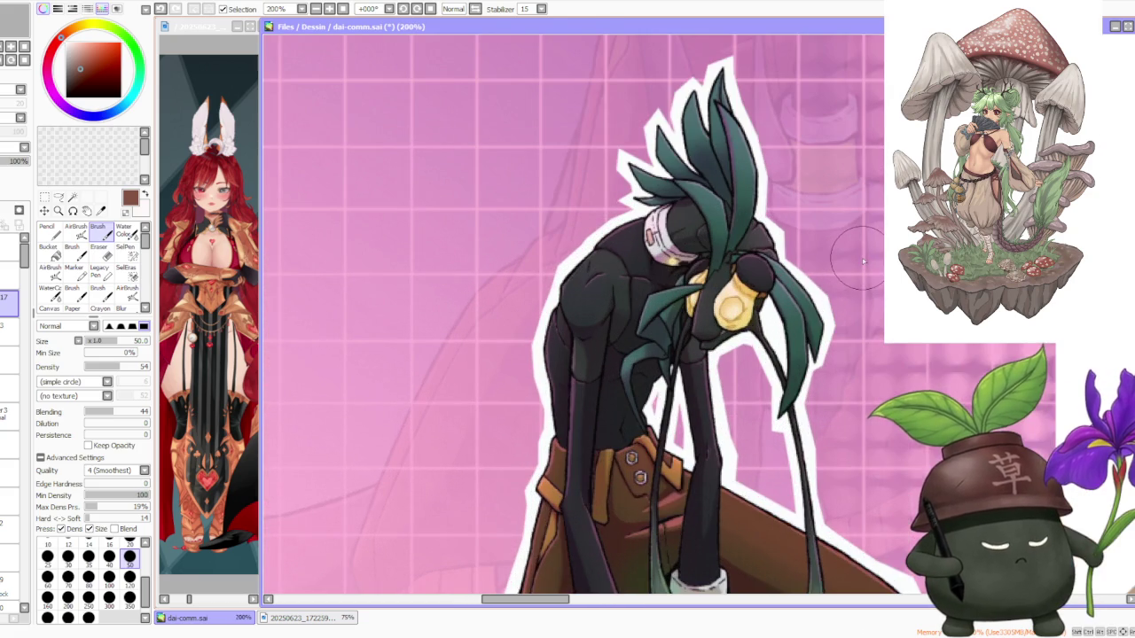
{"action": "scroll", "coordinate": [865, 259], "scroll_direction": "down", "scroll_amount": 2}
{"action": "scroll", "coordinate": [851, 319], "scroll_direction": "down", "scroll_amount": 1}
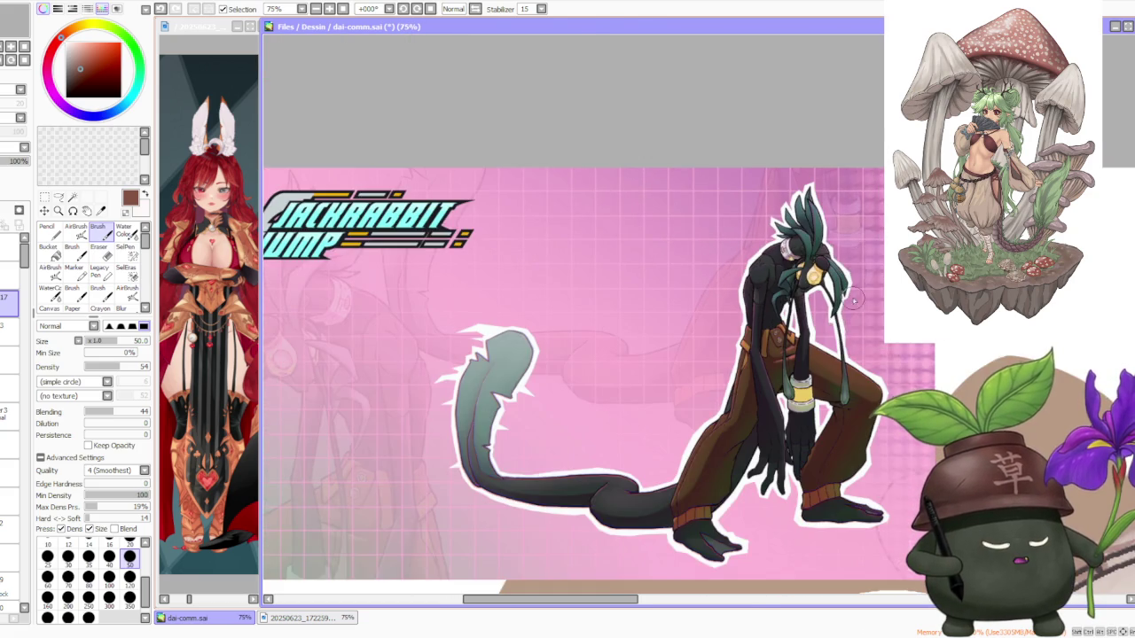
{"action": "scroll", "coordinate": [842, 355], "scroll_direction": "up", "scroll_amount": 1}
{"action": "scroll", "coordinate": [839, 381], "scroll_direction": "down", "scroll_amount": 1}
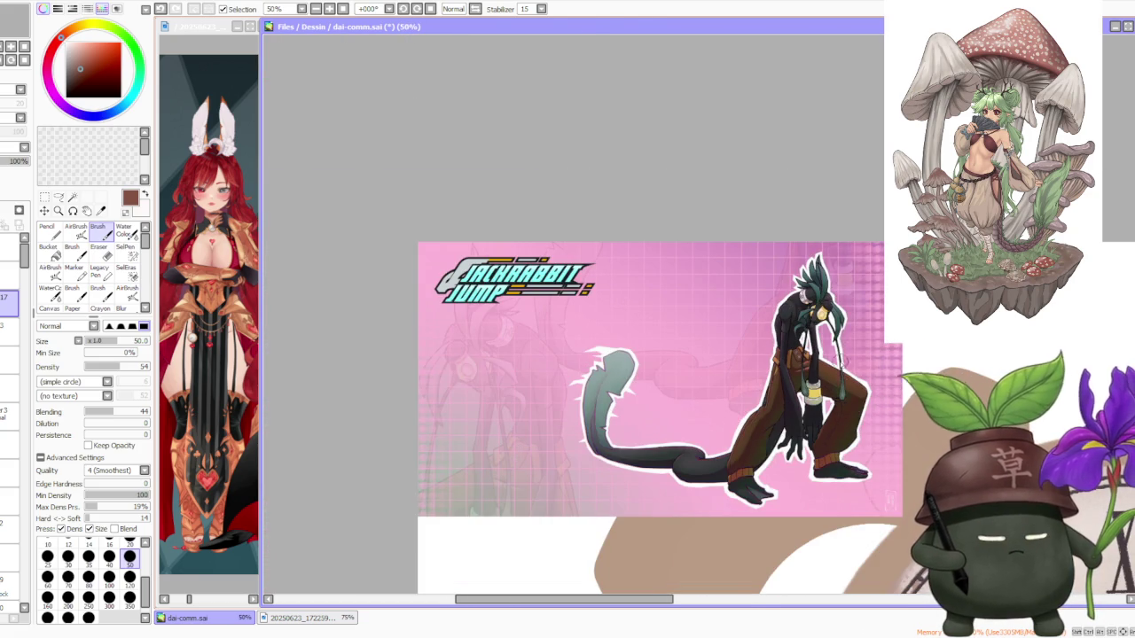
{"action": "scroll", "coordinate": [840, 354], "scroll_direction": "up", "scroll_amount": 1}
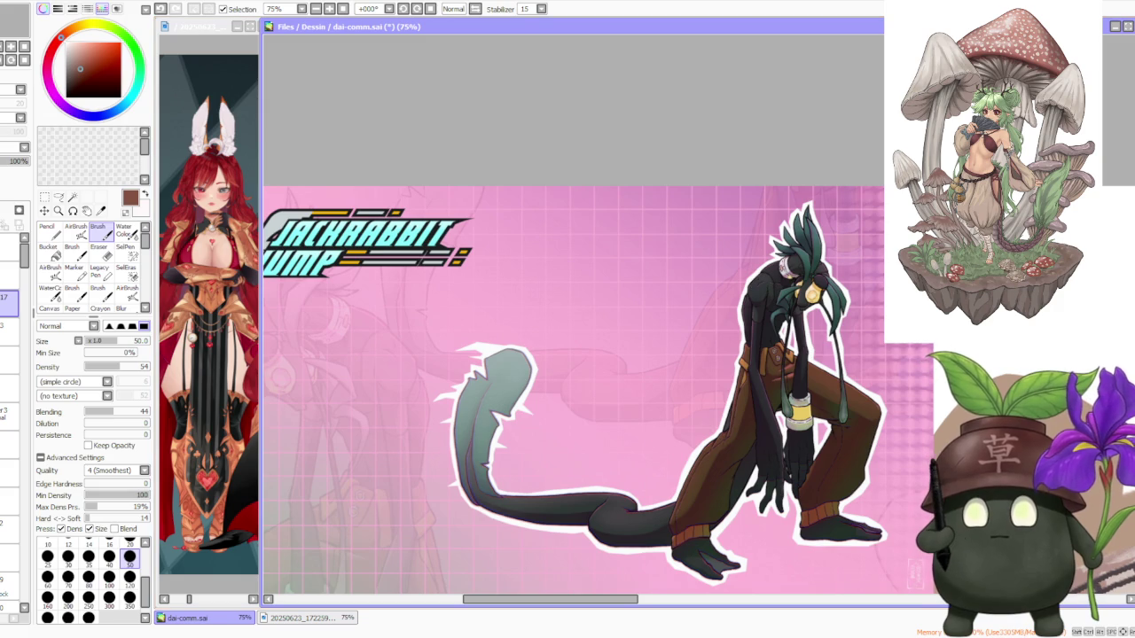
{"action": "key", "text": "alt+Tab"}
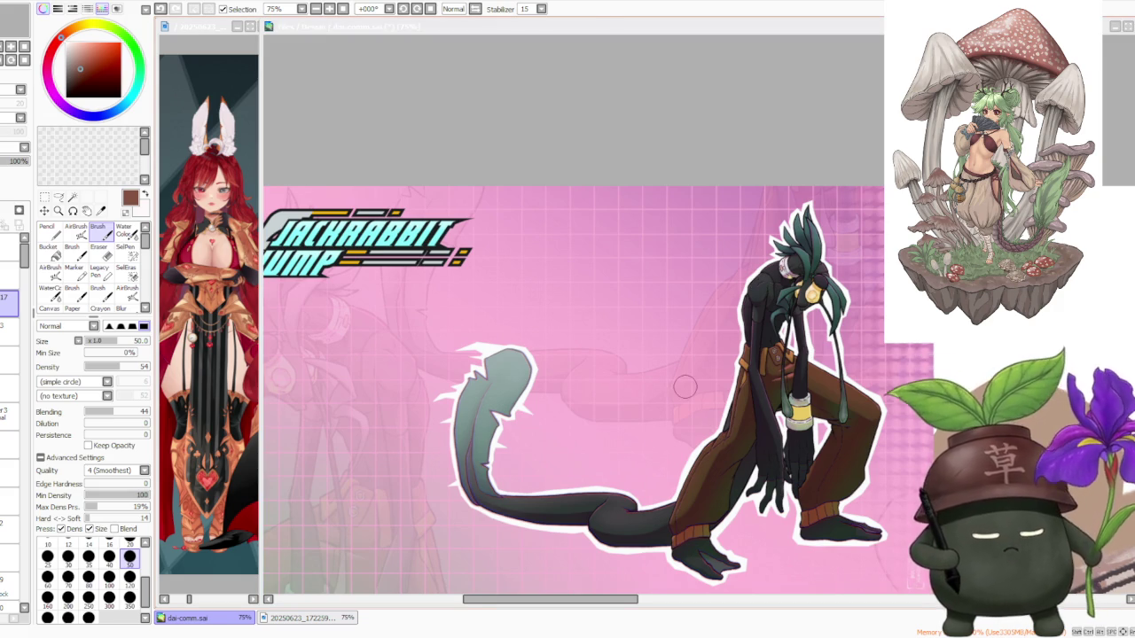
{"action": "scroll", "coordinate": [686, 396], "scroll_direction": "up", "scroll_amount": 1}
{"action": "scroll", "coordinate": [728, 325], "scroll_direction": "down", "scroll_amount": 1}
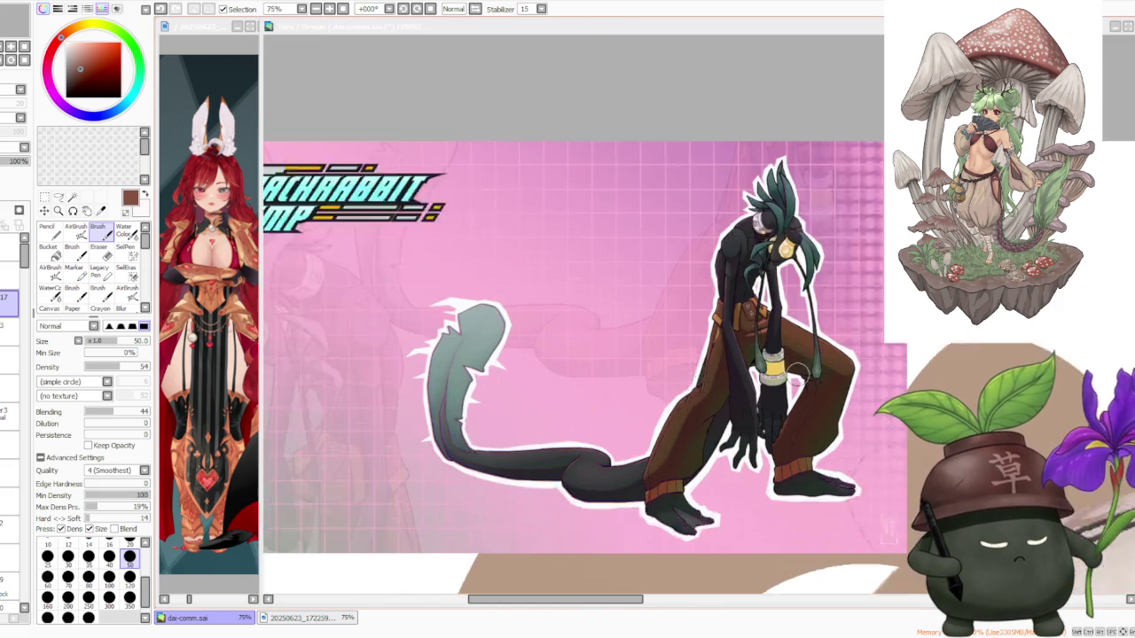
{"action": "scroll", "coordinate": [723, 337], "scroll_direction": "up", "scroll_amount": 1}
{"action": "scroll", "coordinate": [711, 358], "scroll_direction": "down", "scroll_amount": 2}
{"action": "scroll", "coordinate": [527, 317], "scroll_direction": "up", "scroll_amount": 1}
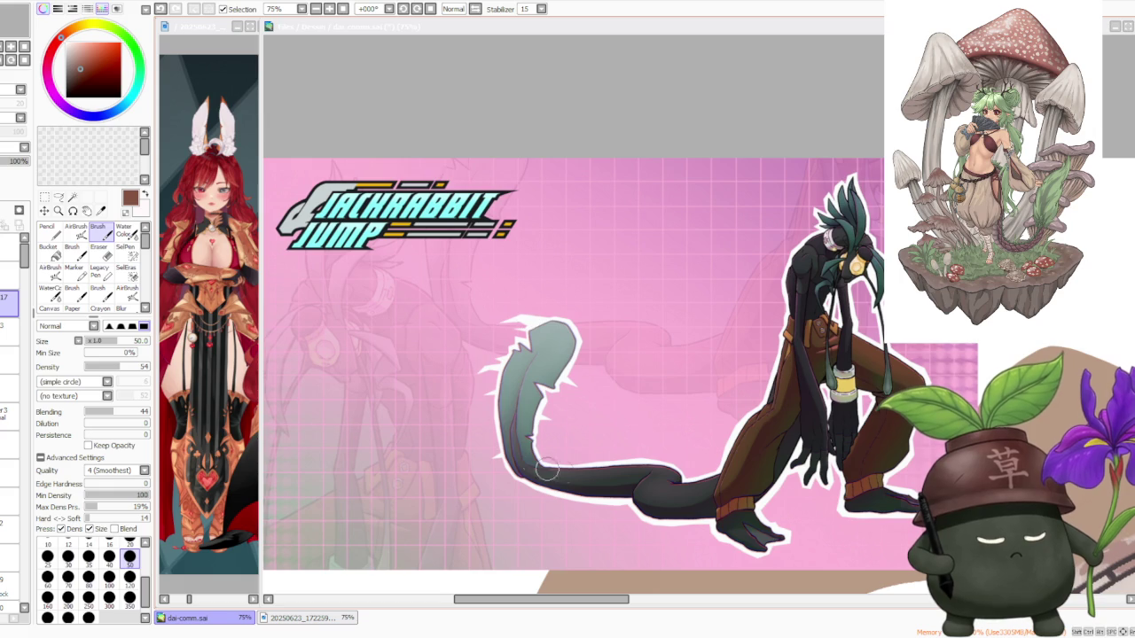
{"action": "scroll", "coordinate": [792, 352], "scroll_direction": "down", "scroll_amount": 1}
{"action": "scroll", "coordinate": [849, 261], "scroll_direction": "up", "scroll_amount": 2}
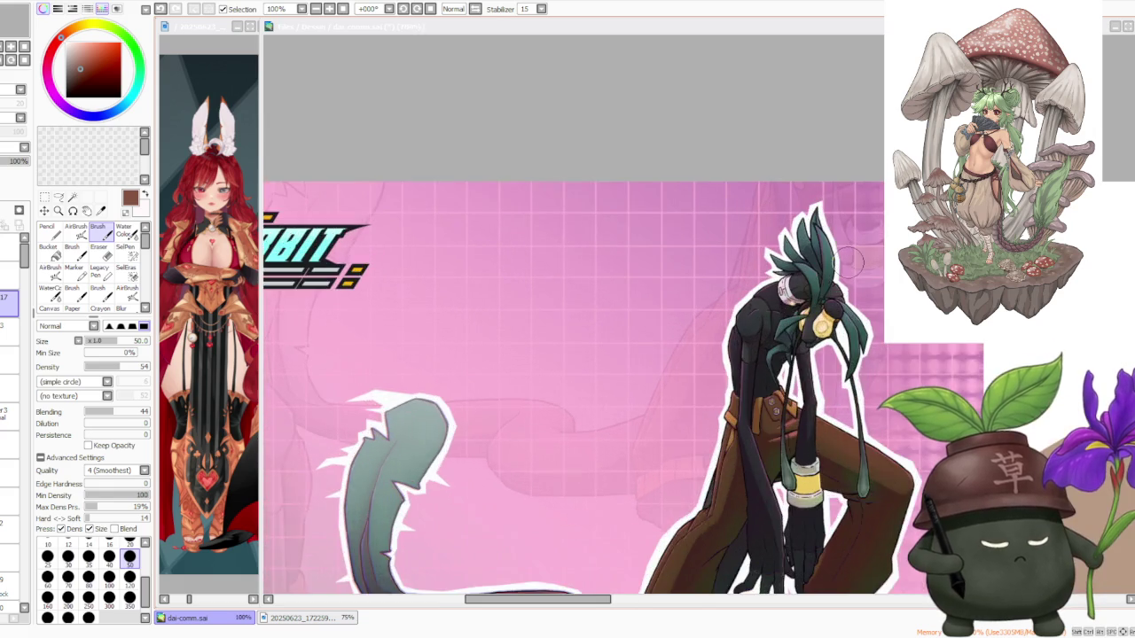
{"action": "scroll", "coordinate": [849, 261], "scroll_direction": "up", "scroll_amount": 2}
{"action": "scroll", "coordinate": [849, 262], "scroll_direction": "up", "scroll_amount": 1}
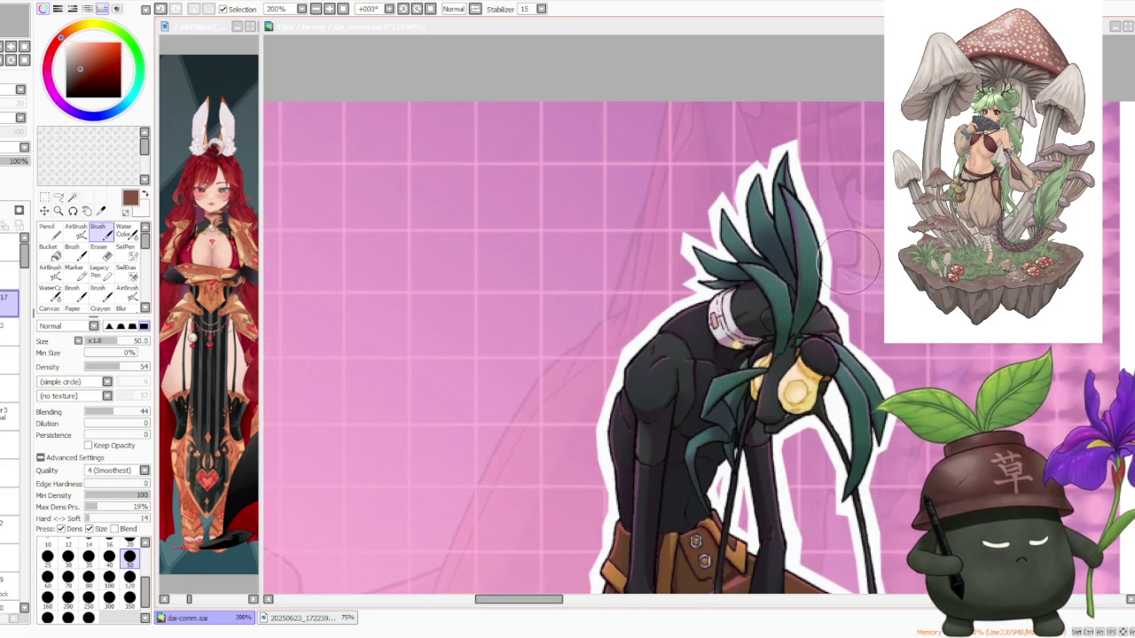
{"action": "scroll", "coordinate": [849, 262], "scroll_direction": "down", "scroll_amount": 2}
{"action": "scroll", "coordinate": [843, 292], "scroll_direction": "up", "scroll_amount": 1}
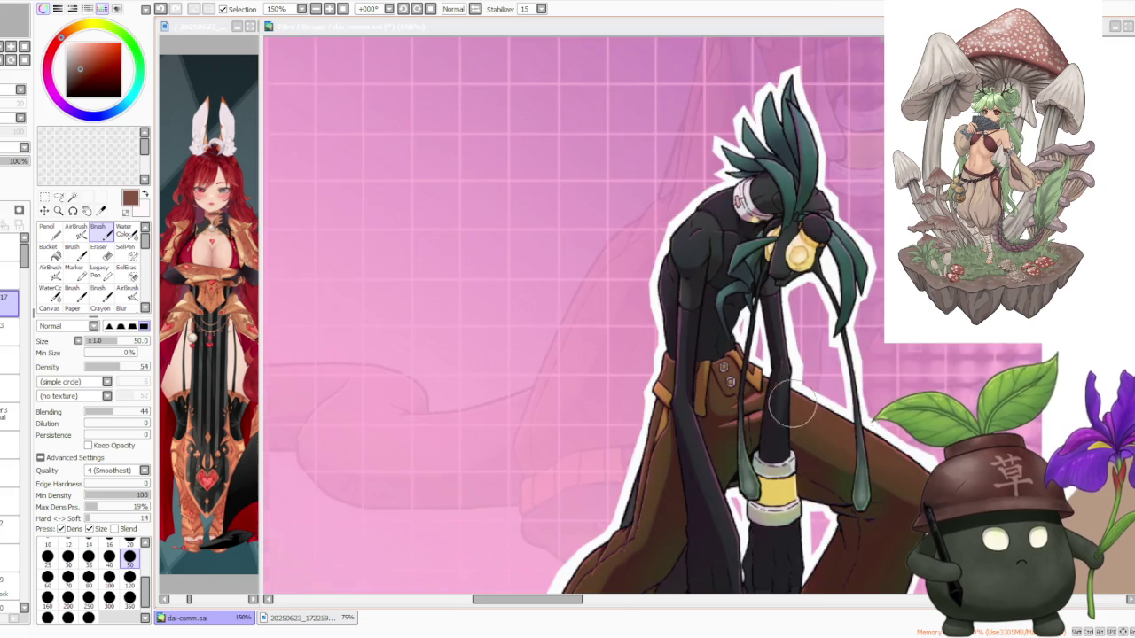
{"action": "scroll", "coordinate": [789, 399], "scroll_direction": "down", "scroll_amount": 2}
{"action": "scroll", "coordinate": [894, 328], "scroll_direction": "up", "scroll_amount": 2}
{"action": "scroll", "coordinate": [893, 328], "scroll_direction": "up", "scroll_amount": 1}
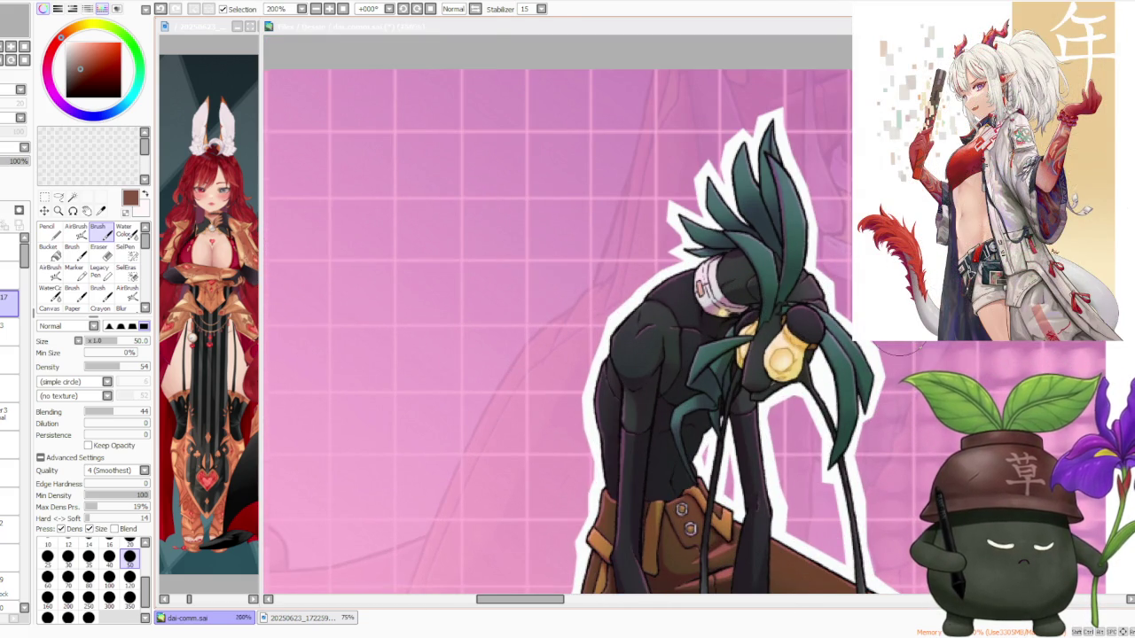
{"action": "scroll", "coordinate": [893, 328], "scroll_direction": "down", "scroll_amount": 1}
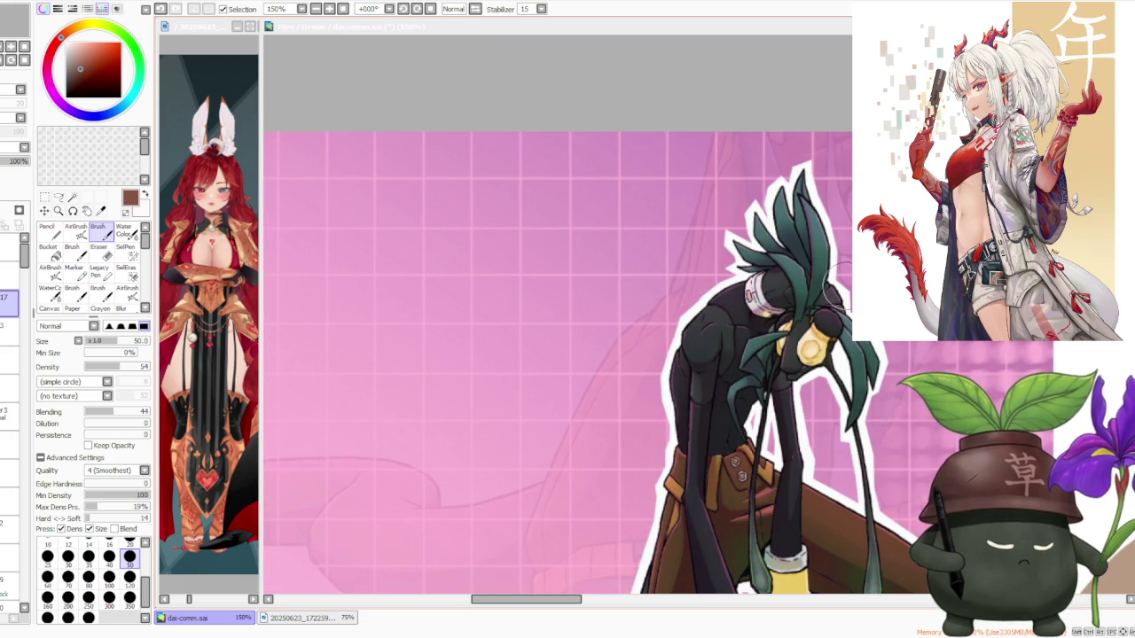
{"action": "scroll", "coordinate": [837, 288], "scroll_direction": "down", "scroll_amount": 1}
{"action": "scroll", "coordinate": [838, 288], "scroll_direction": "down", "scroll_amount": 1}
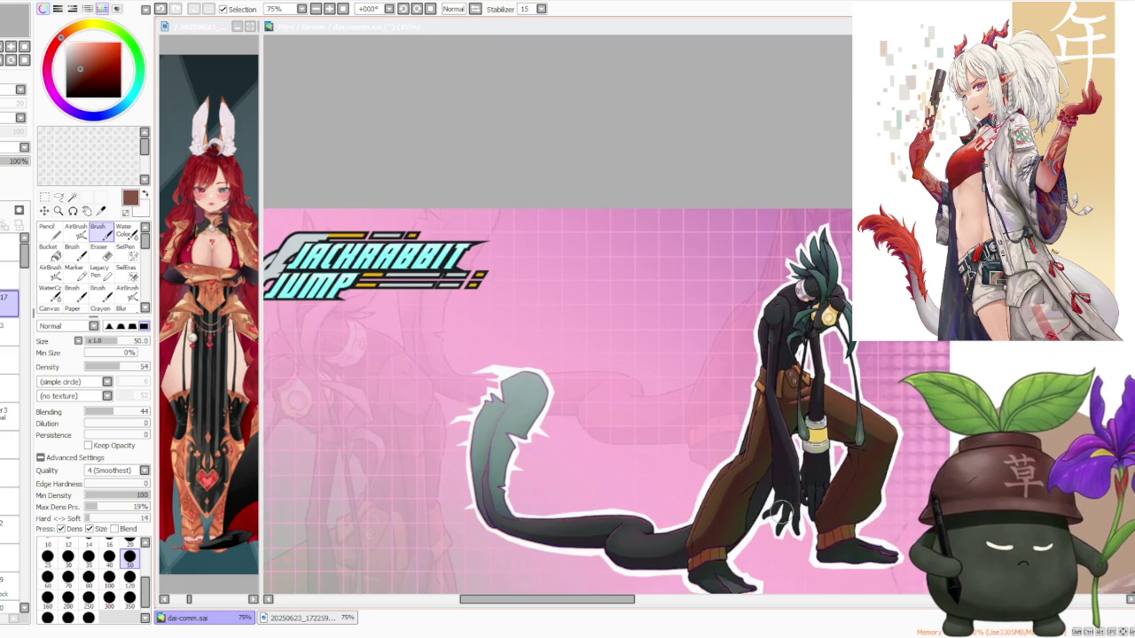
{"action": "scroll", "coordinate": [761, 501], "scroll_direction": "up", "scroll_amount": 1}
{"action": "scroll", "coordinate": [754, 532], "scroll_direction": "up", "scroll_amount": 1}
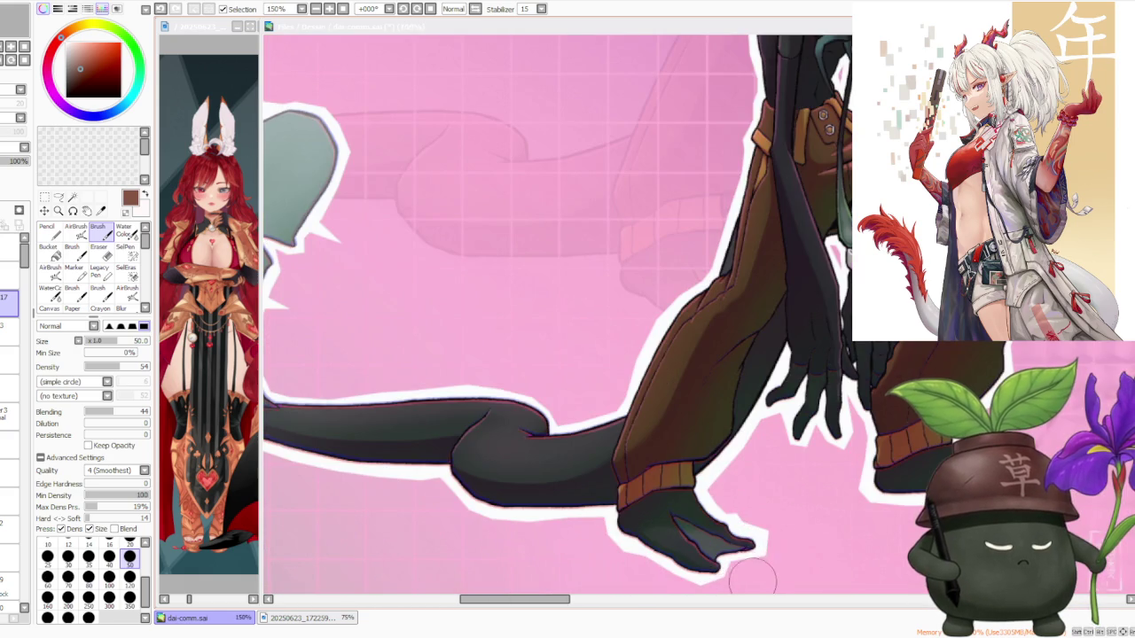
{"action": "scroll", "coordinate": [741, 561], "scroll_direction": "down", "scroll_amount": 1}
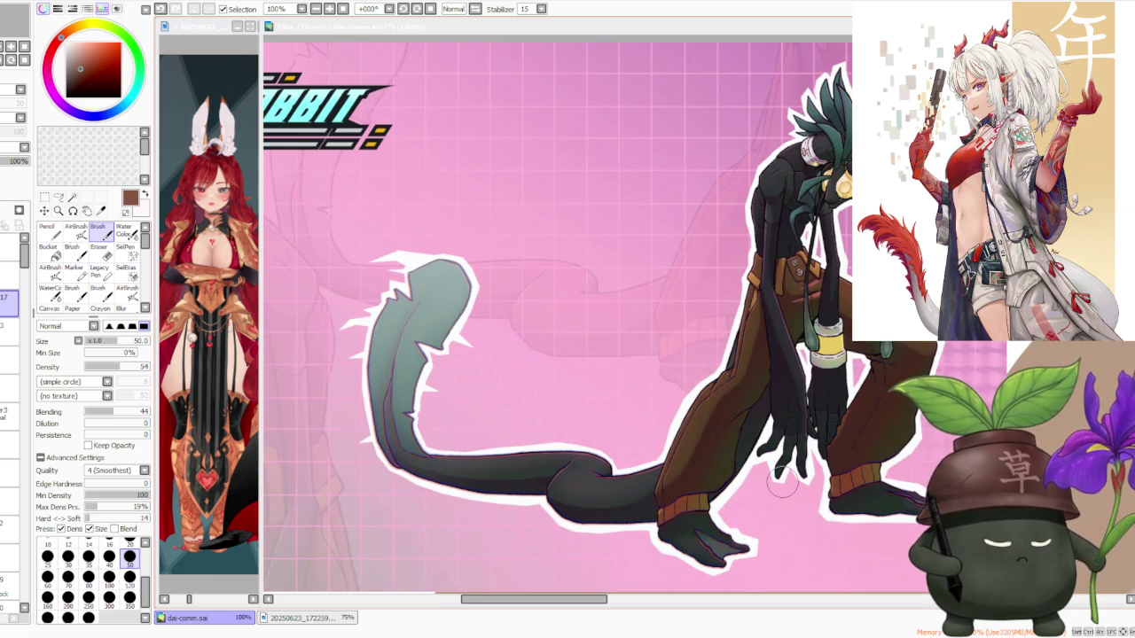
{"action": "scroll", "coordinate": [782, 484], "scroll_direction": "down", "scroll_amount": 1}
{"action": "scroll", "coordinate": [784, 479], "scroll_direction": "up", "scroll_amount": 2}
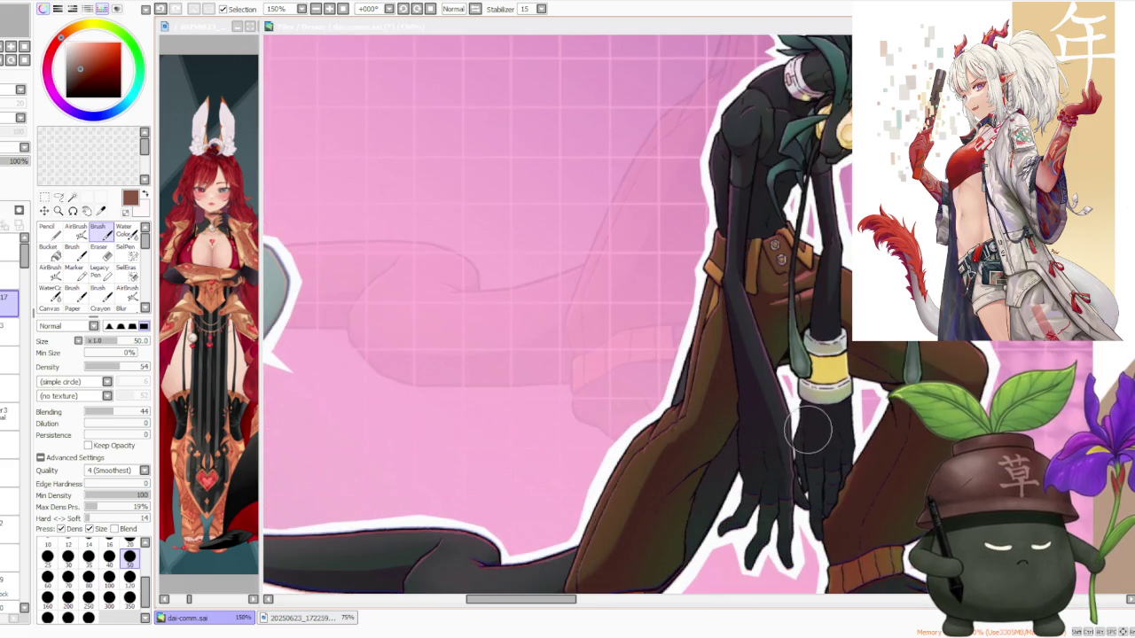
{"action": "scroll", "coordinate": [802, 439], "scroll_direction": "up", "scroll_amount": 1}
{"action": "scroll", "coordinate": [805, 437], "scroll_direction": "down", "scroll_amount": 3}
{"action": "scroll", "coordinate": [796, 434], "scroll_direction": "down", "scroll_amount": 1}
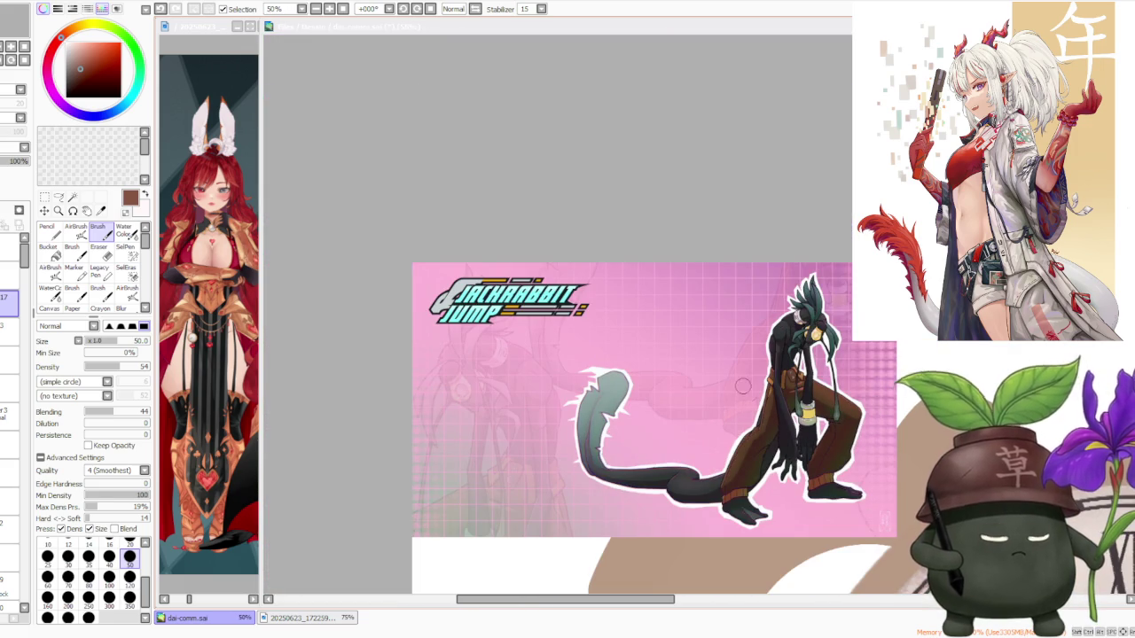
{"action": "scroll", "coordinate": [895, 412], "scroll_direction": "up", "scroll_amount": 1}
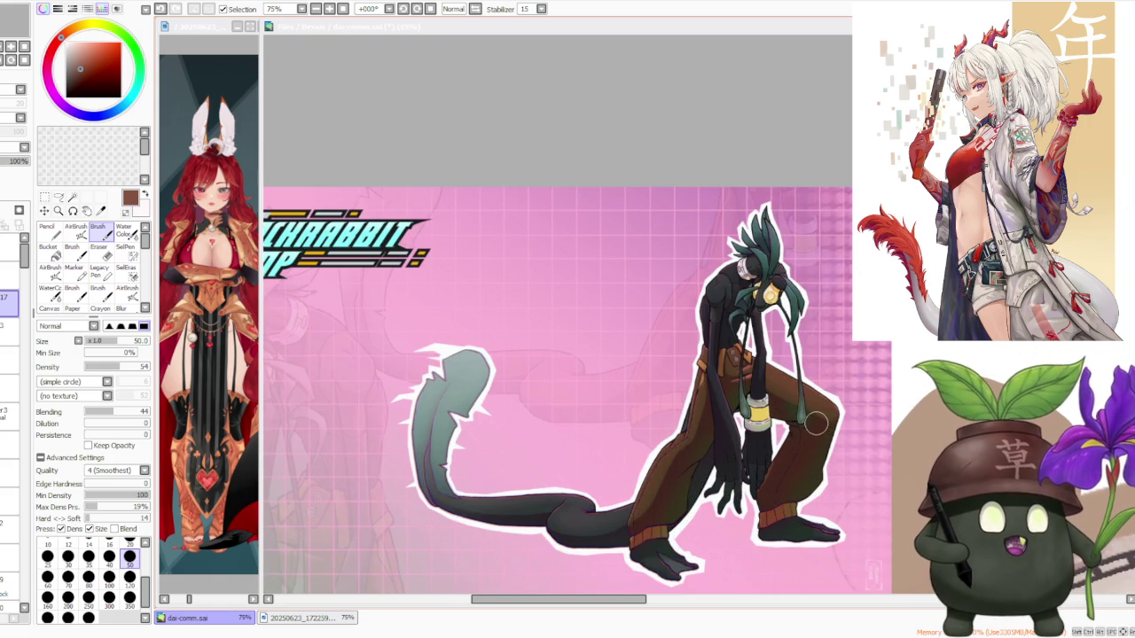
{"action": "scroll", "coordinate": [726, 384], "scroll_direction": "down", "scroll_amount": 1}
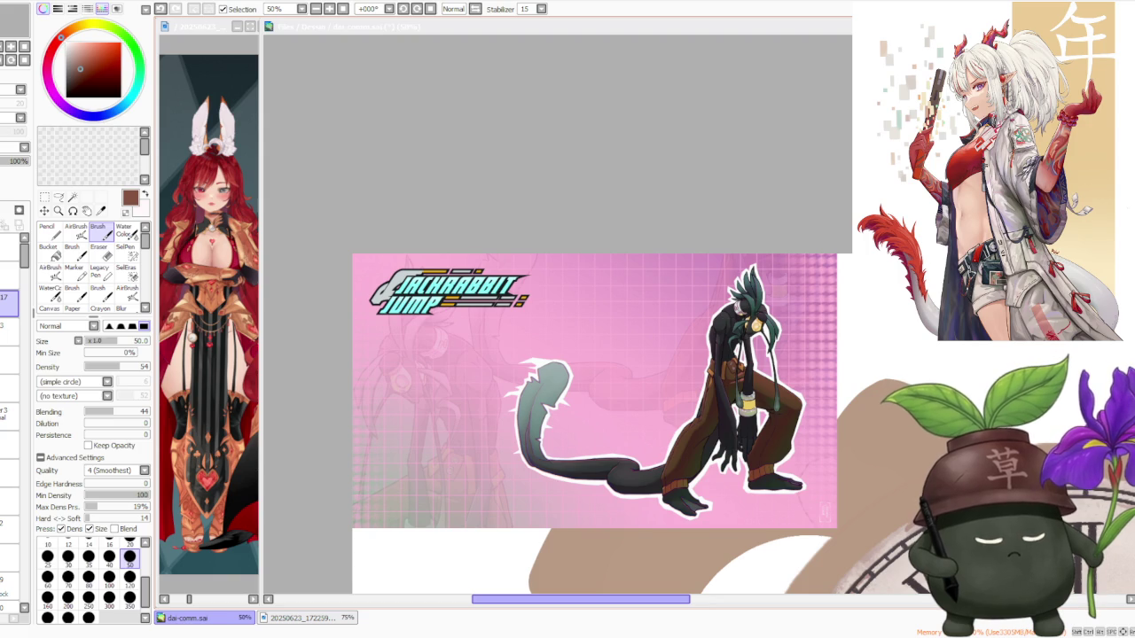
{"action": "scroll", "coordinate": [683, 542], "scroll_direction": "right", "scroll_amount": 4}
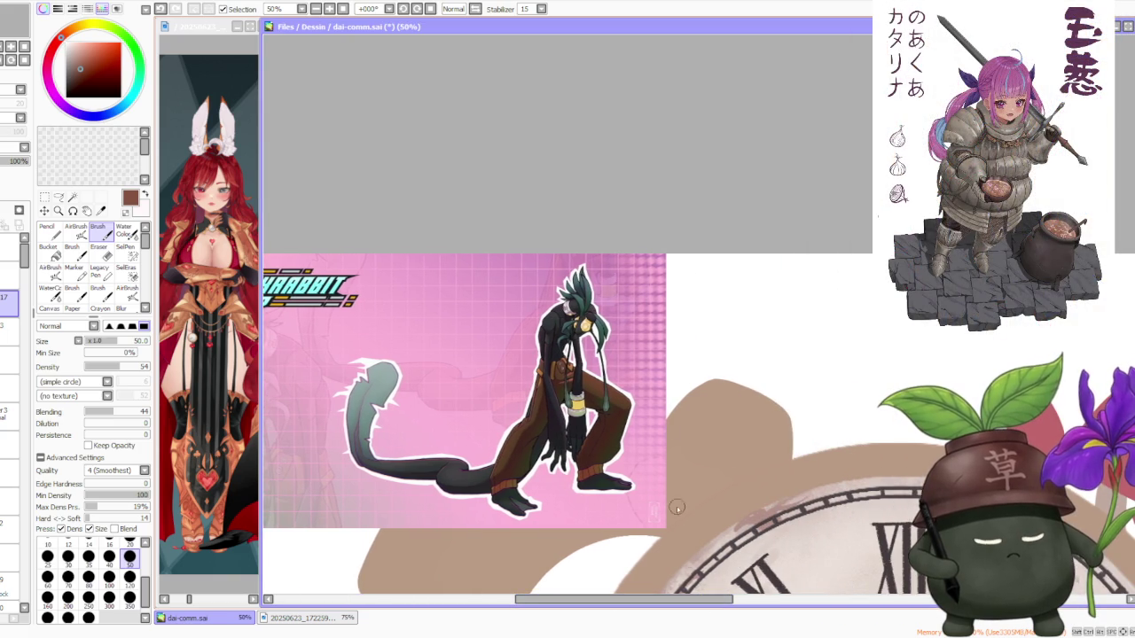
{"action": "scroll", "coordinate": [614, 323], "scroll_direction": "up", "scroll_amount": 1}
{"action": "scroll", "coordinate": [594, 335], "scroll_direction": "up", "scroll_amount": 1}
{"action": "scroll", "coordinate": [585, 337], "scroll_direction": "up", "scroll_amount": 1}
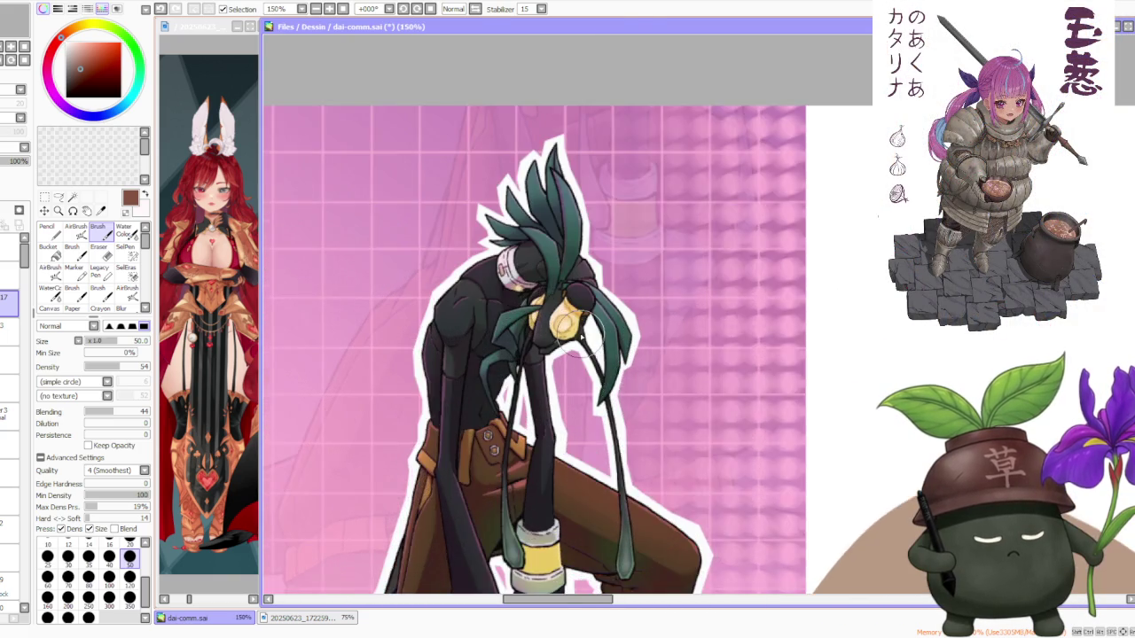
{"action": "scroll", "coordinate": [582, 334], "scroll_direction": "up", "scroll_amount": 1}
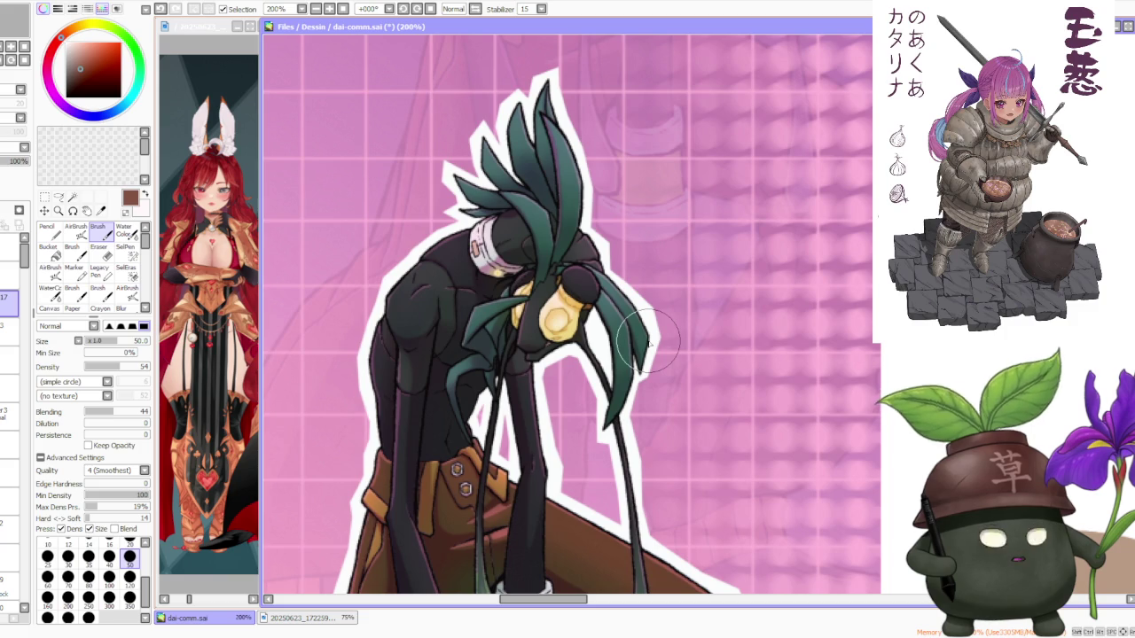
{"action": "scroll", "coordinate": [648, 342], "scroll_direction": "down", "scroll_amount": 1}
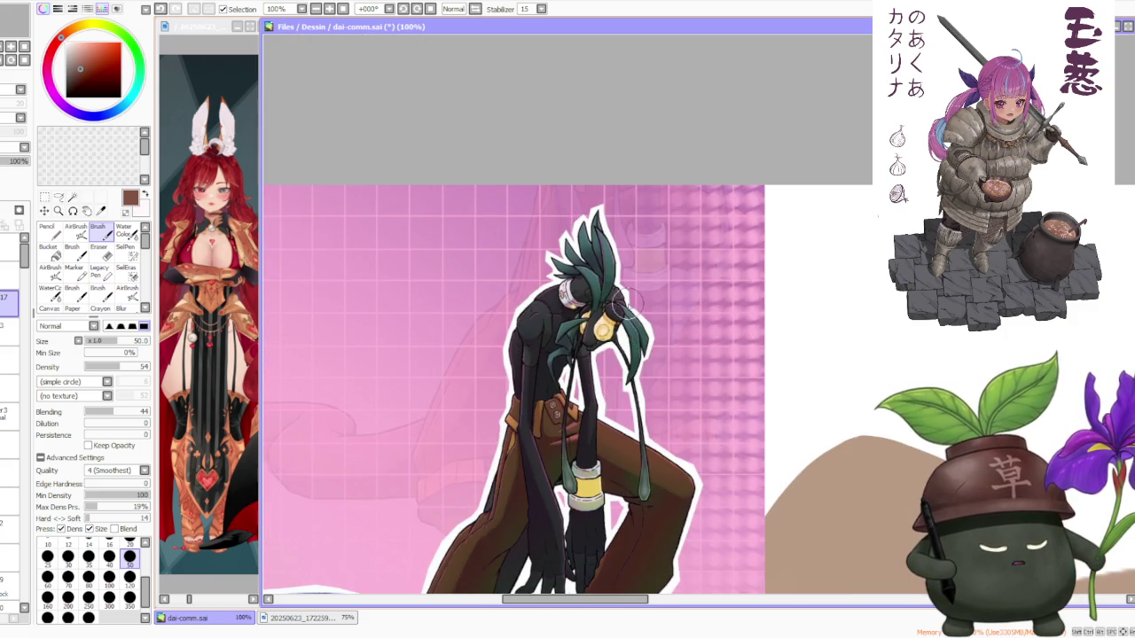
{"action": "scroll", "coordinate": [618, 280], "scroll_direction": "up", "scroll_amount": 2}
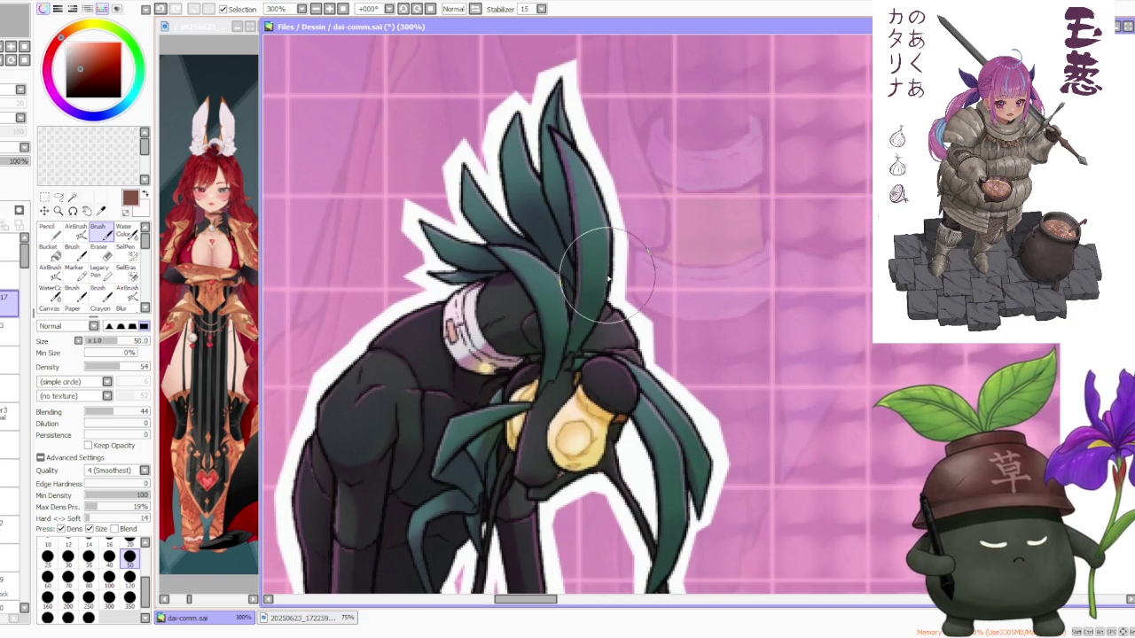
{"action": "scroll", "coordinate": [608, 280], "scroll_direction": "down", "scroll_amount": 3}
{"action": "scroll", "coordinate": [606, 270], "scroll_direction": "down", "scroll_amount": 1}
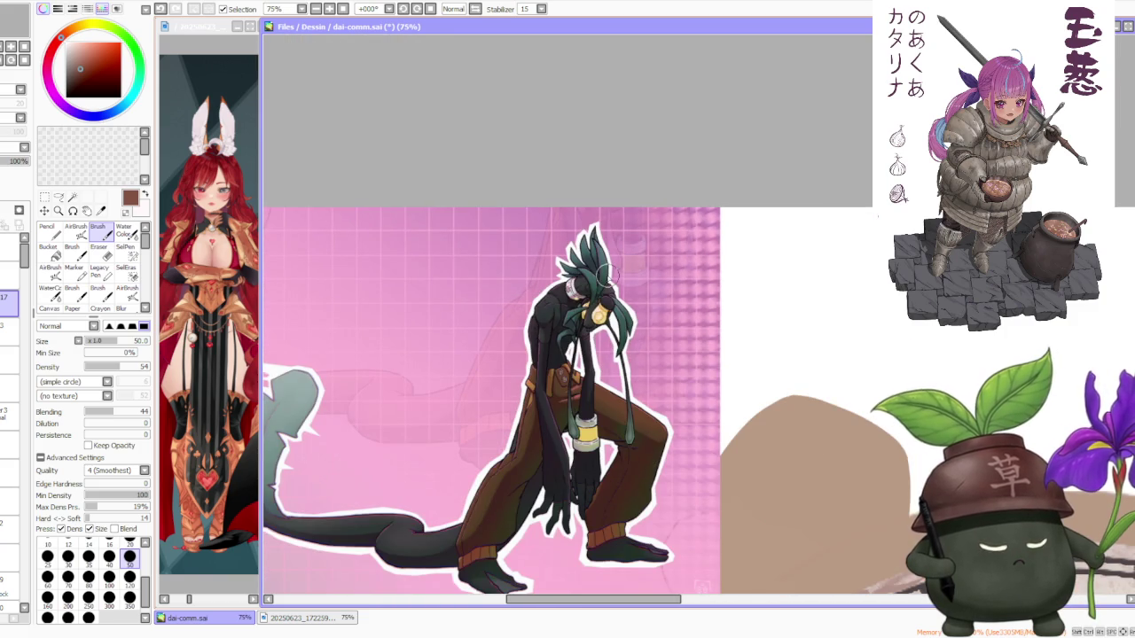
{"action": "scroll", "coordinate": [603, 284], "scroll_direction": "up", "scroll_amount": 1}
{"action": "scroll", "coordinate": [599, 308], "scroll_direction": "up", "scroll_amount": 2}
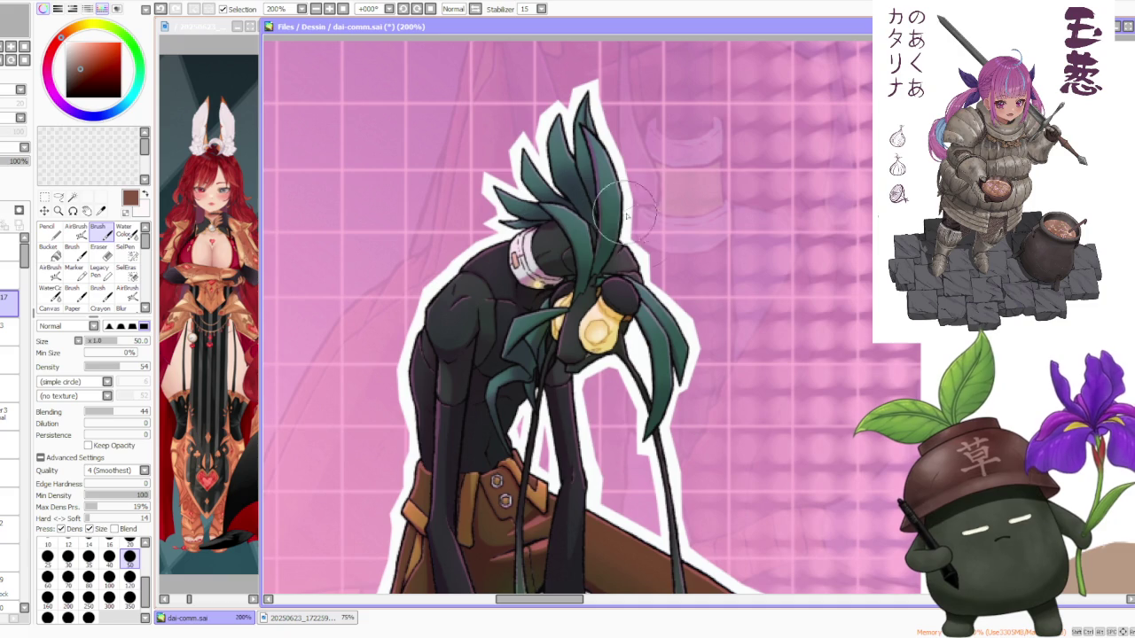
{"action": "scroll", "coordinate": [511, 381], "scroll_direction": "down", "scroll_amount": 1}
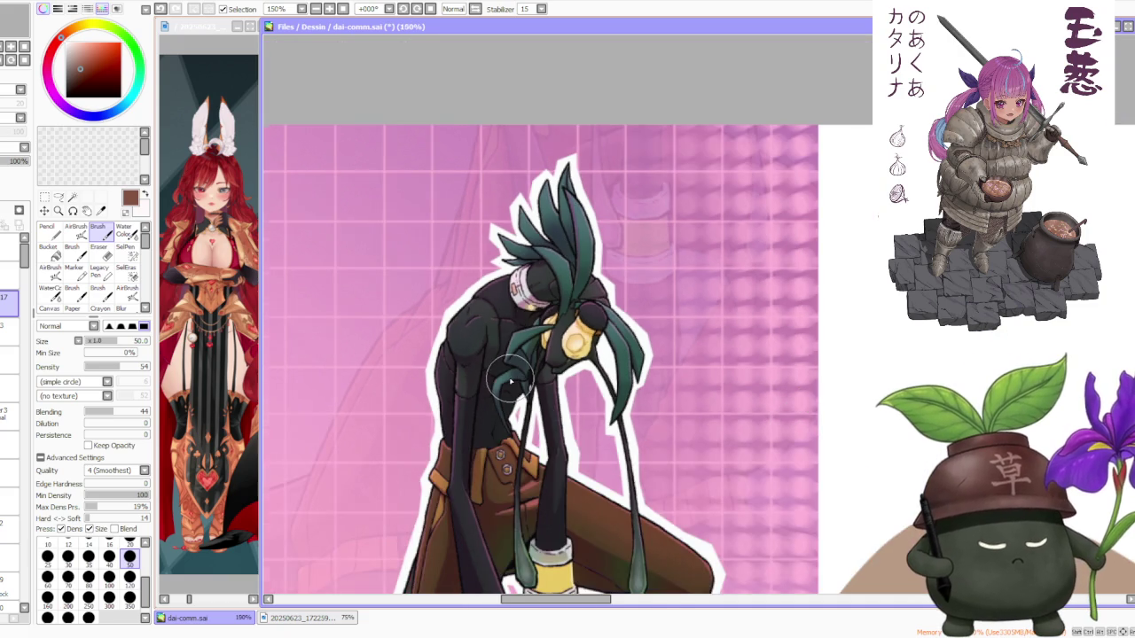
{"action": "scroll", "coordinate": [511, 381], "scroll_direction": "down", "scroll_amount": 1}
{"action": "scroll", "coordinate": [595, 344], "scroll_direction": "down", "scroll_amount": 2}
{"action": "scroll", "coordinate": [618, 492], "scroll_direction": "up", "scroll_amount": 1}
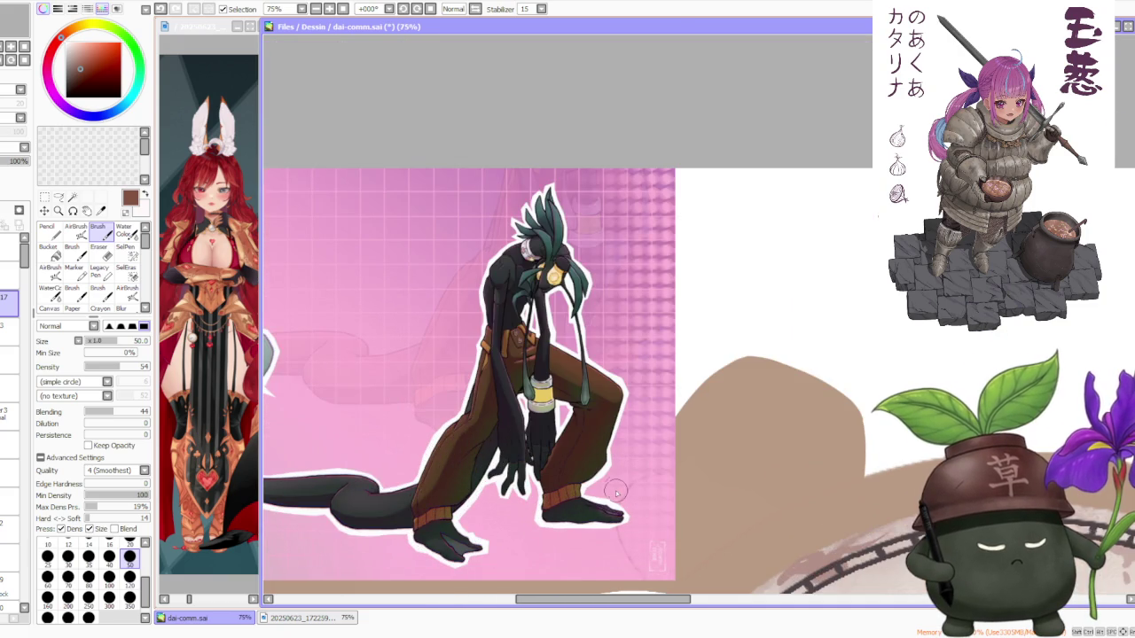
{"action": "scroll", "coordinate": [618, 492], "scroll_direction": "down", "scroll_amount": 2}
{"action": "scroll", "coordinate": [574, 425], "scroll_direction": "down", "scroll_amount": 1}
{"action": "scroll", "coordinate": [575, 425], "scroll_direction": "up", "scroll_amount": 1}
{"action": "scroll", "coordinate": [564, 439], "scroll_direction": "up", "scroll_amount": 1}
{"action": "scroll", "coordinate": [385, 429], "scroll_direction": "up", "scroll_amount": 1}
{"action": "scroll", "coordinate": [379, 395], "scroll_direction": "up", "scroll_amount": 1}
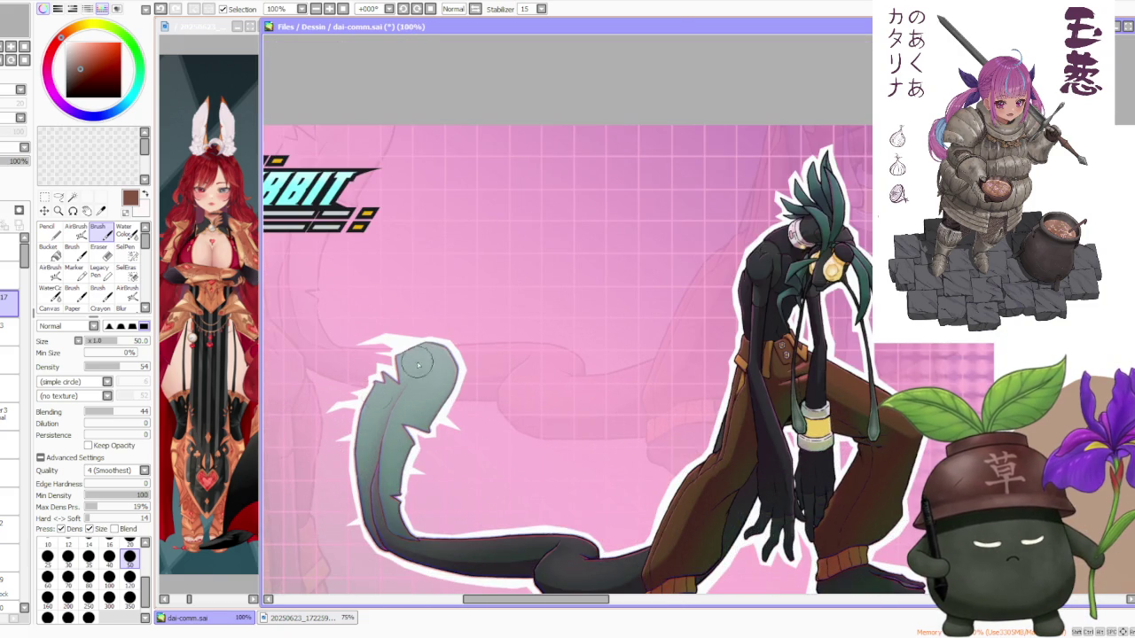
{"action": "scroll", "coordinate": [524, 398], "scroll_direction": "down", "scroll_amount": 2}
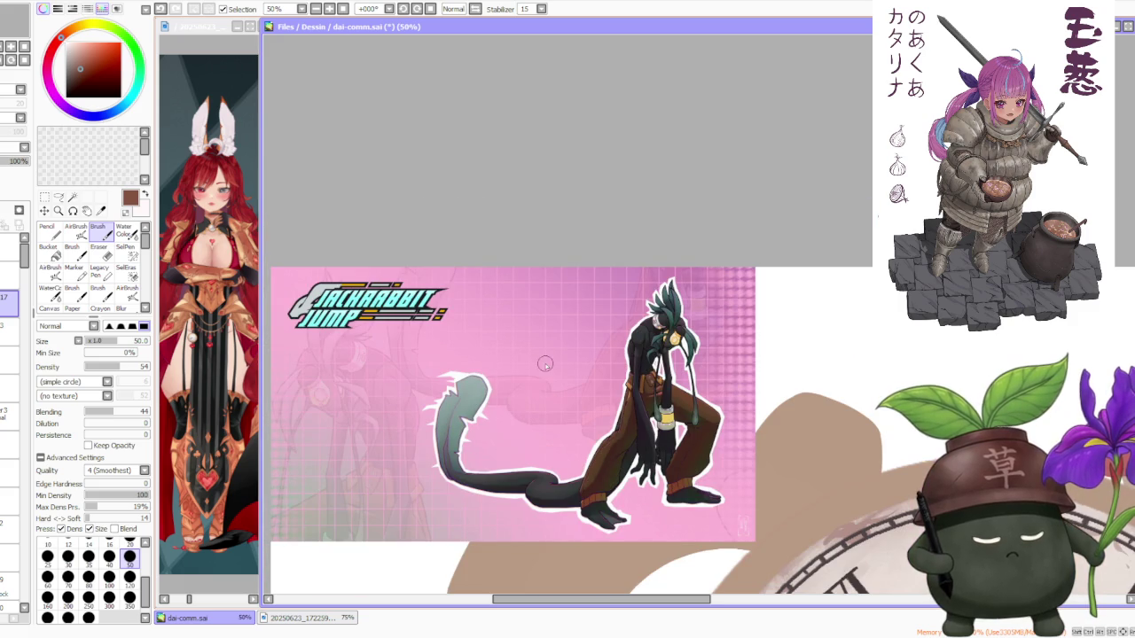
{"action": "scroll", "coordinate": [546, 364], "scroll_direction": "down", "scroll_amount": 1}
{"action": "scroll", "coordinate": [418, 372], "scroll_direction": "up", "scroll_amount": 2}
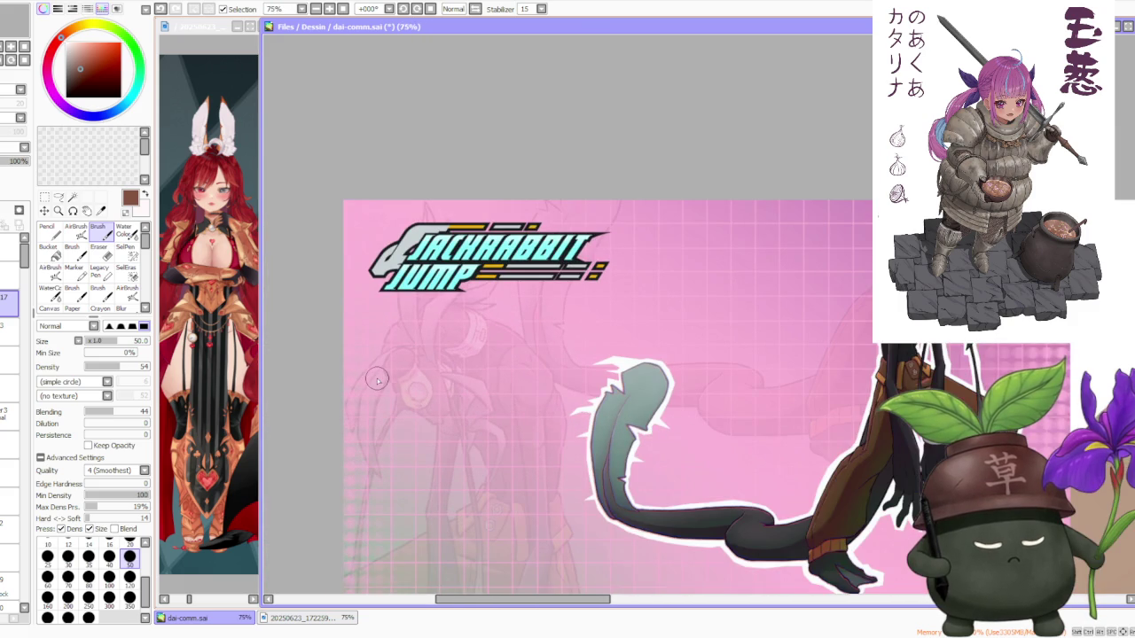
{"action": "scroll", "coordinate": [377, 379], "scroll_direction": "down", "scroll_amount": 2}
{"action": "scroll", "coordinate": [650, 337], "scroll_direction": "down", "scroll_amount": 1}
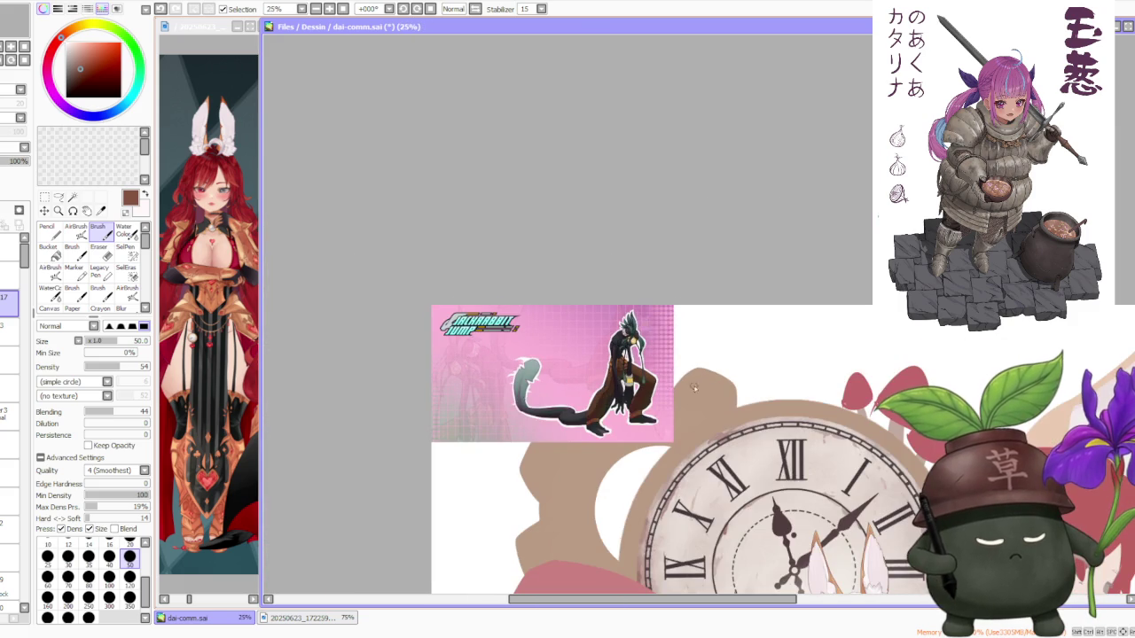
- Zoom out to 16.66% to view the whole clock-and-gear illustration
{"action": "scroll", "coordinate": [730, 448], "scroll_direction": "up", "scroll_amount": 1}
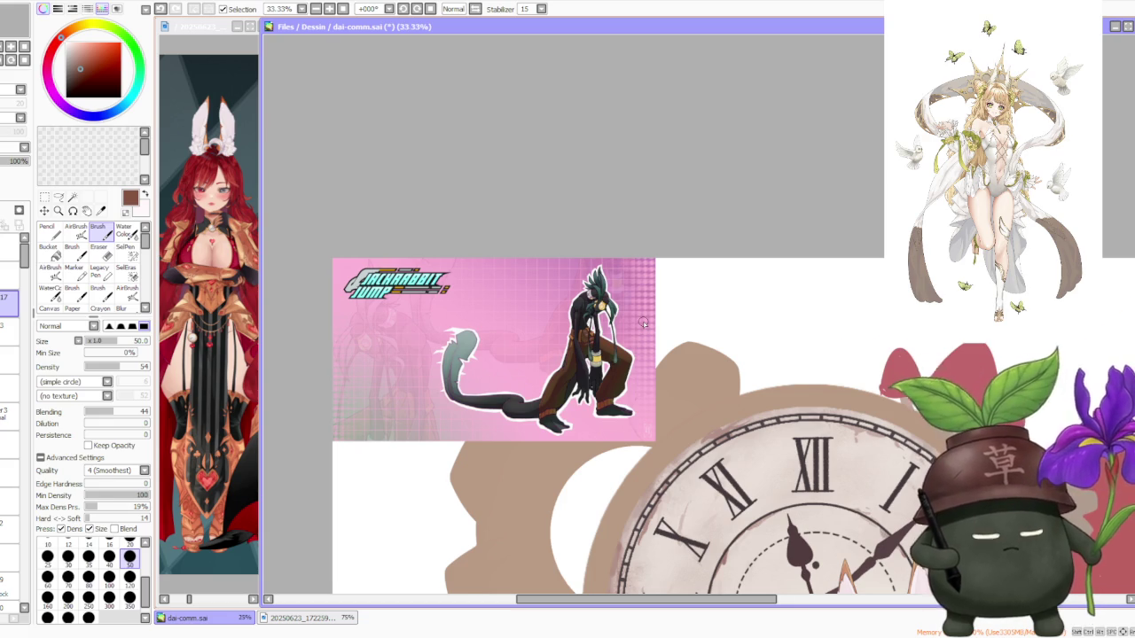
{"action": "scroll", "coordinate": [645, 323], "scroll_direction": "up", "scroll_amount": 1}
{"action": "scroll", "coordinate": [629, 324], "scroll_direction": "up", "scroll_amount": 1}
{"action": "scroll", "coordinate": [612, 324], "scroll_direction": "up", "scroll_amount": 1}
{"action": "scroll", "coordinate": [612, 319], "scroll_direction": "up", "scroll_amount": 1}
{"action": "scroll", "coordinate": [610, 293], "scroll_direction": "down", "scroll_amount": 1}
{"action": "scroll", "coordinate": [609, 266], "scroll_direction": "down", "scroll_amount": 1}
{"action": "scroll", "coordinate": [607, 266], "scroll_direction": "down", "scroll_amount": 2}
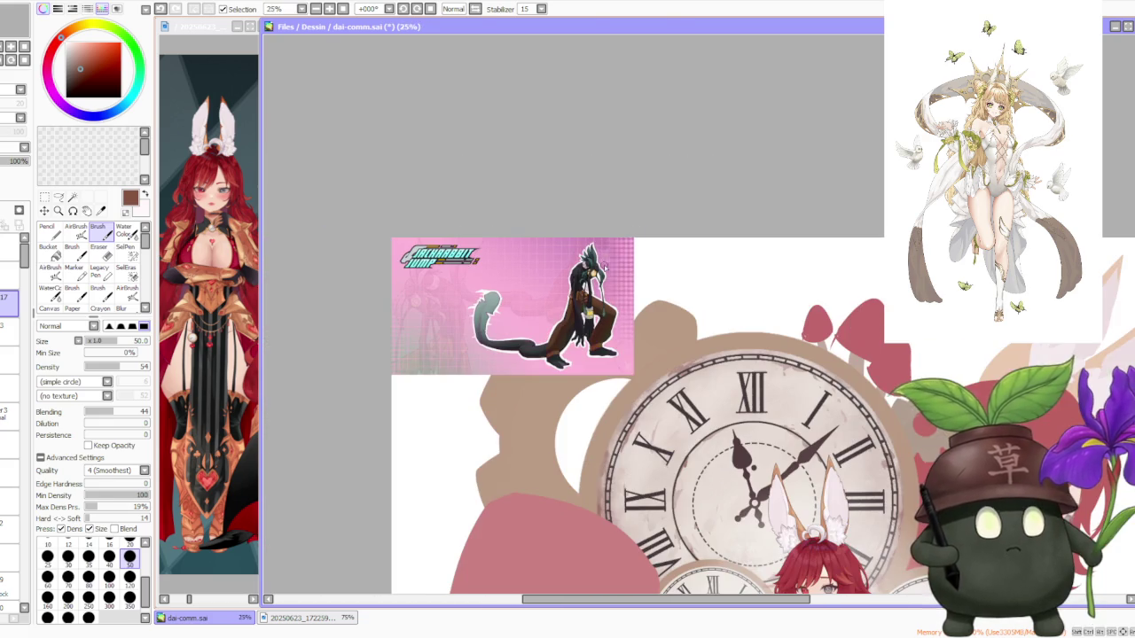
{"action": "scroll", "coordinate": [656, 339], "scroll_direction": "down", "scroll_amount": 1}
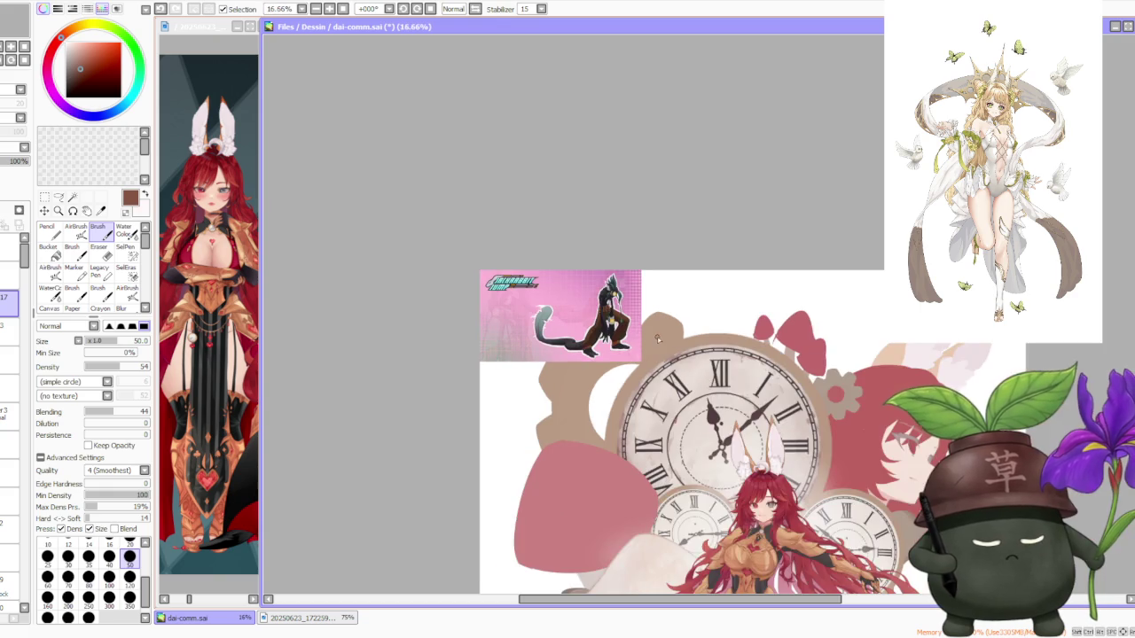
{"action": "scroll", "coordinate": [681, 377], "scroll_direction": "up", "scroll_amount": 1}
{"action": "scroll", "coordinate": [620, 337], "scroll_direction": "up", "scroll_amount": 2}
{"action": "scroll", "coordinate": [544, 293], "scroll_direction": "down", "scroll_amount": 1}
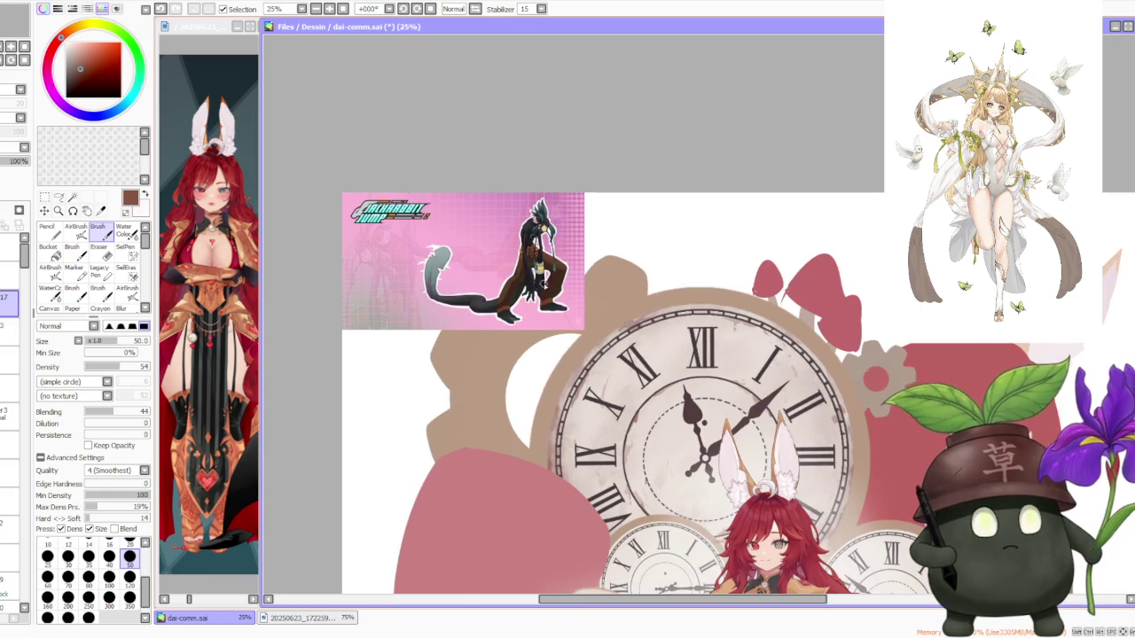
{"action": "scroll", "coordinate": [571, 231], "scroll_direction": "up", "scroll_amount": 2}
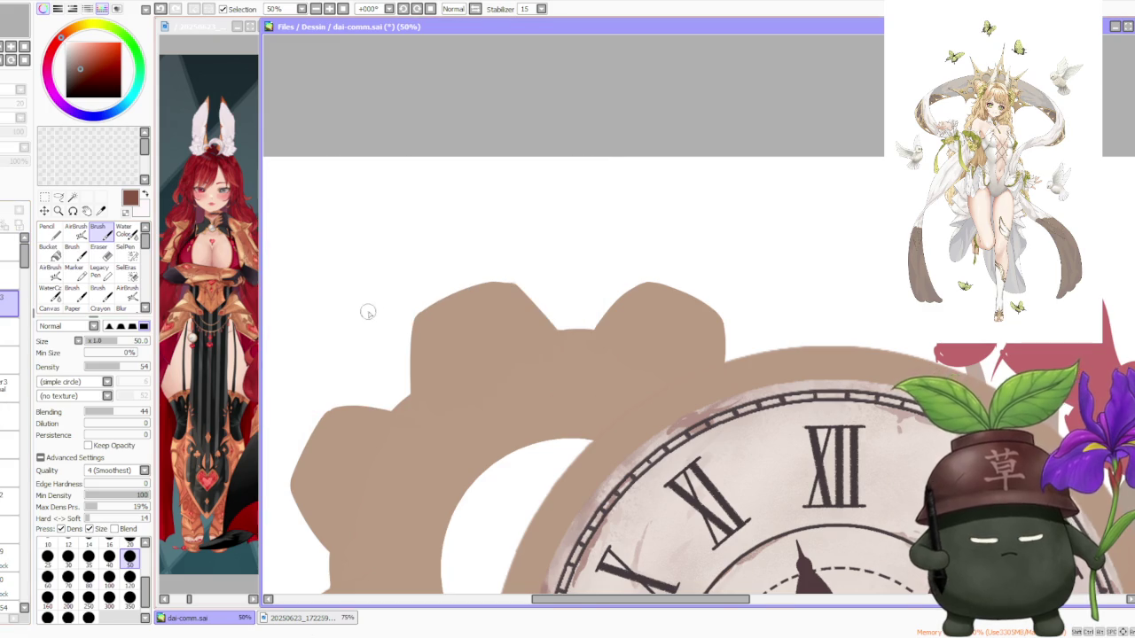
{"action": "scroll", "coordinate": [372, 306], "scroll_direction": "down", "scroll_amount": 3}
{"action": "scroll", "coordinate": [405, 293], "scroll_direction": "down", "scroll_amount": 1}
{"action": "scroll", "coordinate": [431, 422], "scroll_direction": "up", "scroll_amount": 1}
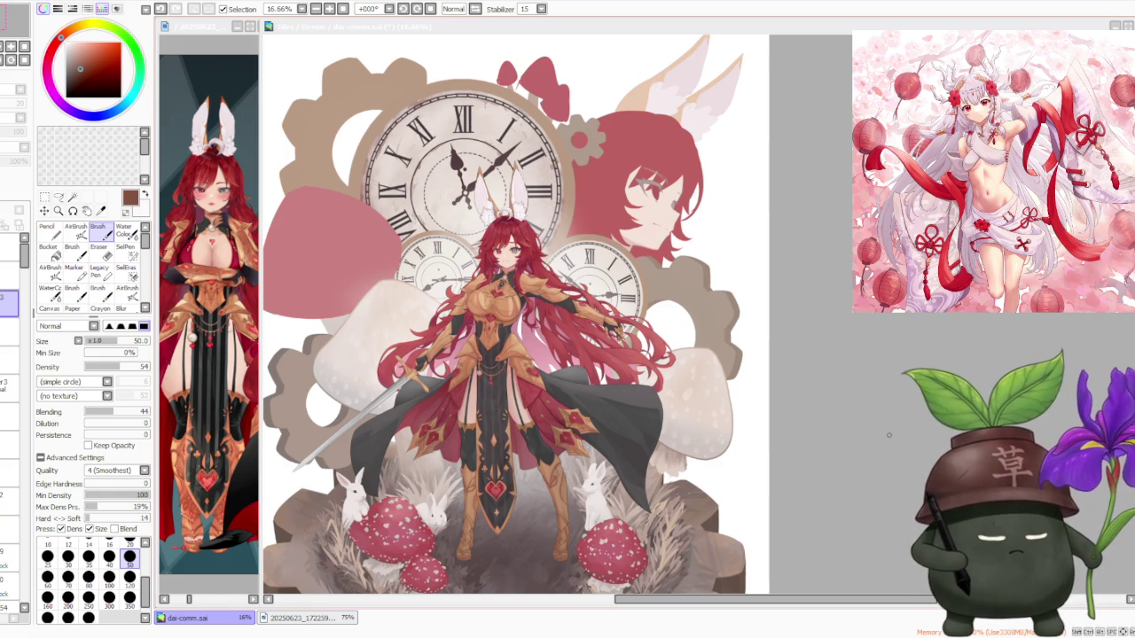
{"action": "scroll", "coordinate": [889, 425], "scroll_direction": "down", "scroll_amount": 3}
- Paste the Jackrabbit Jump image onto a new layer with Ctrl+V and zoom in on it
{"action": "scroll", "coordinate": [891, 407], "scroll_direction": "up", "scroll_amount": 2}
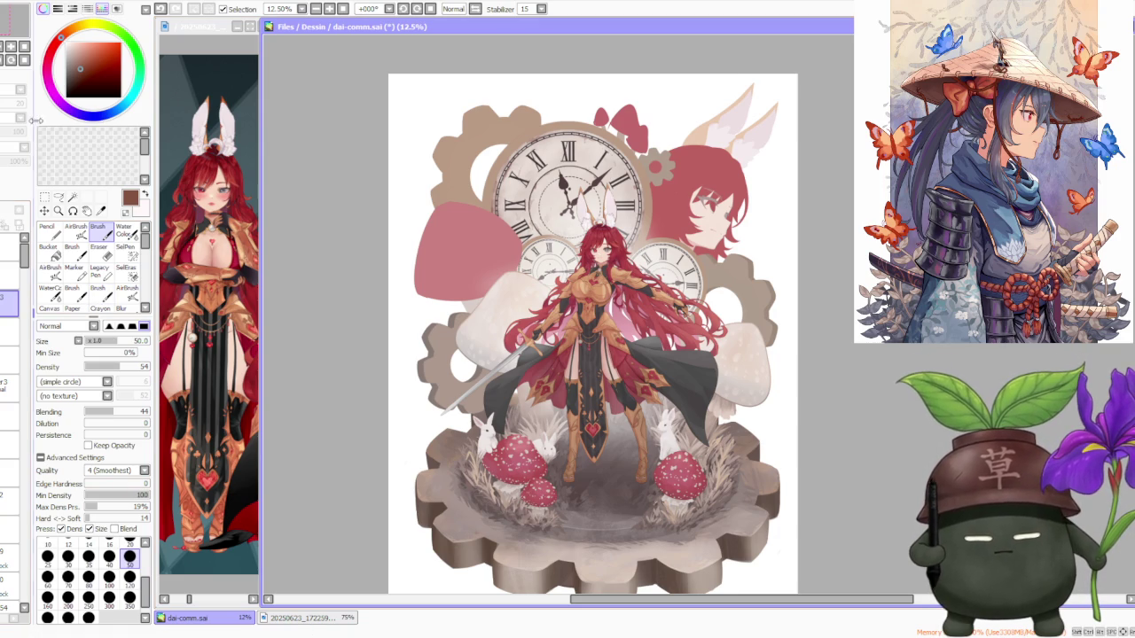
{"action": "key", "text": "ctrl+v"}
{"action": "scroll", "coordinate": [484, 275], "scroll_direction": "down", "scroll_amount": 1}
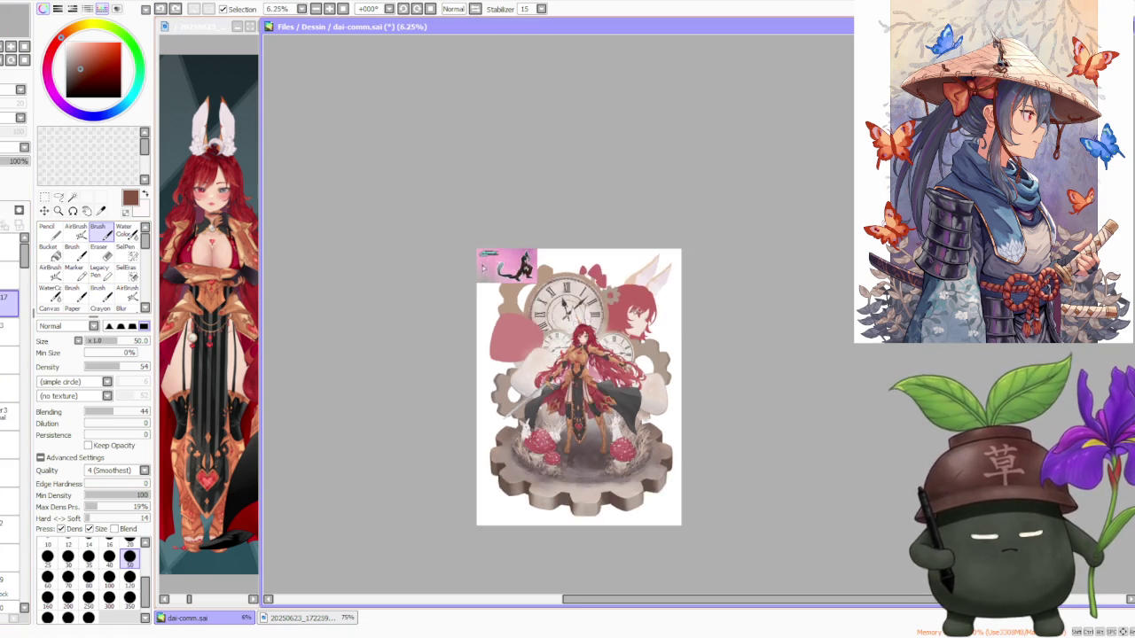
{"action": "scroll", "coordinate": [484, 275], "scroll_direction": "up", "scroll_amount": 3}
{"action": "scroll", "coordinate": [612, 282], "scroll_direction": "up", "scroll_amount": 2}
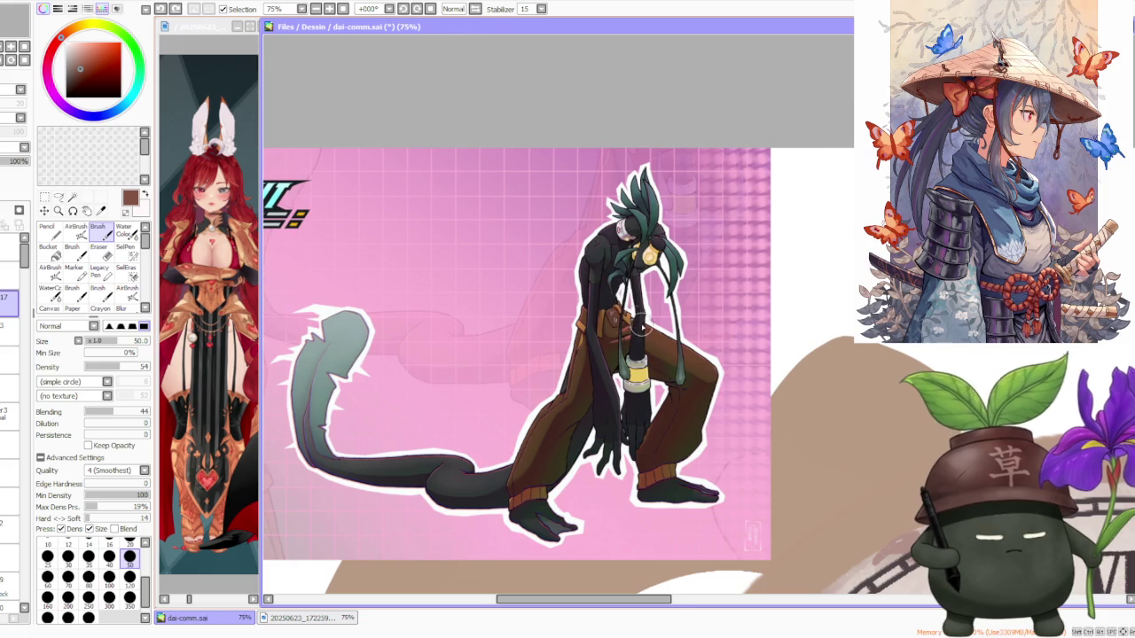
{"action": "scroll", "coordinate": [613, 282], "scroll_direction": "up", "scroll_amount": 1}
{"action": "scroll", "coordinate": [596, 231], "scroll_direction": "down", "scroll_amount": 3}
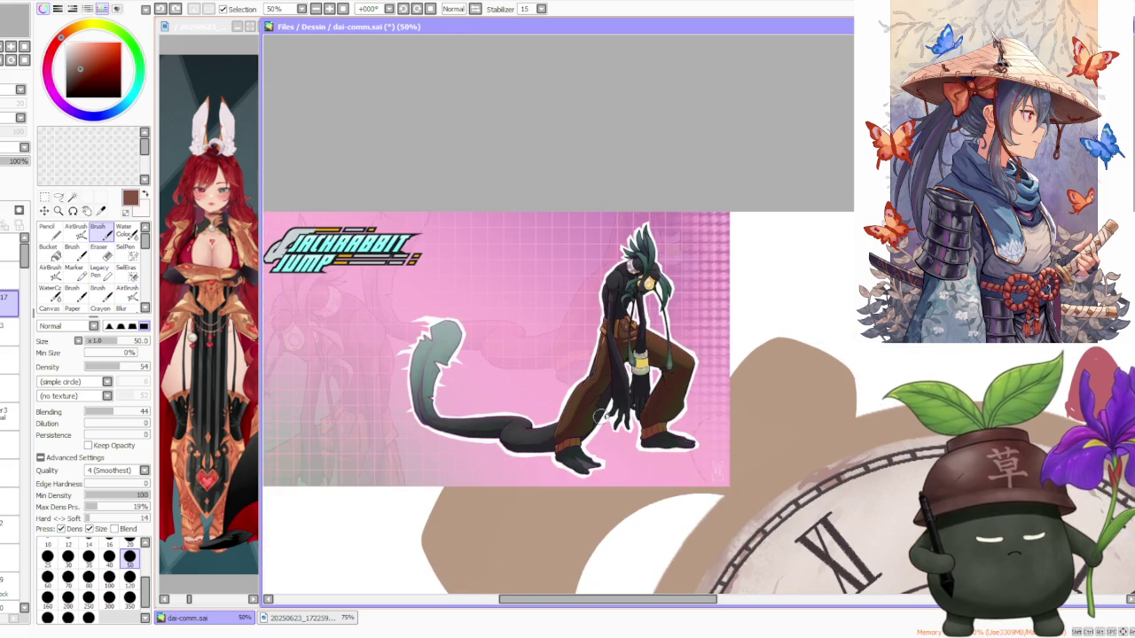
{"action": "scroll", "coordinate": [692, 355], "scroll_direction": "down", "scroll_amount": 1}
{"action": "scroll", "coordinate": [491, 350], "scroll_direction": "up", "scroll_amount": 2}
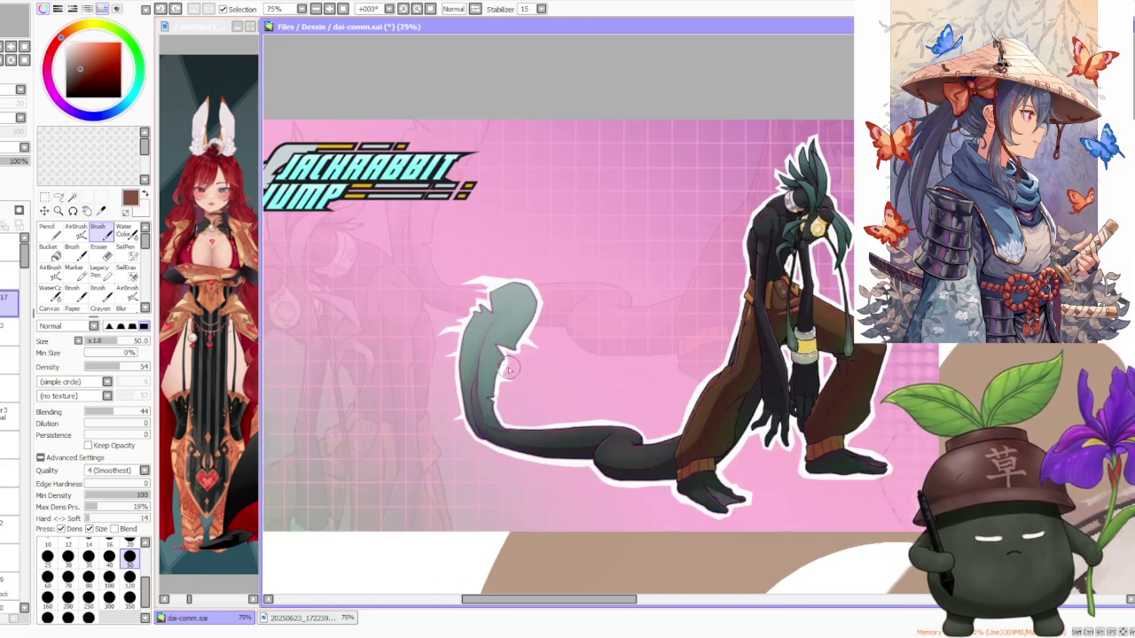
{"action": "scroll", "coordinate": [497, 355], "scroll_direction": "down", "scroll_amount": 2}
{"action": "scroll", "coordinate": [639, 356], "scroll_direction": "up", "scroll_amount": 2}
{"action": "scroll", "coordinate": [638, 355], "scroll_direction": "up", "scroll_amount": 1}
{"action": "scroll", "coordinate": [638, 354], "scroll_direction": "up", "scroll_amount": 1}
{"action": "scroll", "coordinate": [638, 354], "scroll_direction": "down", "scroll_amount": 1}
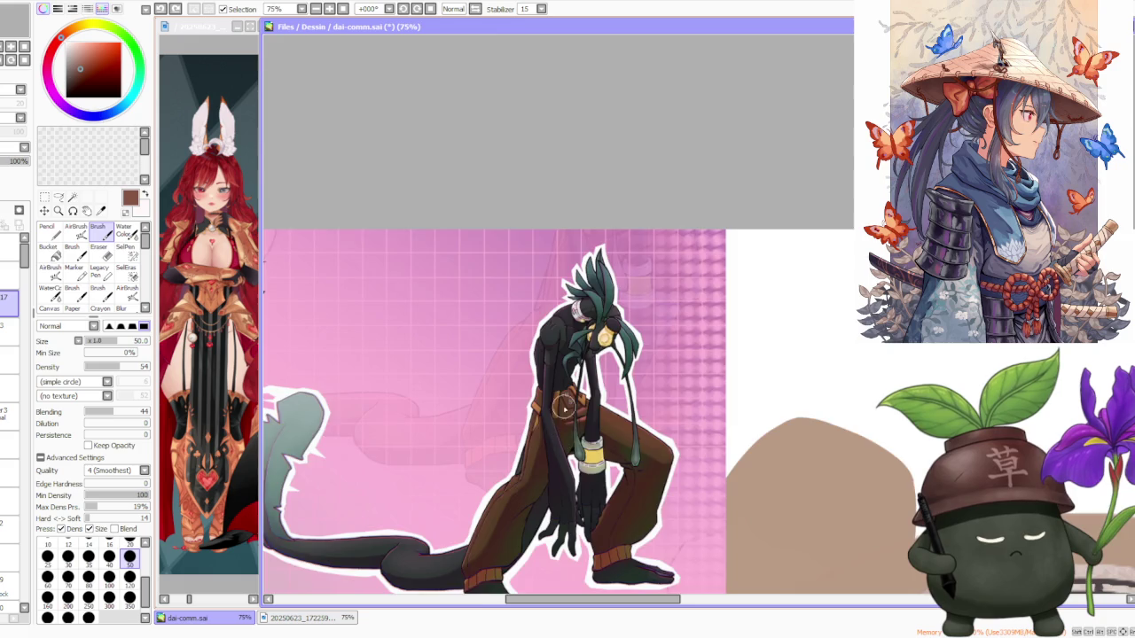
{"action": "scroll", "coordinate": [577, 456], "scroll_direction": "up", "scroll_amount": 2}
{"action": "scroll", "coordinate": [532, 461], "scroll_direction": "down", "scroll_amount": 2}
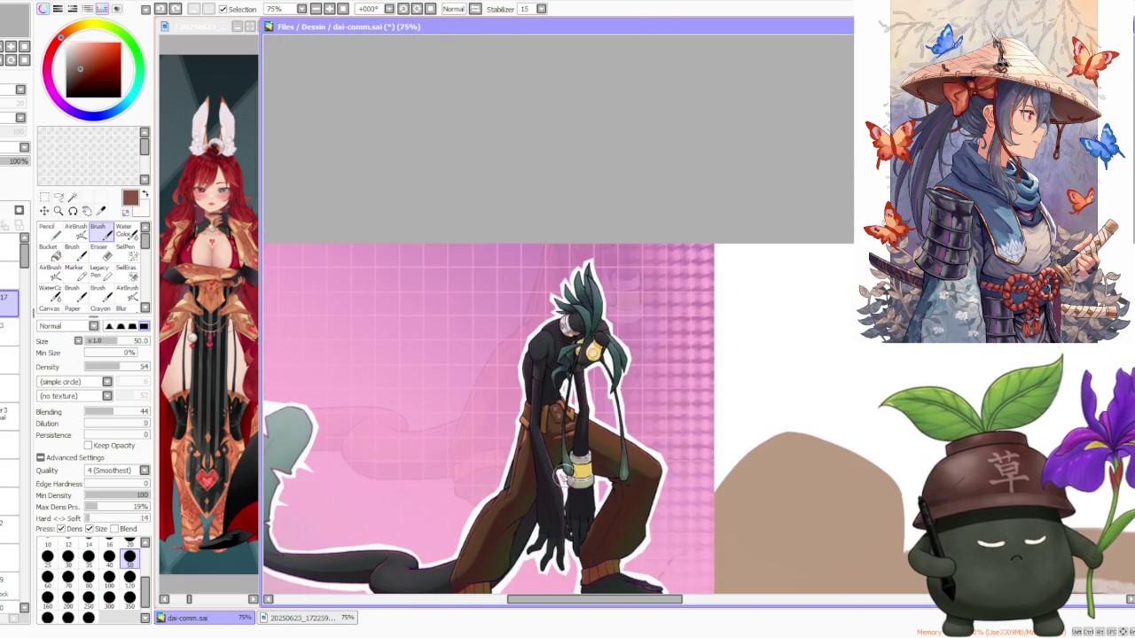
{"action": "scroll", "coordinate": [565, 493], "scroll_direction": "down", "scroll_amount": 1}
{"action": "scroll", "coordinate": [596, 326], "scroll_direction": "down", "scroll_amount": 1}
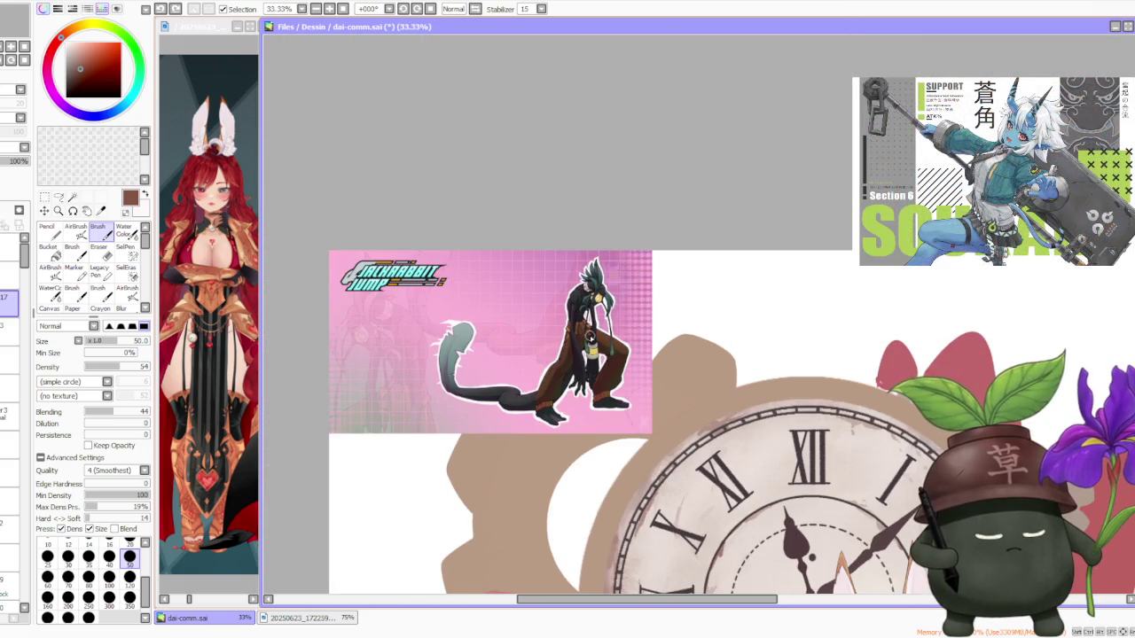
{"action": "scroll", "coordinate": [583, 266], "scroll_direction": "up", "scroll_amount": 2}
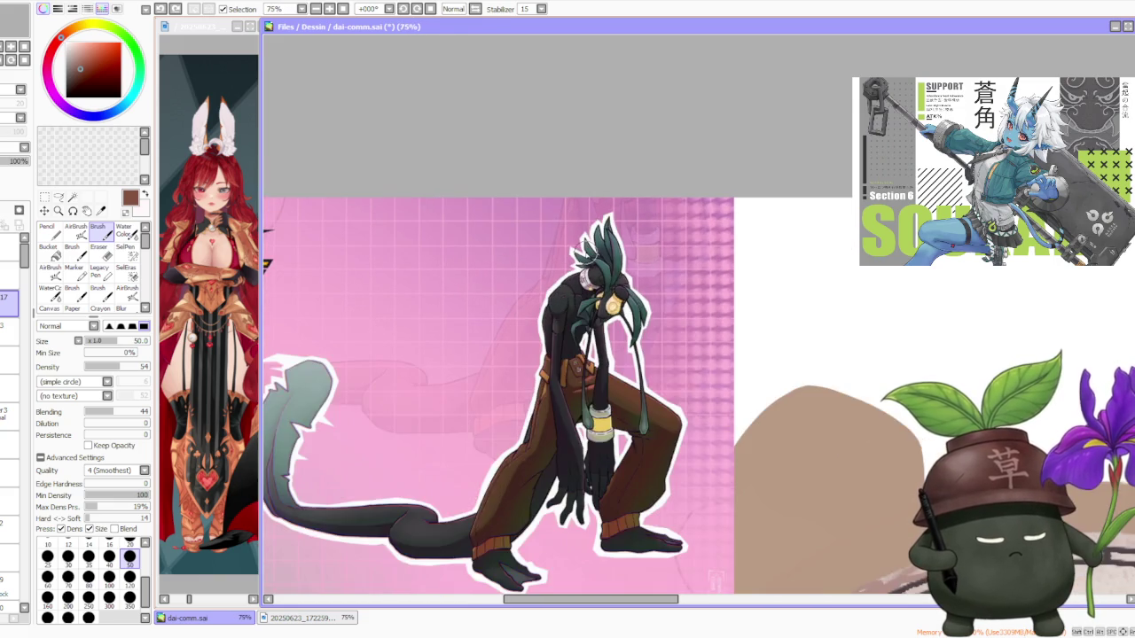
{"action": "scroll", "coordinate": [454, 313], "scroll_direction": "down", "scroll_amount": 1}
{"action": "scroll", "coordinate": [453, 313], "scroll_direction": "up", "scroll_amount": 1}
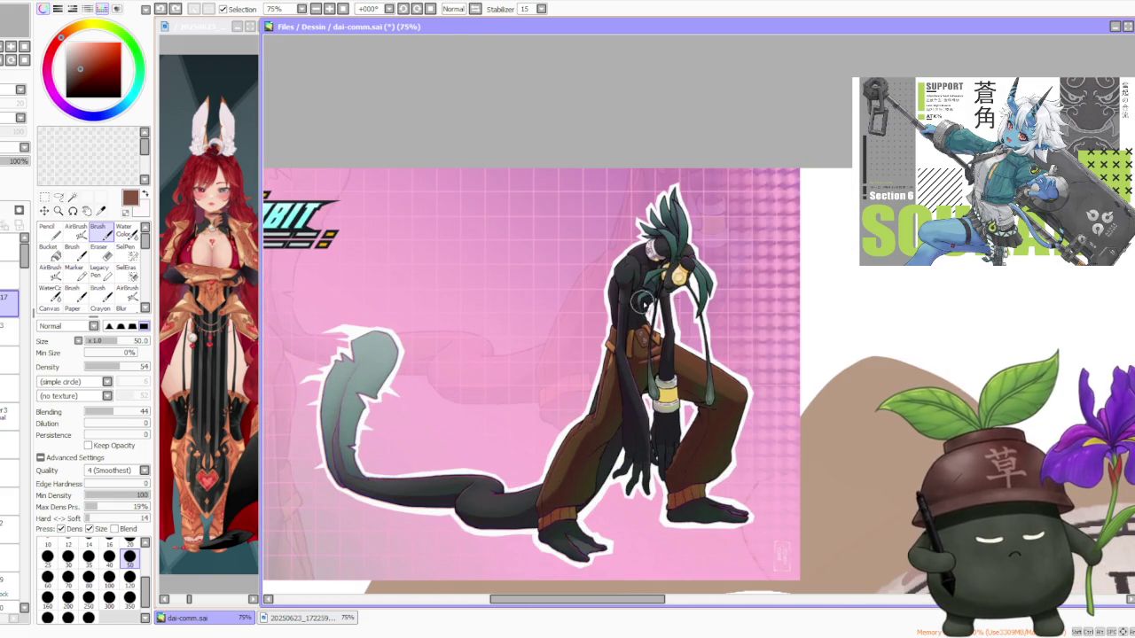
{"action": "scroll", "coordinate": [714, 248], "scroll_direction": "up", "scroll_amount": 1}
{"action": "scroll", "coordinate": [696, 244], "scroll_direction": "up", "scroll_amount": 1}
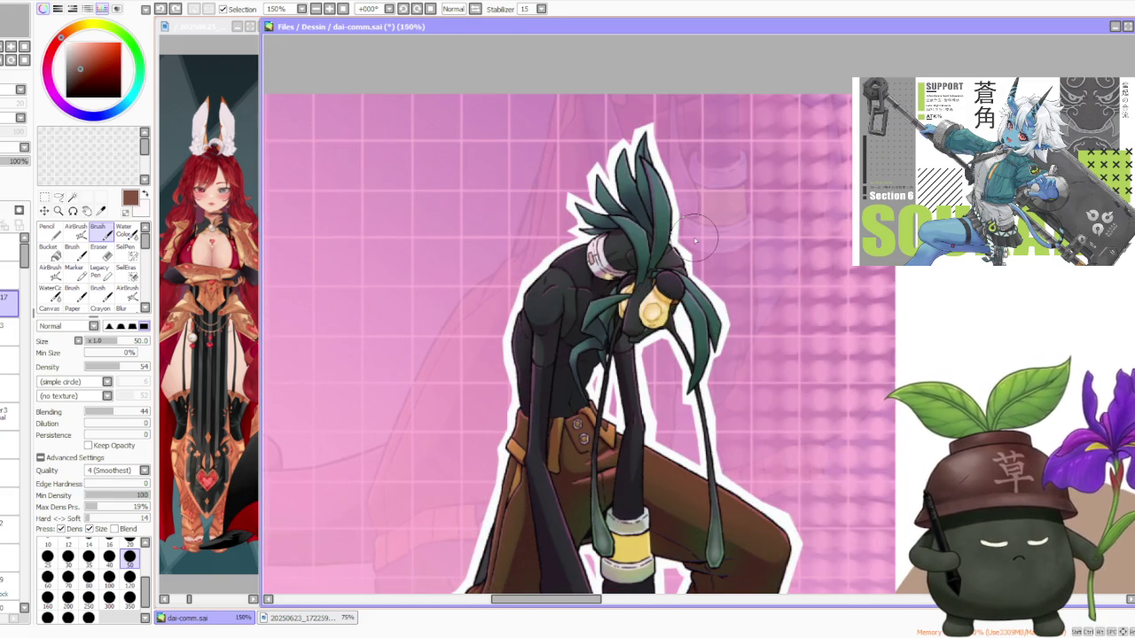
{"action": "scroll", "coordinate": [696, 240], "scroll_direction": "down", "scroll_amount": 2}
{"action": "scroll", "coordinate": [696, 239], "scroll_direction": "down", "scroll_amount": 1}
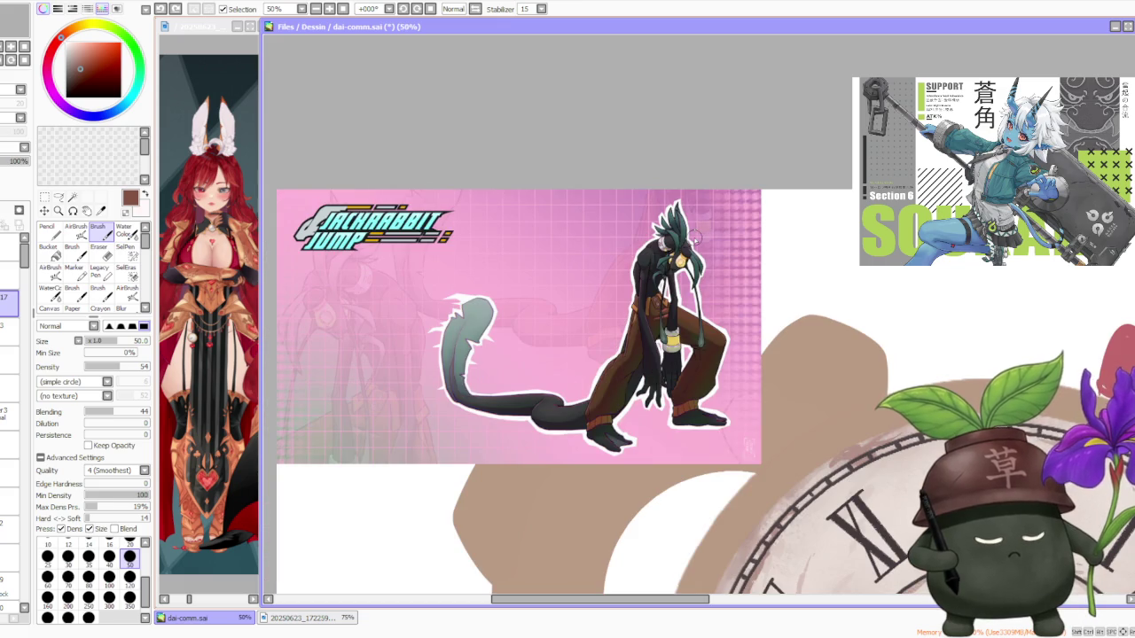
{"action": "scroll", "coordinate": [696, 239], "scroll_direction": "down", "scroll_amount": 1}
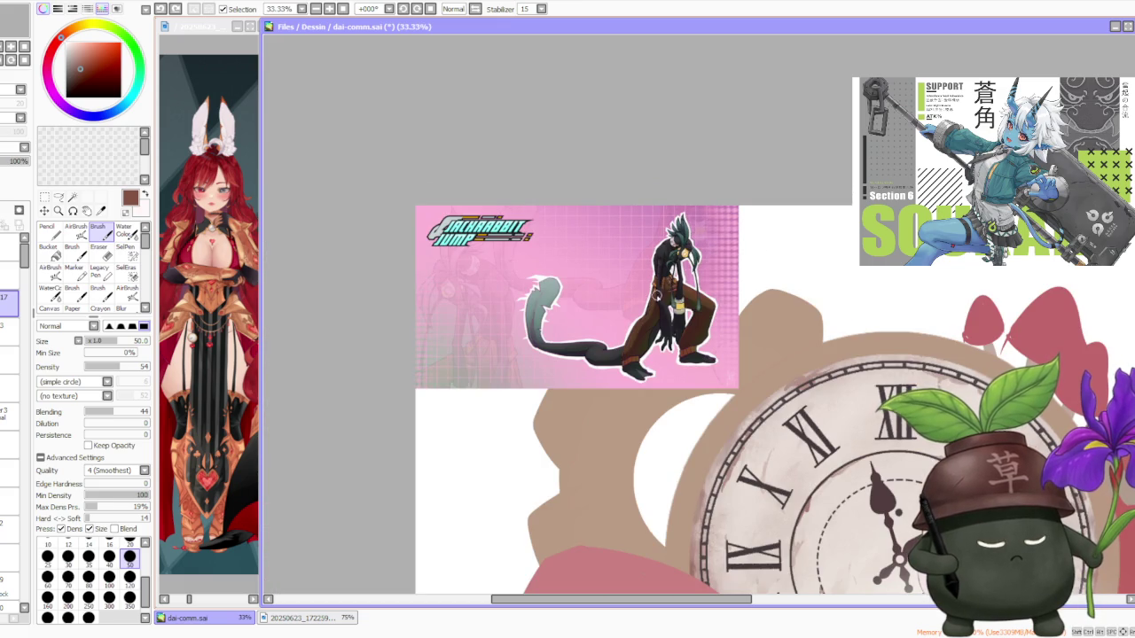
{"action": "scroll", "coordinate": [660, 306], "scroll_direction": "down", "scroll_amount": 1}
{"action": "scroll", "coordinate": [692, 309], "scroll_direction": "up", "scroll_amount": 2}
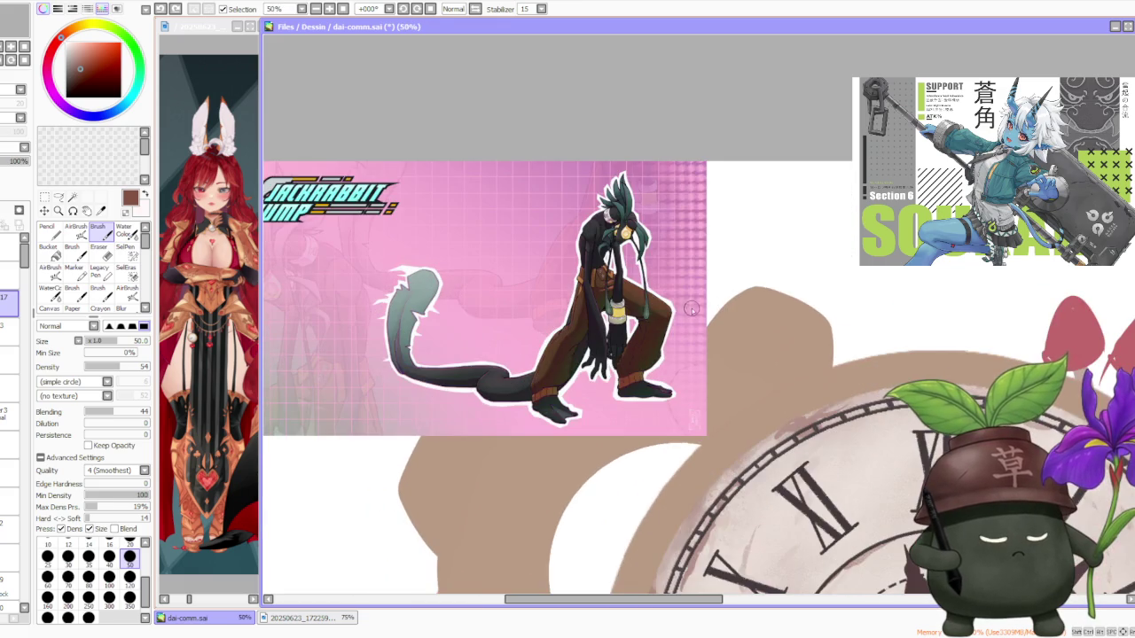
- Zoom out until the entire clock, mushroom and armored-girl illustration fits the window
{"action": "scroll", "coordinate": [667, 318], "scroll_direction": "down", "scroll_amount": 1}
{"action": "scroll", "coordinate": [656, 321], "scroll_direction": "down", "scroll_amount": 1}
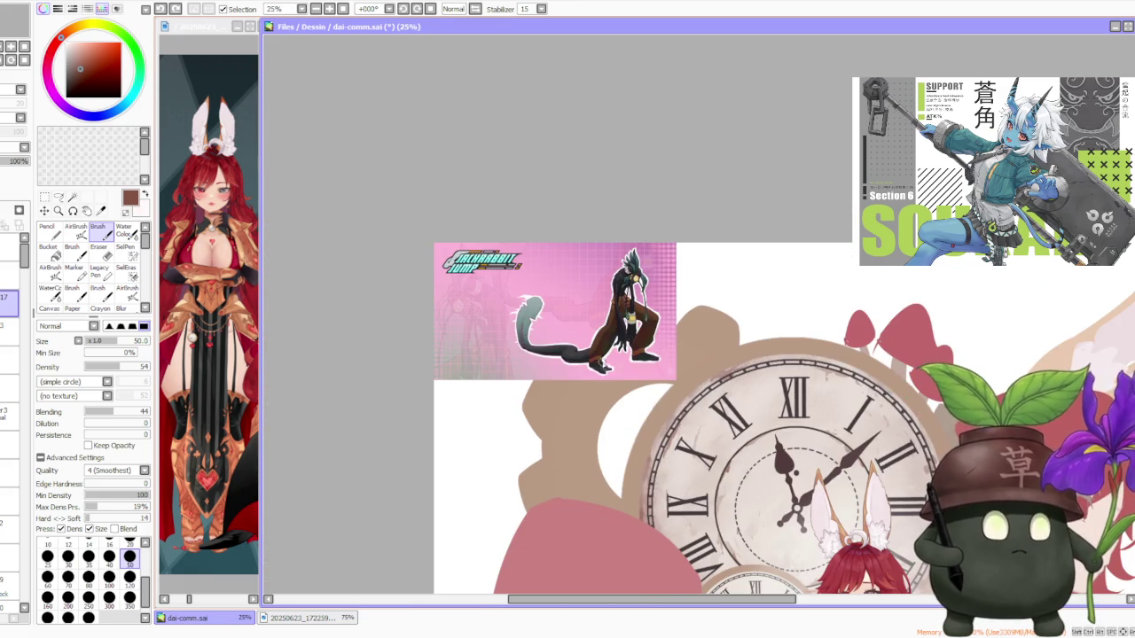
{"action": "scroll", "coordinate": [621, 359], "scroll_direction": "down", "scroll_amount": 1}
{"action": "scroll", "coordinate": [621, 359], "scroll_direction": "down", "scroll_amount": 1}
{"action": "scroll", "coordinate": [647, 368], "scroll_direction": "up", "scroll_amount": 1}
{"action": "scroll", "coordinate": [664, 388], "scroll_direction": "up", "scroll_amount": 1}
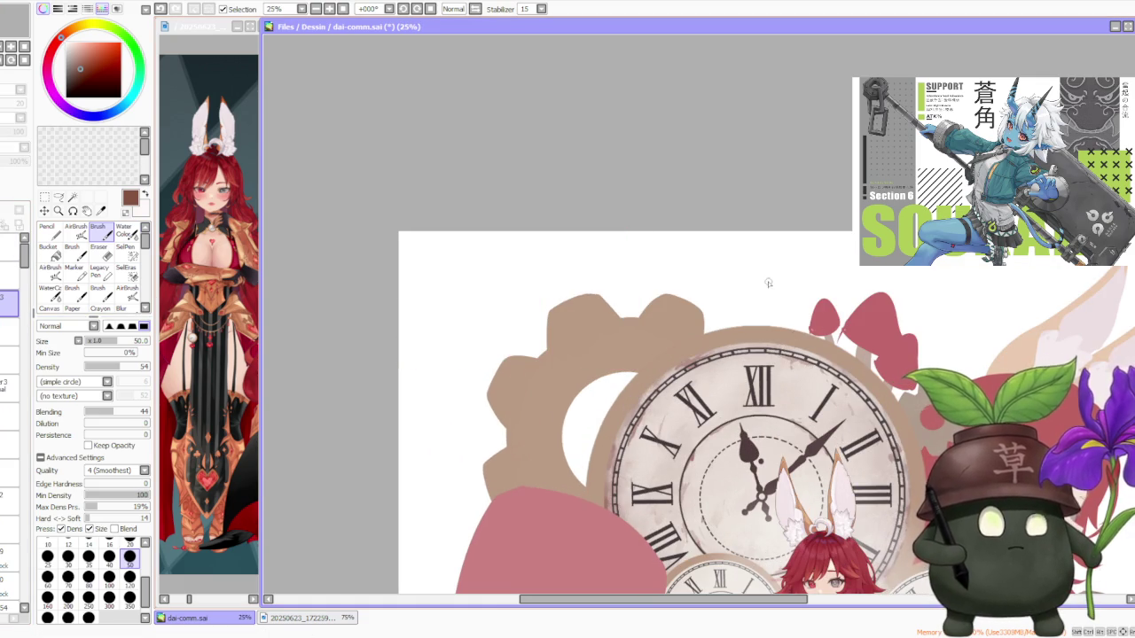
{"action": "scroll", "coordinate": [811, 367], "scroll_direction": "down", "scroll_amount": 2}
{"action": "scroll", "coordinate": [811, 367], "scroll_direction": "down", "scroll_amount": 2}
{"action": "scroll", "coordinate": [811, 368], "scroll_direction": "up", "scroll_amount": 1}
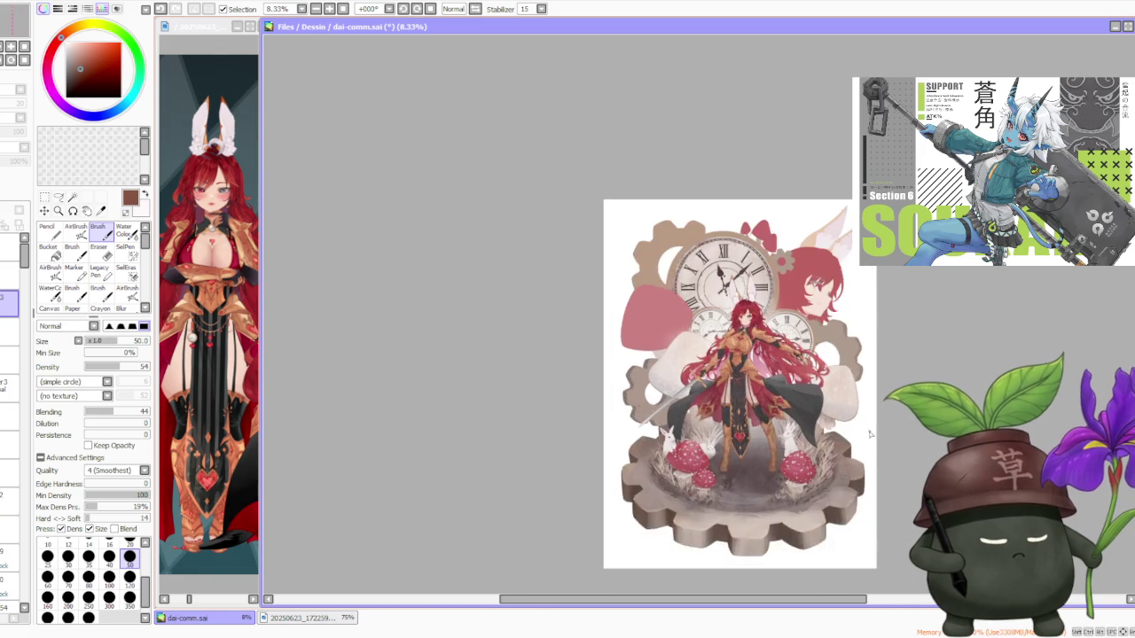
{"action": "scroll", "coordinate": [857, 387], "scroll_direction": "up", "scroll_amount": 1}
{"action": "scroll", "coordinate": [857, 387], "scroll_direction": "up", "scroll_amount": 1}
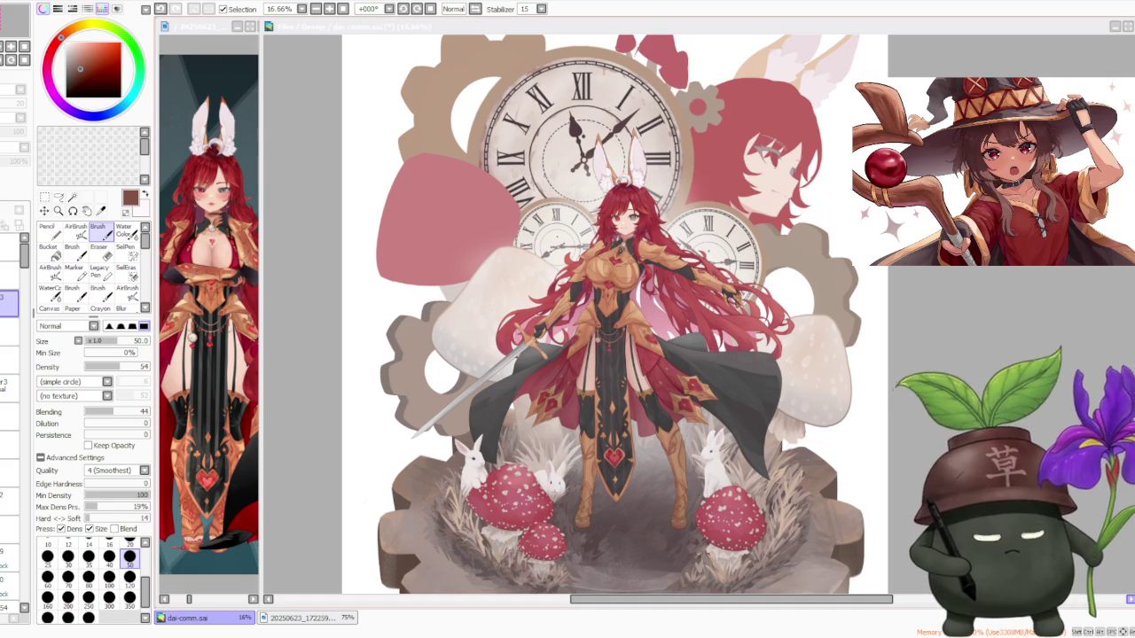
{"action": "left_click", "coordinate": [942, 324]}
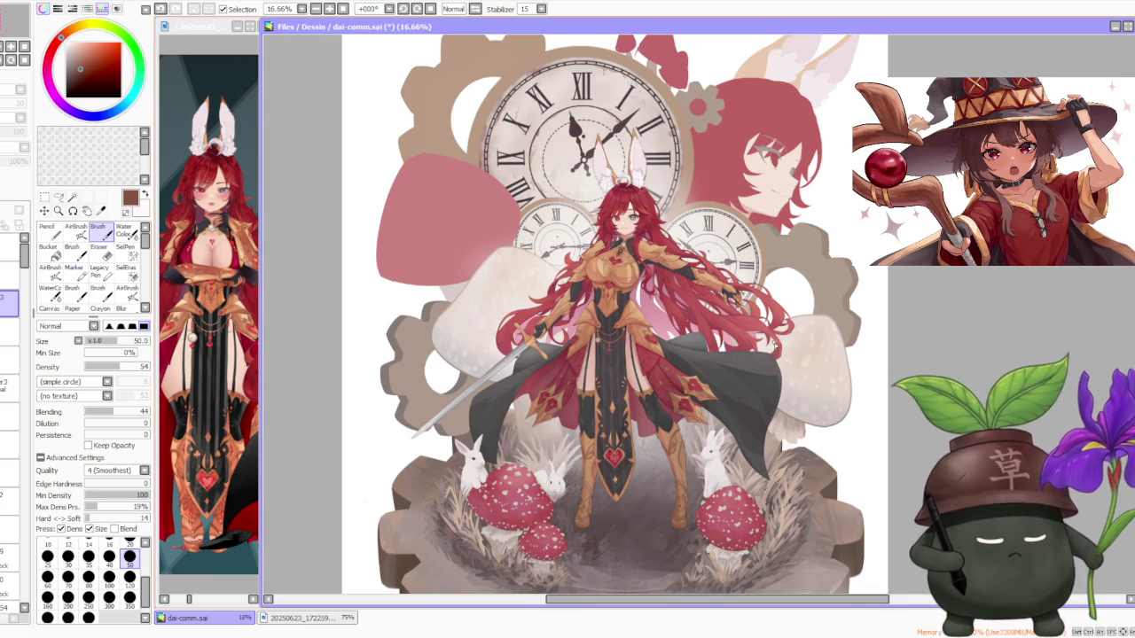
{"action": "scroll", "coordinate": [947, 308], "scroll_direction": "down", "scroll_amount": 1}
{"action": "scroll", "coordinate": [537, 453], "scroll_direction": "up", "scroll_amount": 2}
{"action": "scroll", "coordinate": [537, 453], "scroll_direction": "down", "scroll_amount": 1}
{"action": "scroll", "coordinate": [537, 453], "scroll_direction": "up", "scroll_amount": 2}
{"action": "scroll", "coordinate": [537, 453], "scroll_direction": "up", "scroll_amount": 1}
{"action": "scroll", "coordinate": [555, 421], "scroll_direction": "down", "scroll_amount": 2}
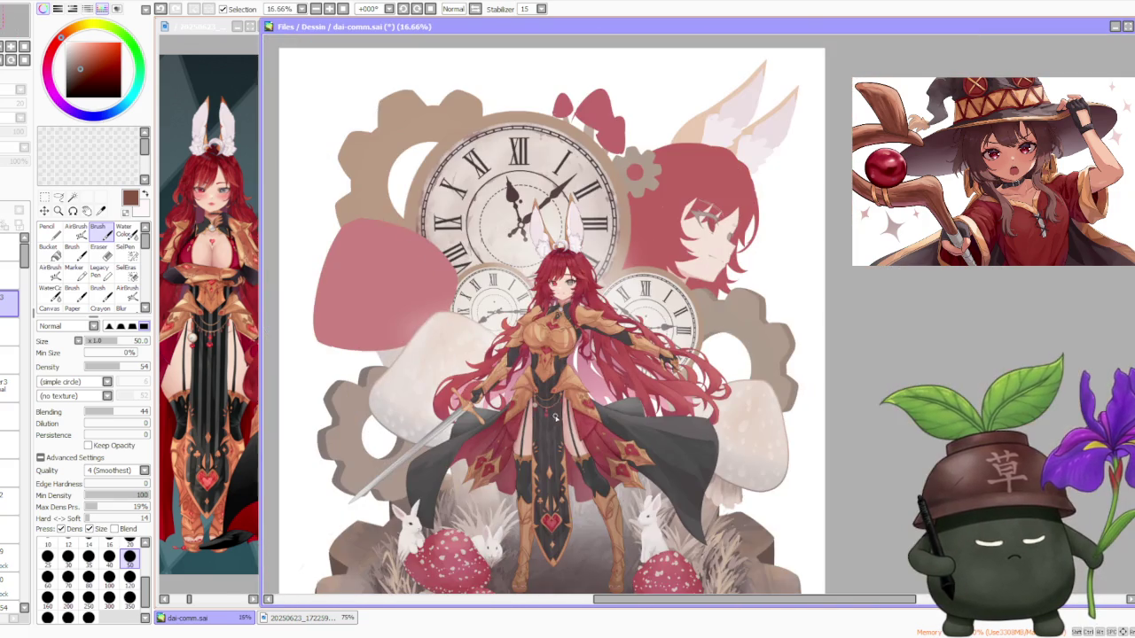
{"action": "scroll", "coordinate": [564, 424], "scroll_direction": "down", "scroll_amount": 1}
{"action": "scroll", "coordinate": [568, 354], "scroll_direction": "up", "scroll_amount": 3}
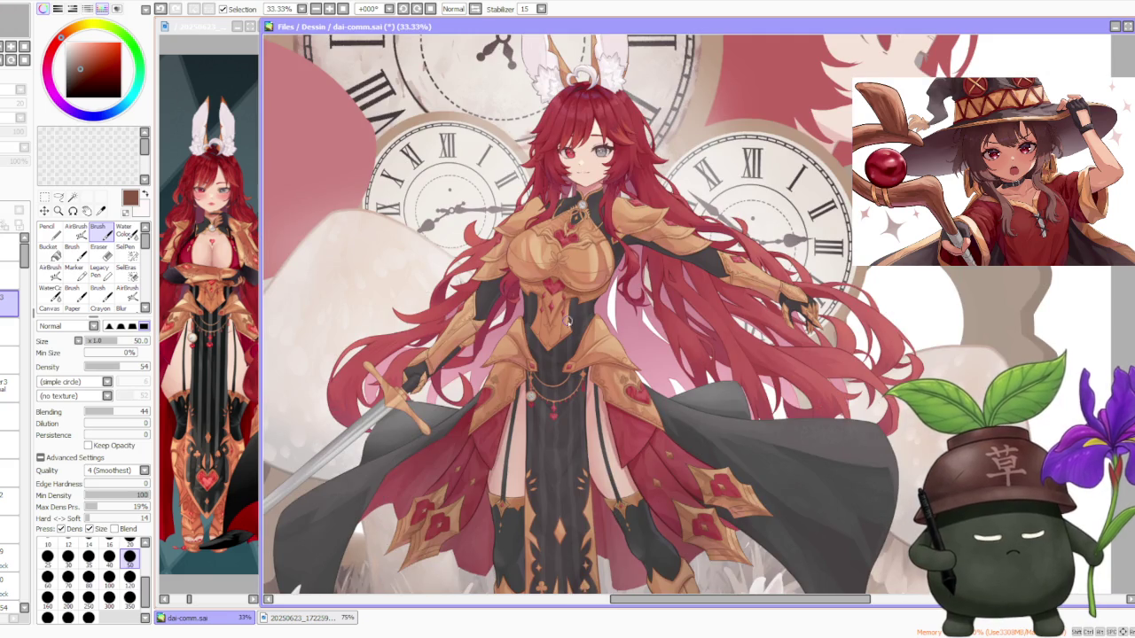
{"action": "scroll", "coordinate": [543, 364], "scroll_direction": "up", "scroll_amount": 3}
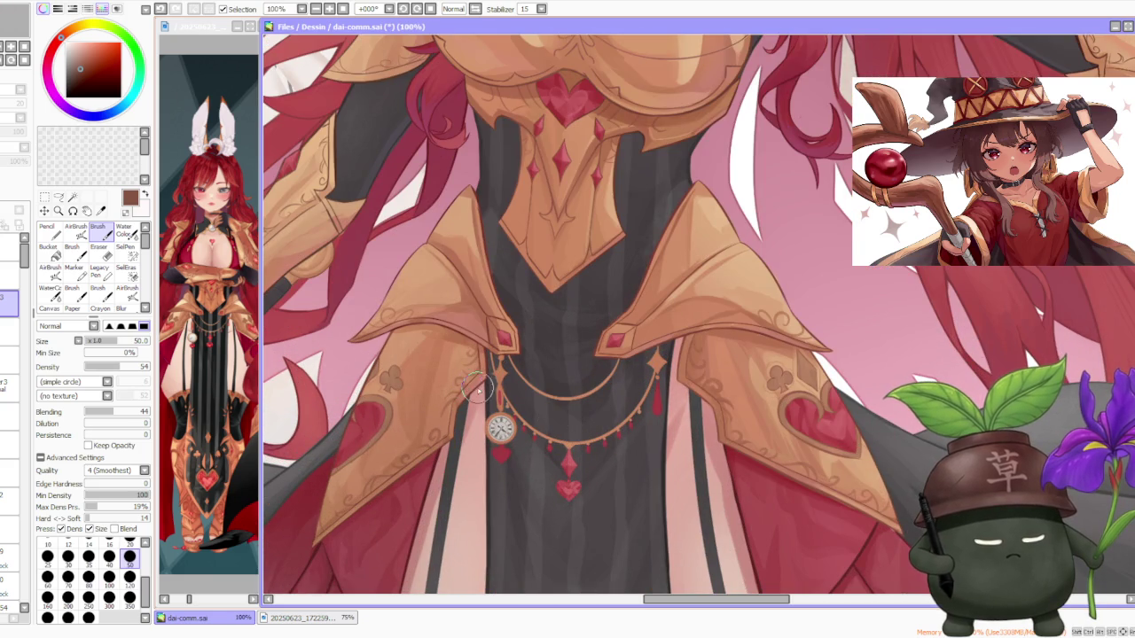
{"action": "scroll", "coordinate": [486, 390], "scroll_direction": "down", "scroll_amount": 2}
{"action": "scroll", "coordinate": [527, 327], "scroll_direction": "down", "scroll_amount": 1}
{"action": "scroll", "coordinate": [528, 327], "scroll_direction": "down", "scroll_amount": 1}
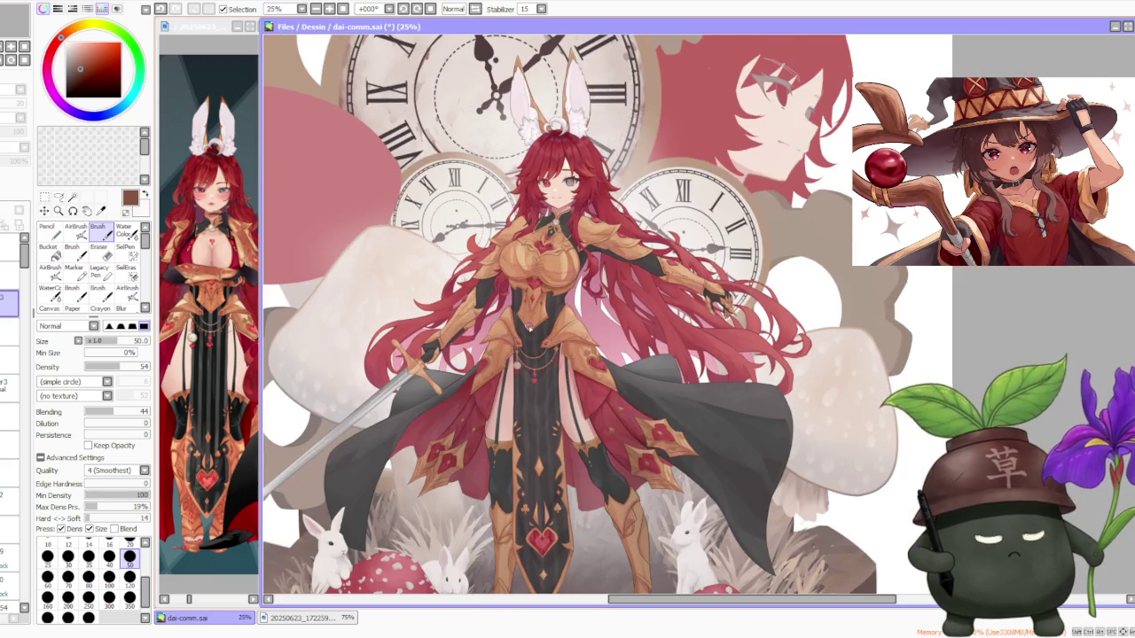
{"action": "scroll", "coordinate": [600, 234], "scroll_direction": "down", "scroll_amount": 1}
{"action": "scroll", "coordinate": [600, 233], "scroll_direction": "up", "scroll_amount": 2}
{"action": "scroll", "coordinate": [599, 233], "scroll_direction": "up", "scroll_amount": 1}
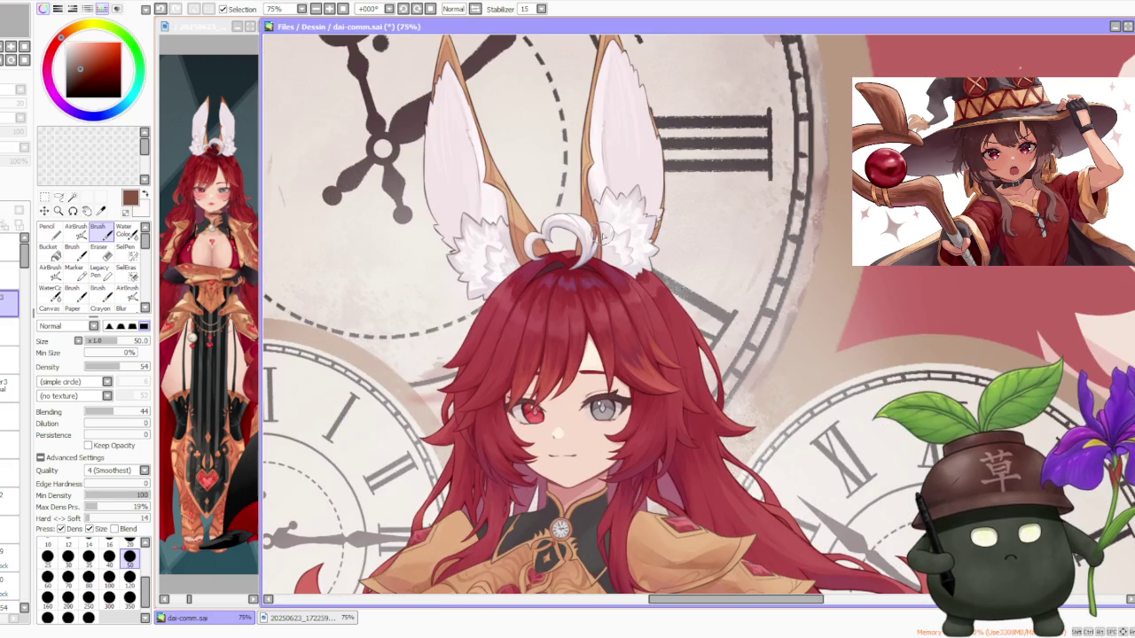
{"action": "scroll", "coordinate": [603, 232], "scroll_direction": "down", "scroll_amount": 2}
{"action": "scroll", "coordinate": [601, 234], "scroll_direction": "up", "scroll_amount": 2}
{"action": "scroll", "coordinate": [589, 243], "scroll_direction": "up", "scroll_amount": 1}
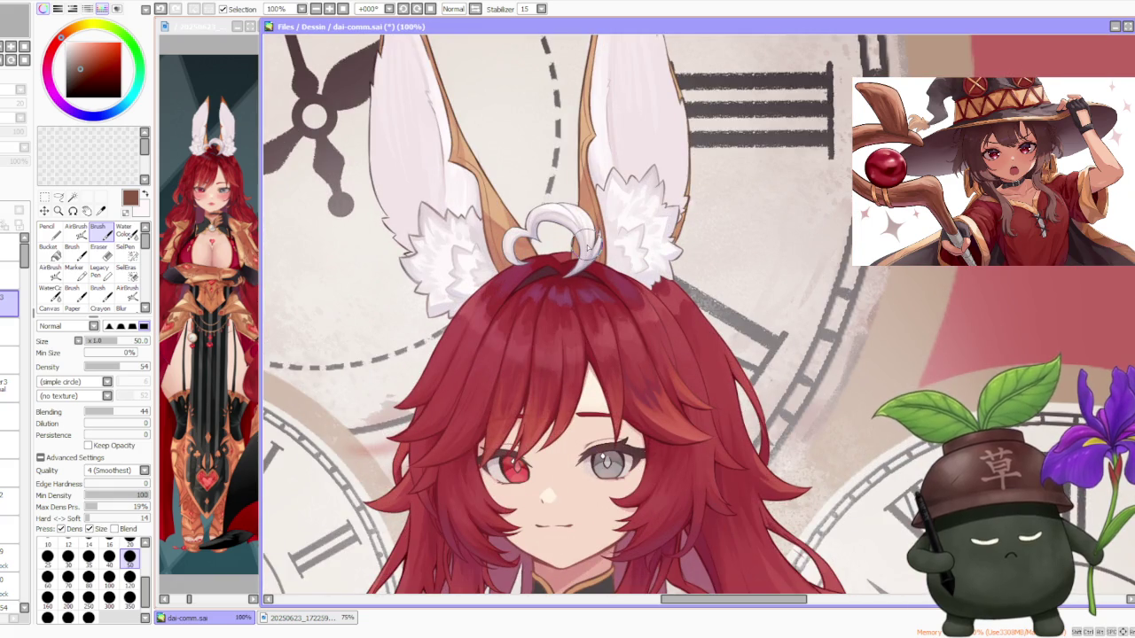
{"action": "scroll", "coordinate": [589, 243], "scroll_direction": "down", "scroll_amount": 3}
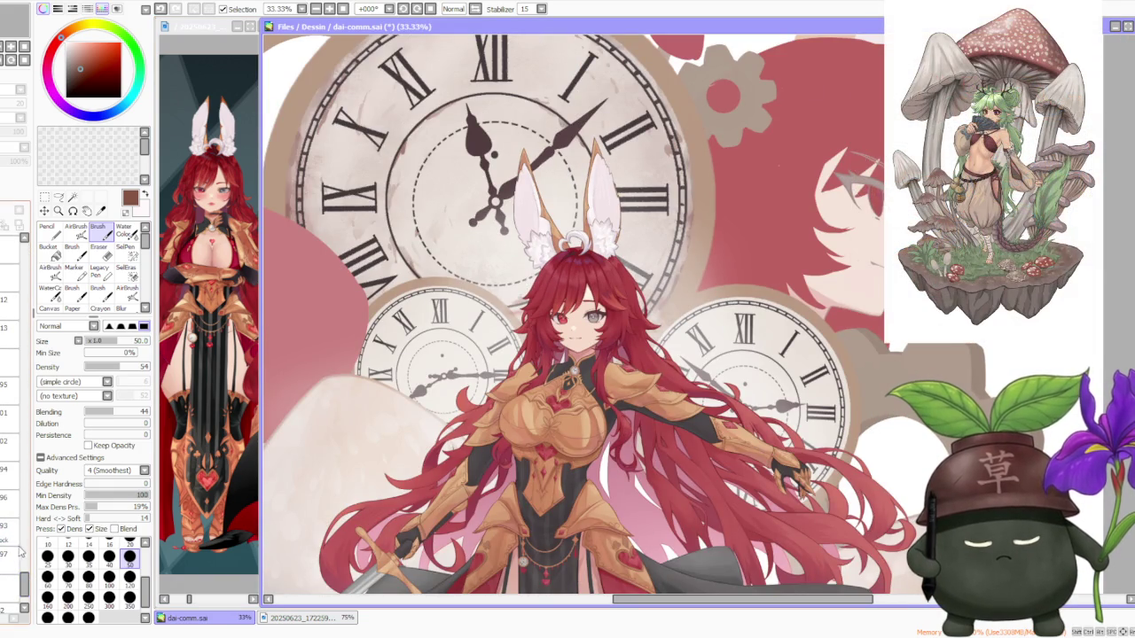
{"action": "scroll", "coordinate": [9, 532], "scroll_direction": "up", "scroll_amount": 3}
{"action": "scroll", "coordinate": [13, 532], "scroll_direction": "up", "scroll_amount": 2}
{"action": "scroll", "coordinate": [18, 530], "scroll_direction": "up", "scroll_amount": 3}
{"action": "scroll", "coordinate": [25, 525], "scroll_direction": "up", "scroll_amount": 3}
{"action": "mouse_move", "coordinate": [26, 525]}
{"action": "left_mouse_down"}
{"action": "mouse_move", "coordinate": [30, 487]}
{"action": "mouse_move", "coordinate": [24, 575]}
{"action": "left_mouse_up"}
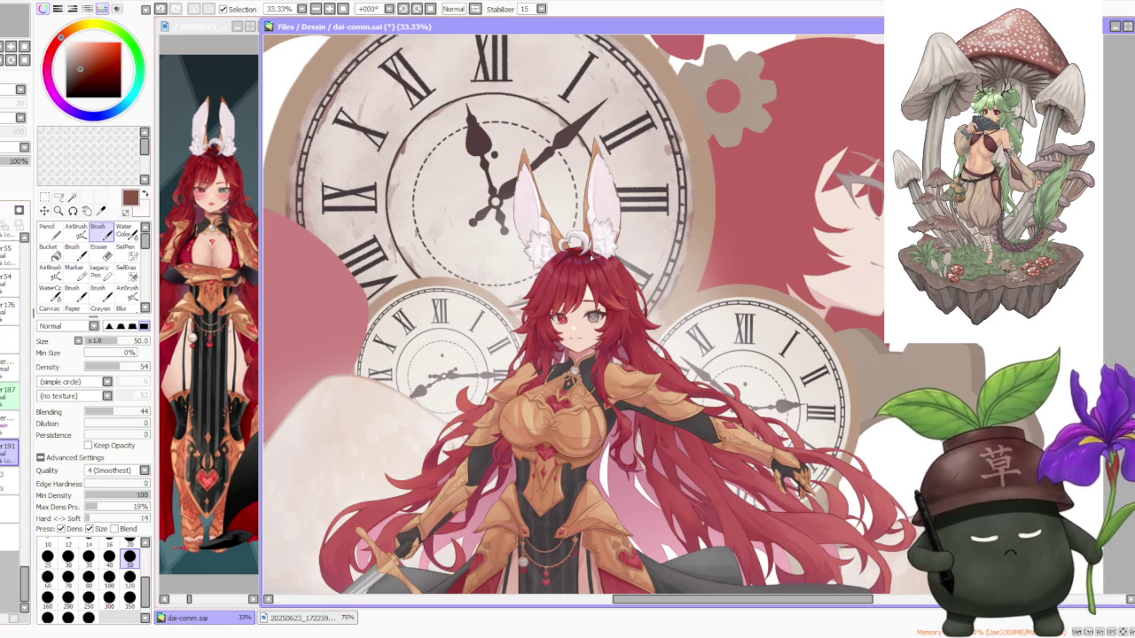
- Pick a slightly darker red from the girl's hair and switch to the airbrush
{"action": "left_click", "coordinate": [585, 263], "text": "alt"}
{"action": "scroll", "coordinate": [585, 257], "scroll_direction": "up", "scroll_amount": 5}
{"action": "left_click", "coordinate": [577, 264], "text": "alt"}
{"action": "key", "text": "a"}
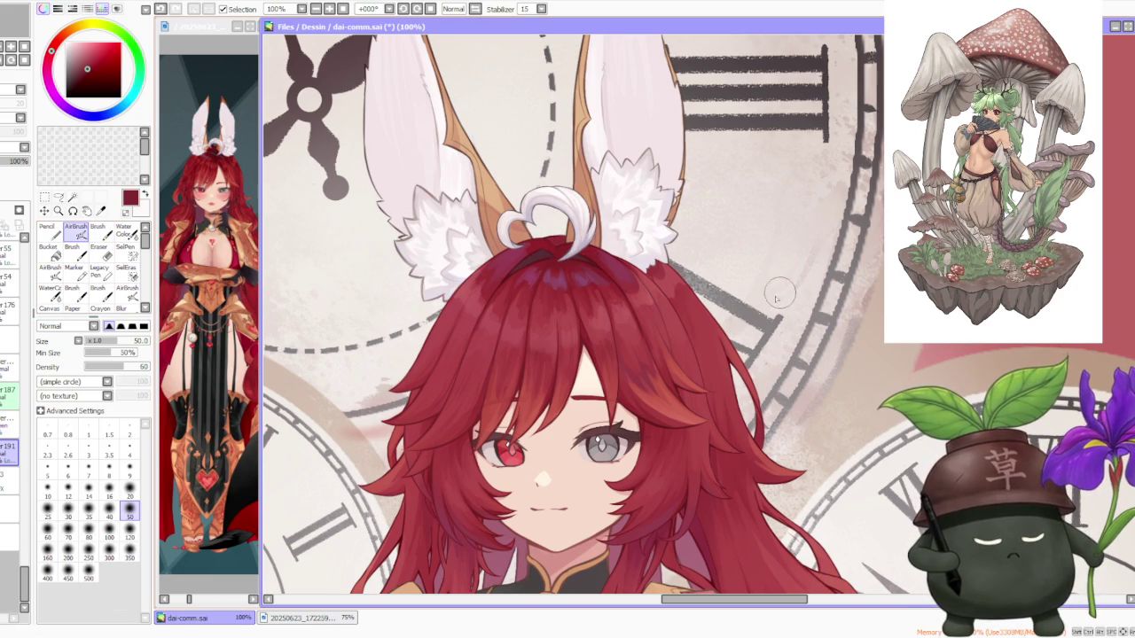
{"action": "scroll", "coordinate": [658, 256], "scroll_direction": "down", "scroll_amount": 1}
{"action": "scroll", "coordinate": [658, 256], "scroll_direction": "down", "scroll_amount": 2}
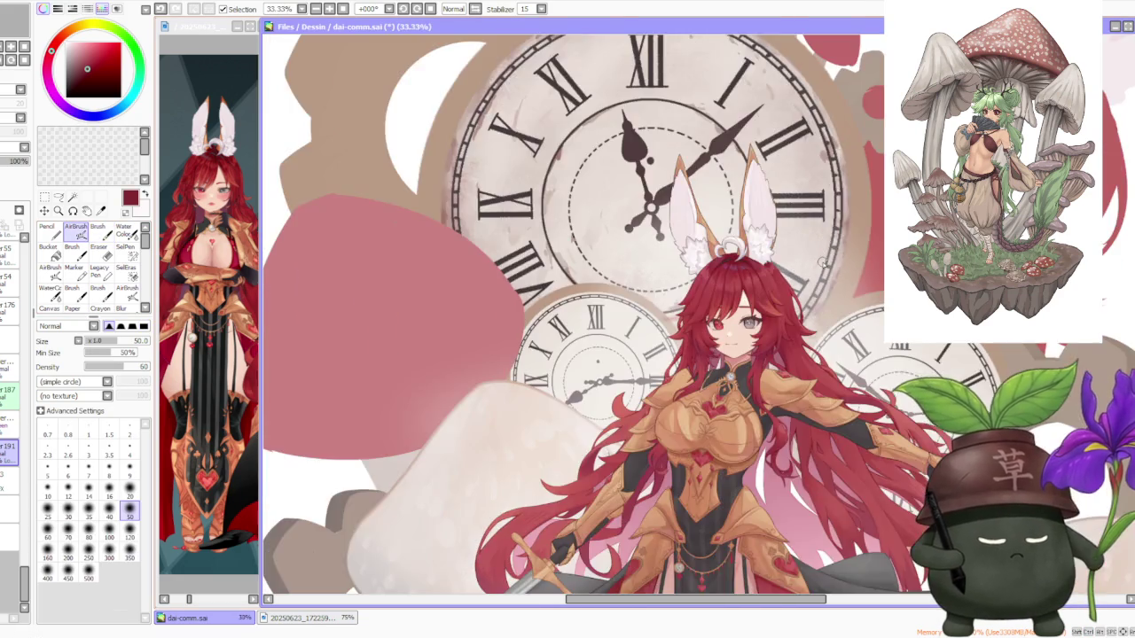
{"action": "scroll", "coordinate": [658, 256], "scroll_direction": "down", "scroll_amount": 1}
{"action": "scroll", "coordinate": [802, 271], "scroll_direction": "up", "scroll_amount": 4}
{"action": "scroll", "coordinate": [796, 290], "scroll_direction": "up", "scroll_amount": 1}
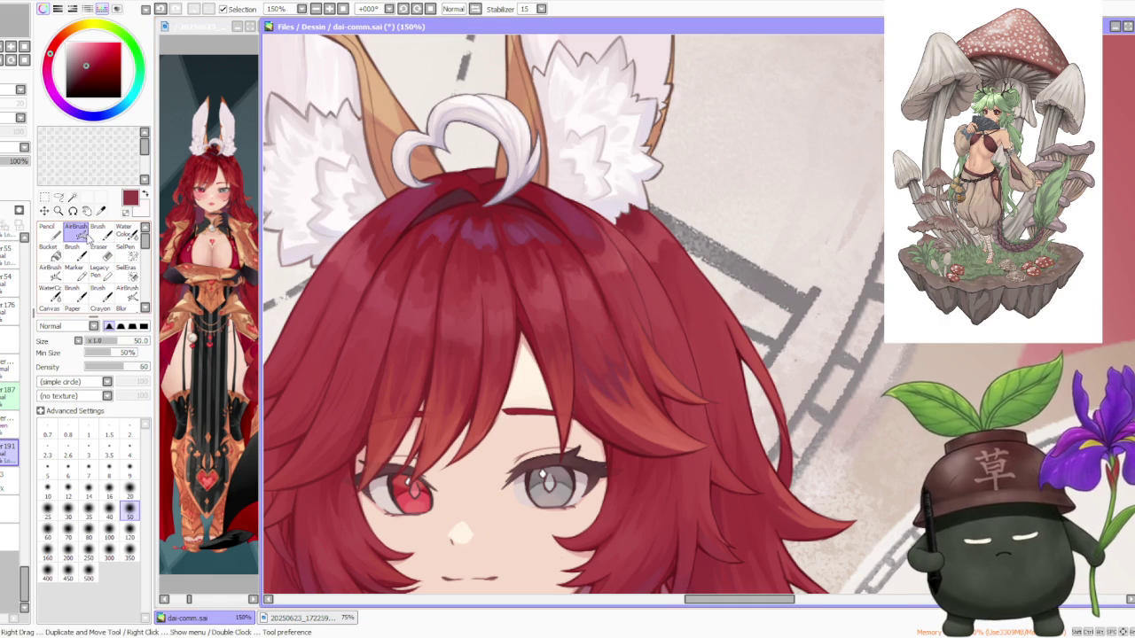
- Choose the Brush at size 35, make the red hair layer visible, then set size 100
{"action": "key", "text": "b"}
{"action": "left_click", "coordinate": [89, 557]}
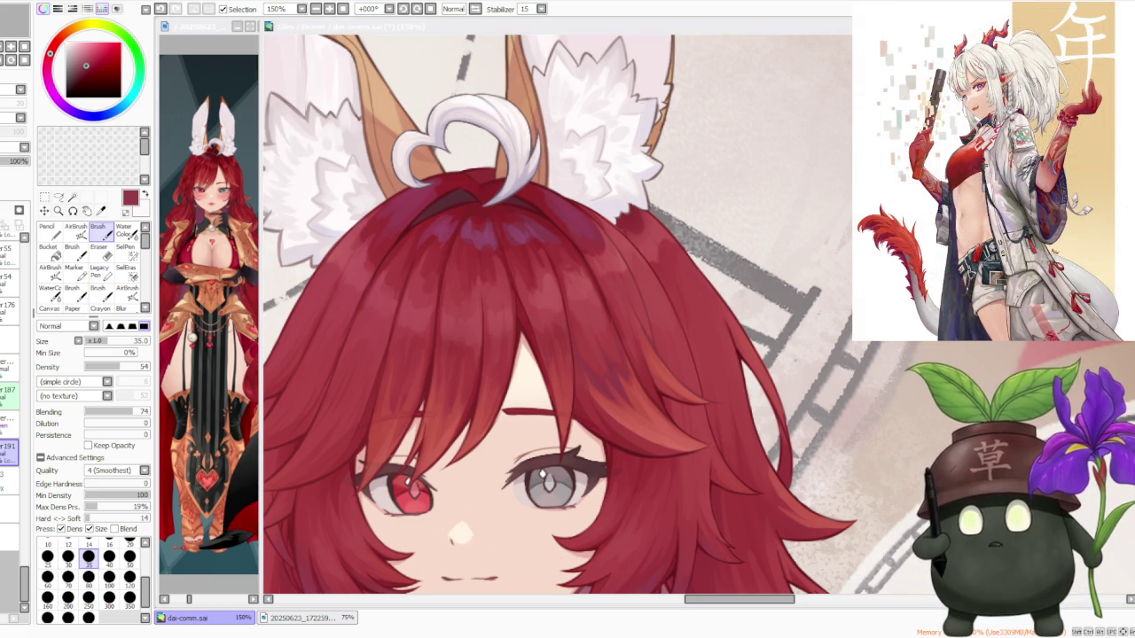
{"action": "key", "text": "alt+Tab"}
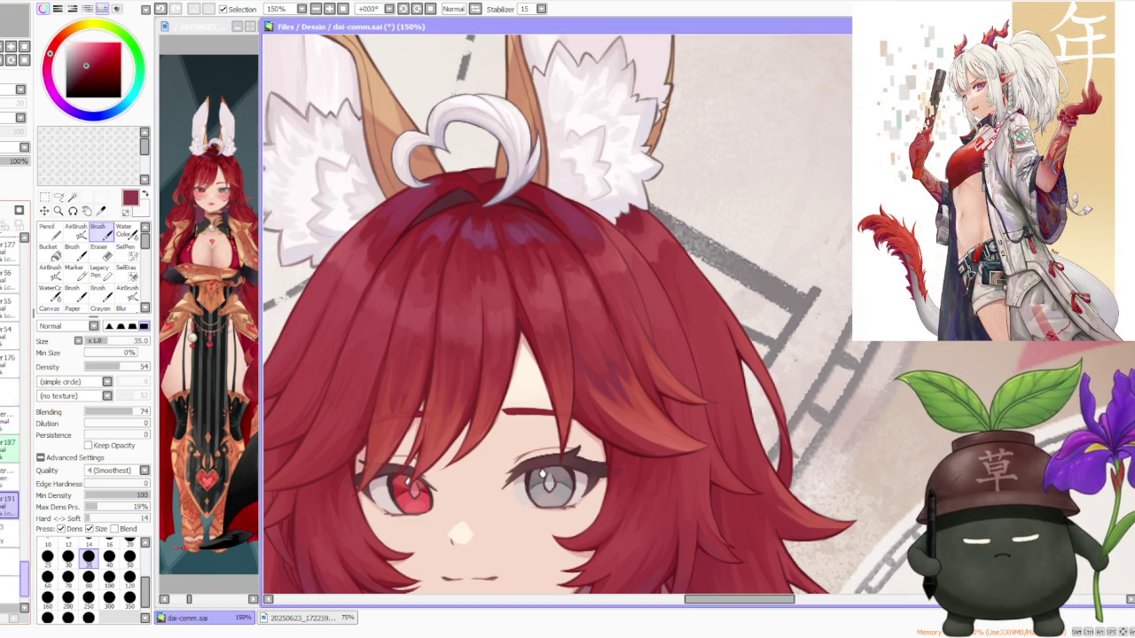
{"action": "left_click_drag", "start_coordinate": [19, 479], "coordinate": [29, 264]}
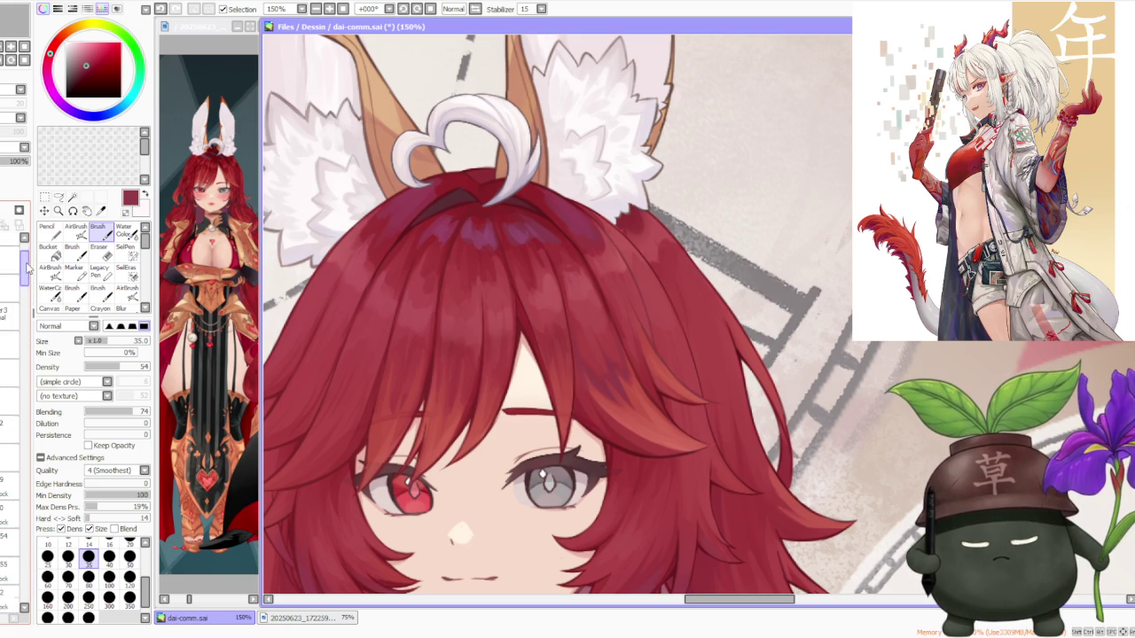
{"action": "left_click_drag", "start_coordinate": [30, 264], "coordinate": [25, 323]}
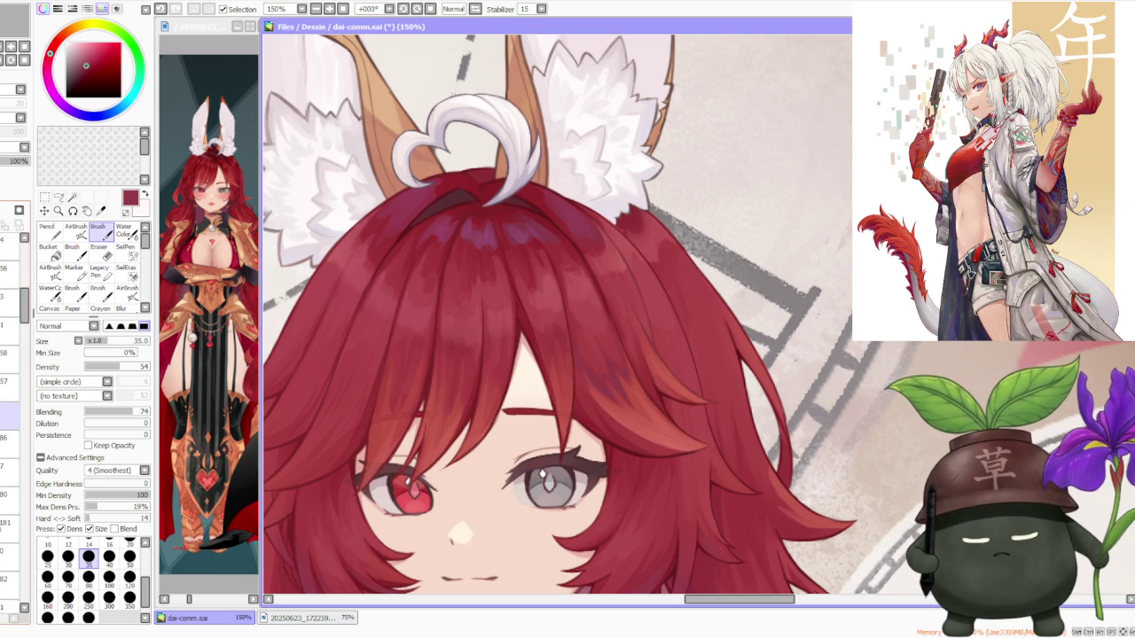
{"action": "left_click", "coordinate": [8, 399]}
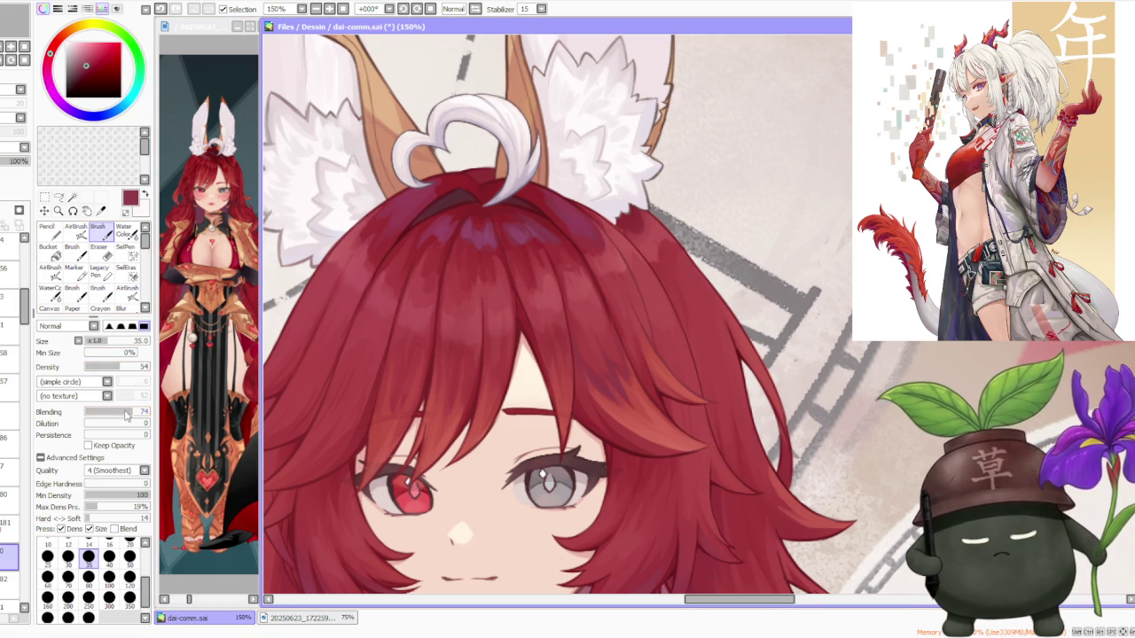
{"action": "left_click", "coordinate": [109, 577]}
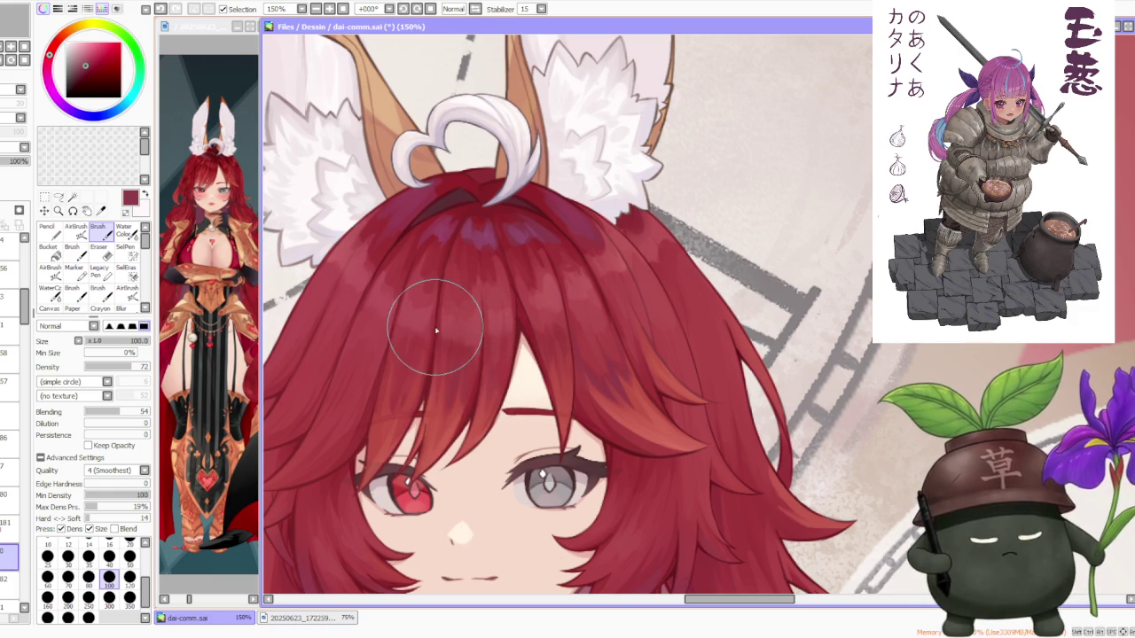
- Set the brush to size 70 and blend lighter red strokes over the bangs
{"action": "left_click", "coordinate": [67, 577]}
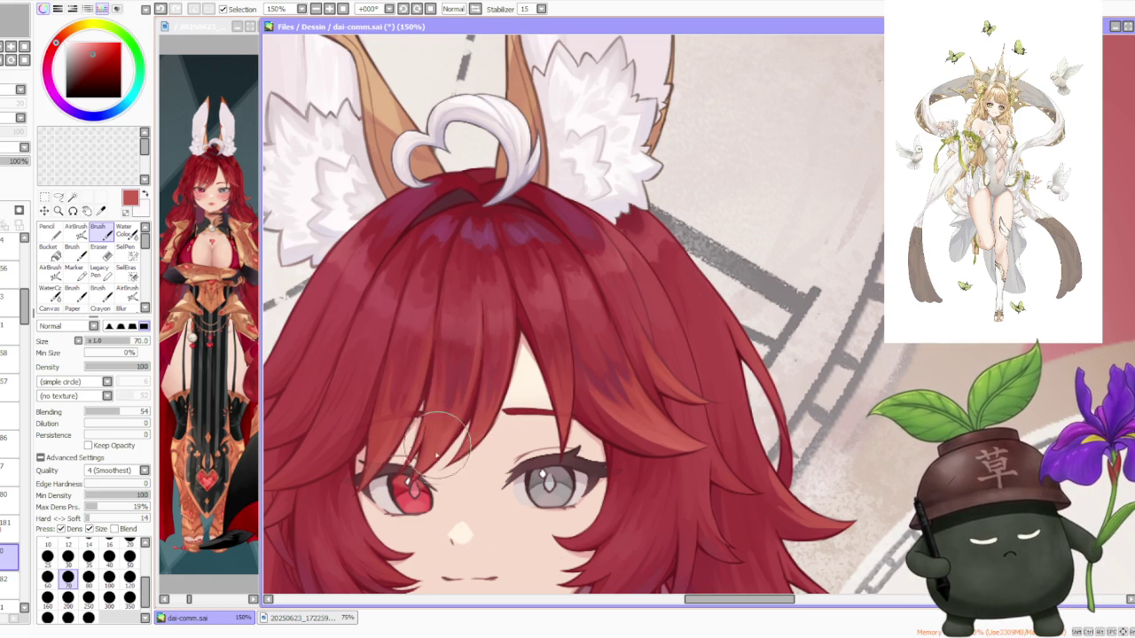
{"action": "scroll", "coordinate": [453, 421], "scroll_direction": "down", "scroll_amount": 5}
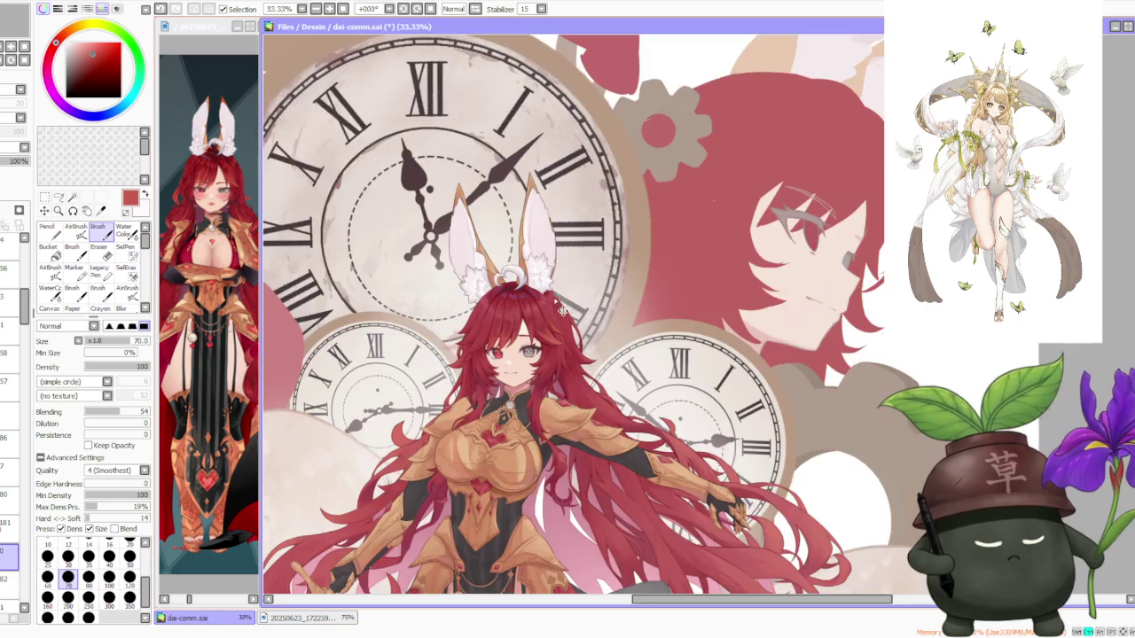
{"action": "scroll", "coordinate": [552, 296], "scroll_direction": "up", "scroll_amount": 1}
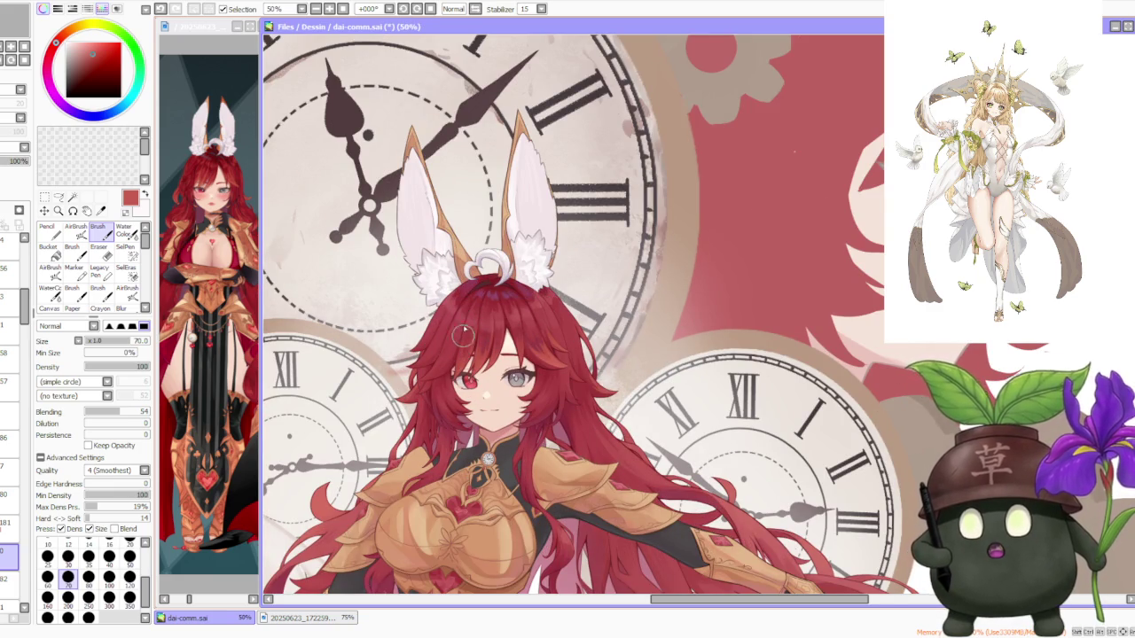
{"action": "scroll", "coordinate": [490, 339], "scroll_direction": "up", "scroll_amount": 3}
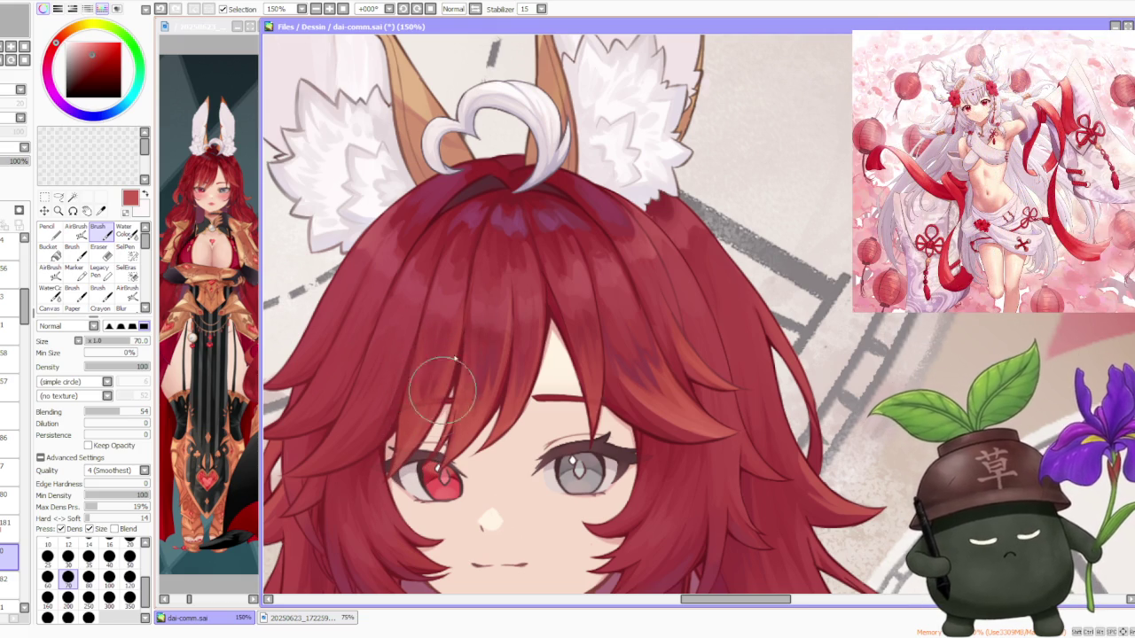
- Sample darker reds from the hair and blend them into the forehead strands
{"action": "left_click", "coordinate": [441, 337], "text": "alt"}
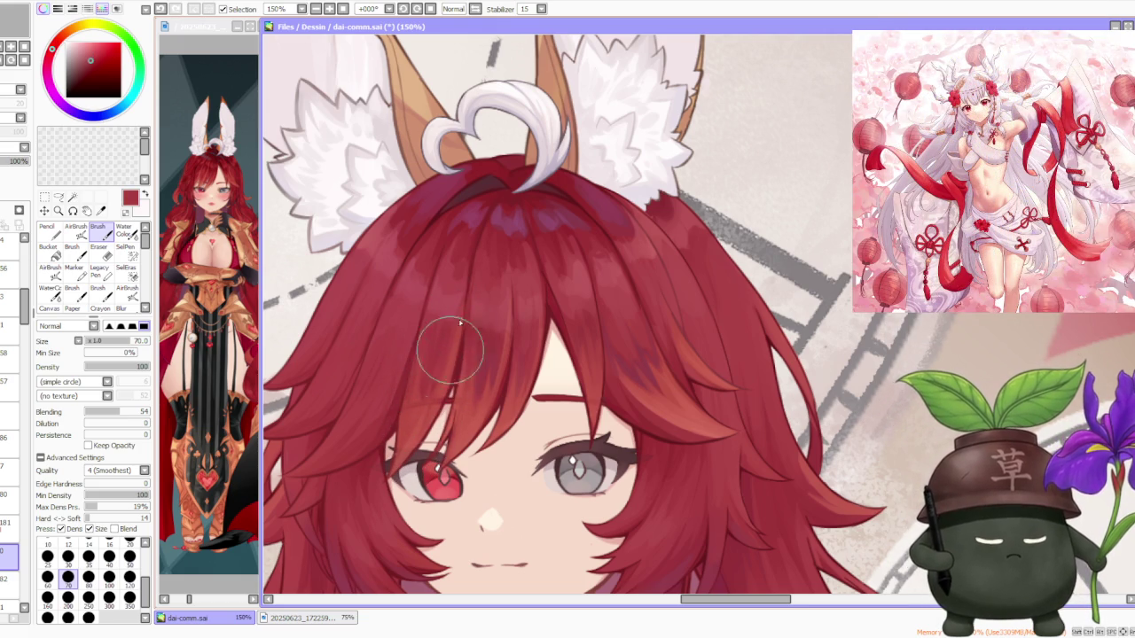
{"action": "left_click", "coordinate": [527, 365], "text": "alt"}
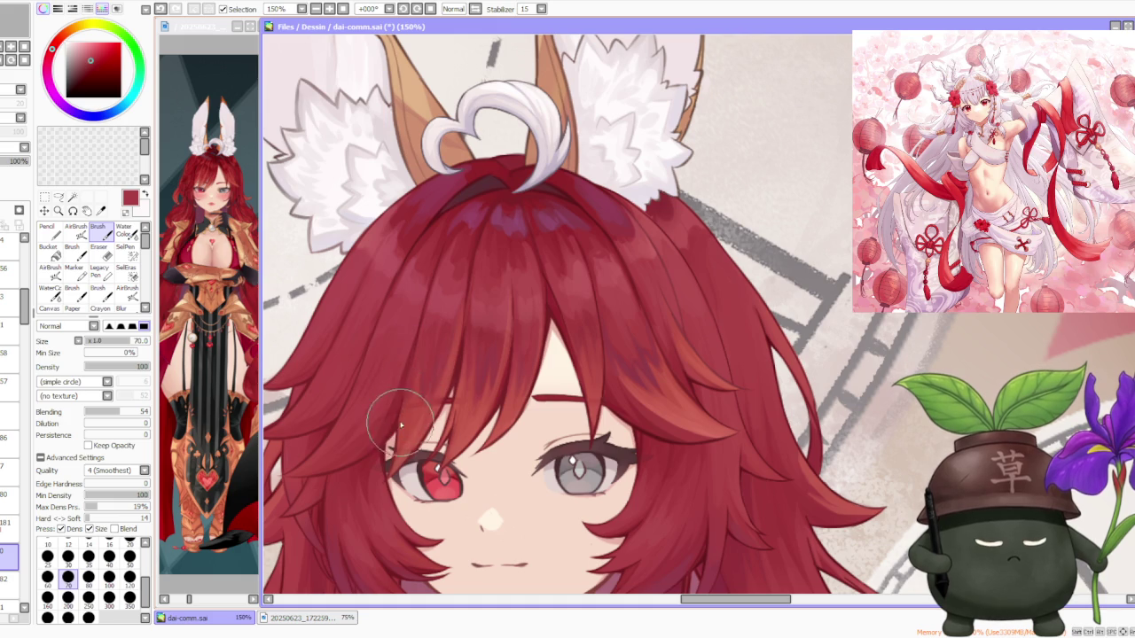
{"action": "scroll", "coordinate": [407, 373], "scroll_direction": "down", "scroll_amount": 3}
{"action": "scroll", "coordinate": [492, 301], "scroll_direction": "up", "scroll_amount": 1}
{"action": "scroll", "coordinate": [441, 407], "scroll_direction": "up", "scroll_amount": 2}
{"action": "left_click", "coordinate": [386, 417], "text": "alt"}
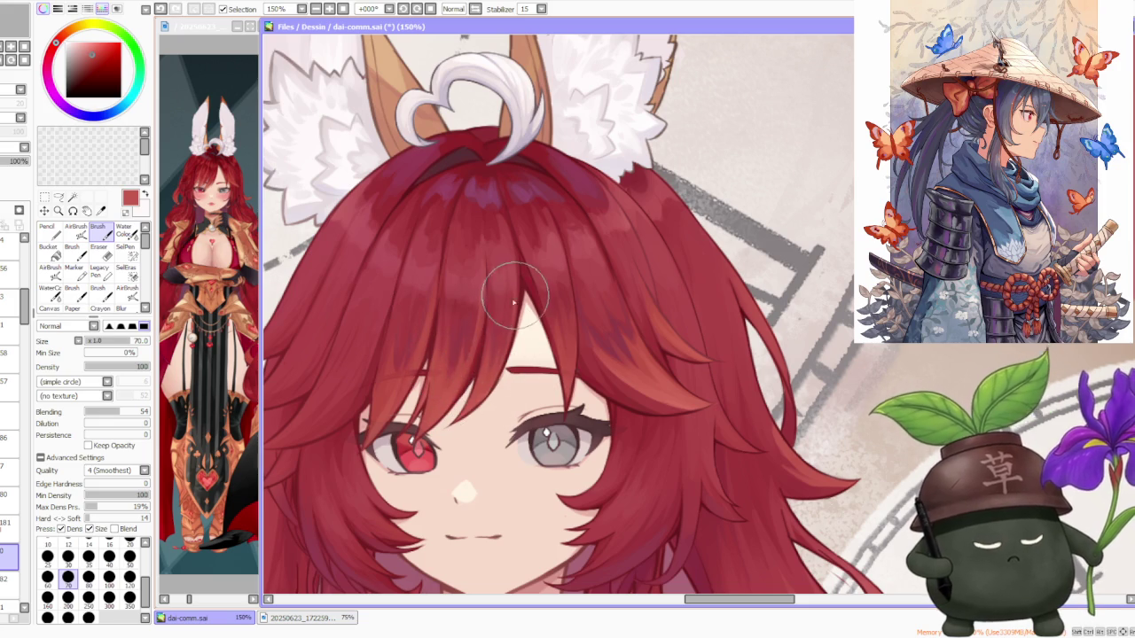
{"action": "scroll", "coordinate": [515, 284], "scroll_direction": "down", "scroll_amount": 2}
{"action": "scroll", "coordinate": [572, 276], "scroll_direction": "up", "scroll_amount": 2}
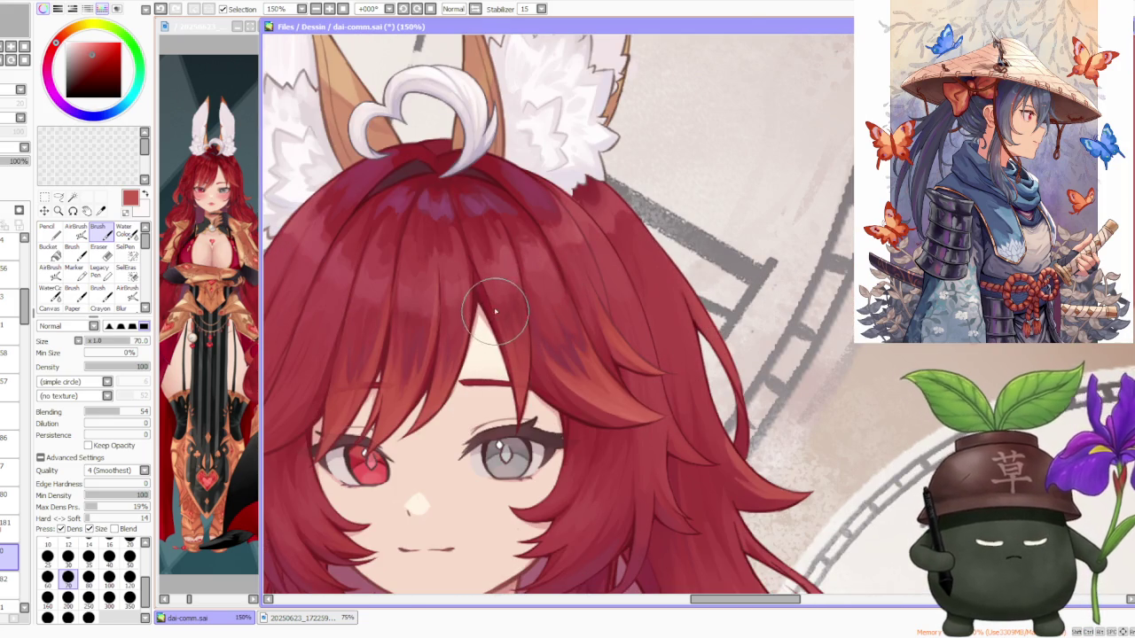
- Undo a bad stroke, then rework the bangs with dark maroon and a brighter red
{"action": "key", "text": "ctrl+z"}
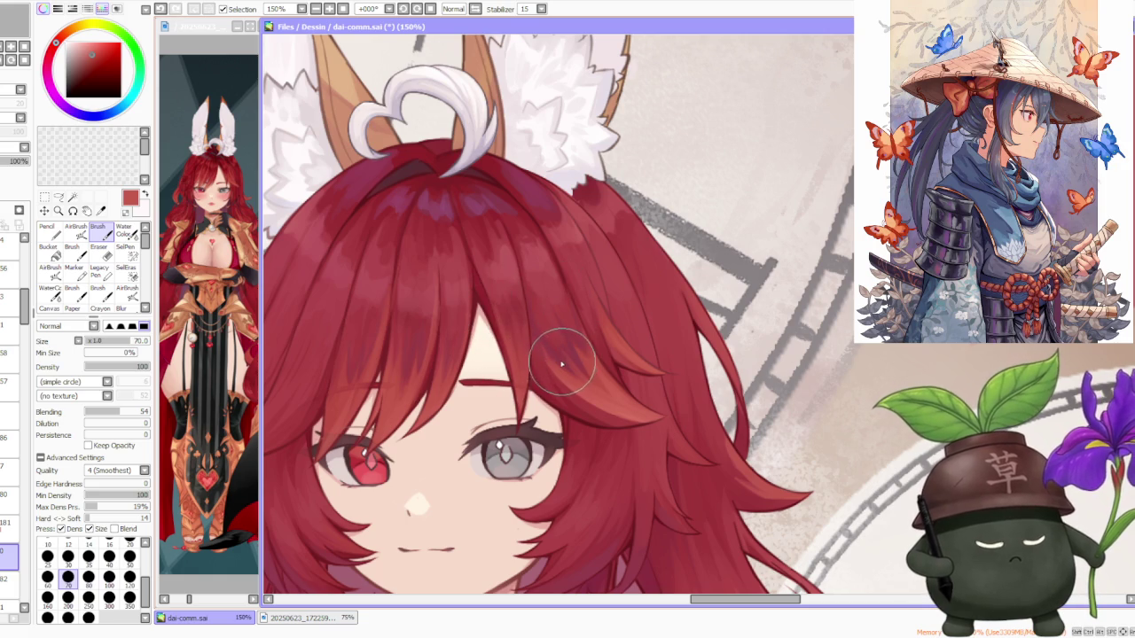
{"action": "left_click", "coordinate": [510, 321], "text": "alt"}
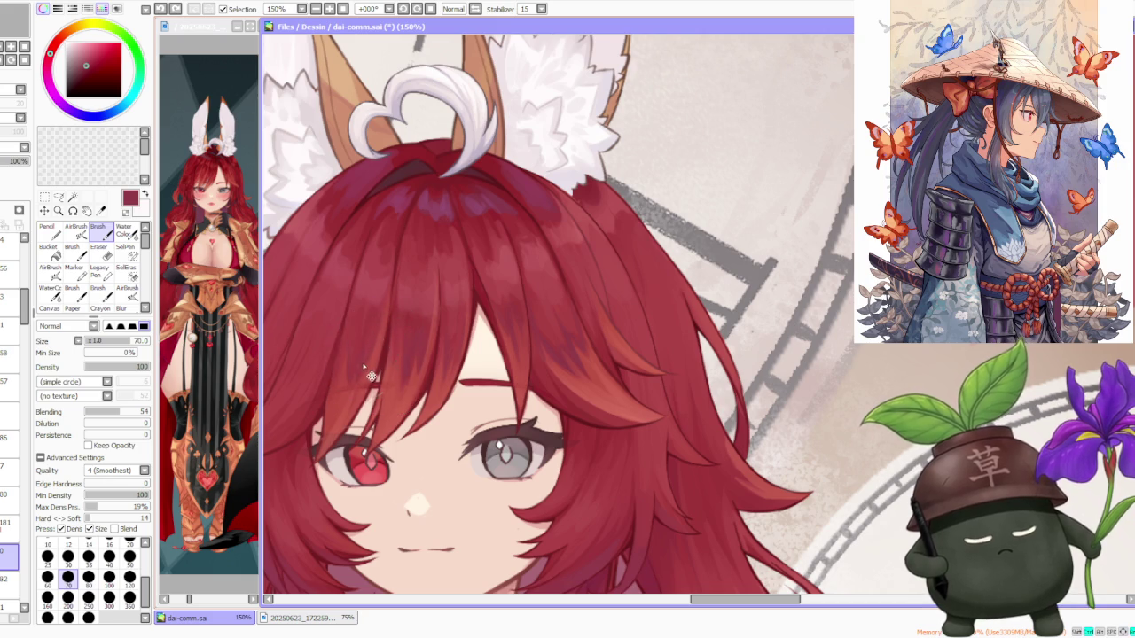
{"action": "scroll", "coordinate": [375, 202], "scroll_direction": "down", "scroll_amount": 2}
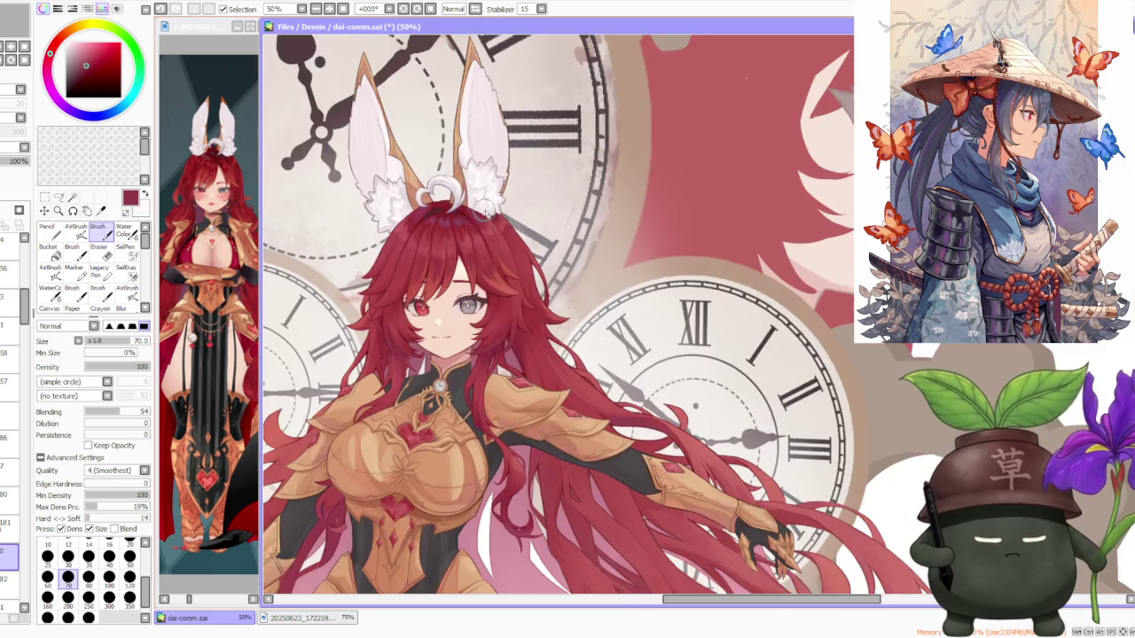
{"action": "scroll", "coordinate": [375, 202], "scroll_direction": "down", "scroll_amount": 1}
{"action": "scroll", "coordinate": [489, 218], "scroll_direction": "up", "scroll_amount": 2}
{"action": "scroll", "coordinate": [489, 218], "scroll_direction": "up", "scroll_amount": 1}
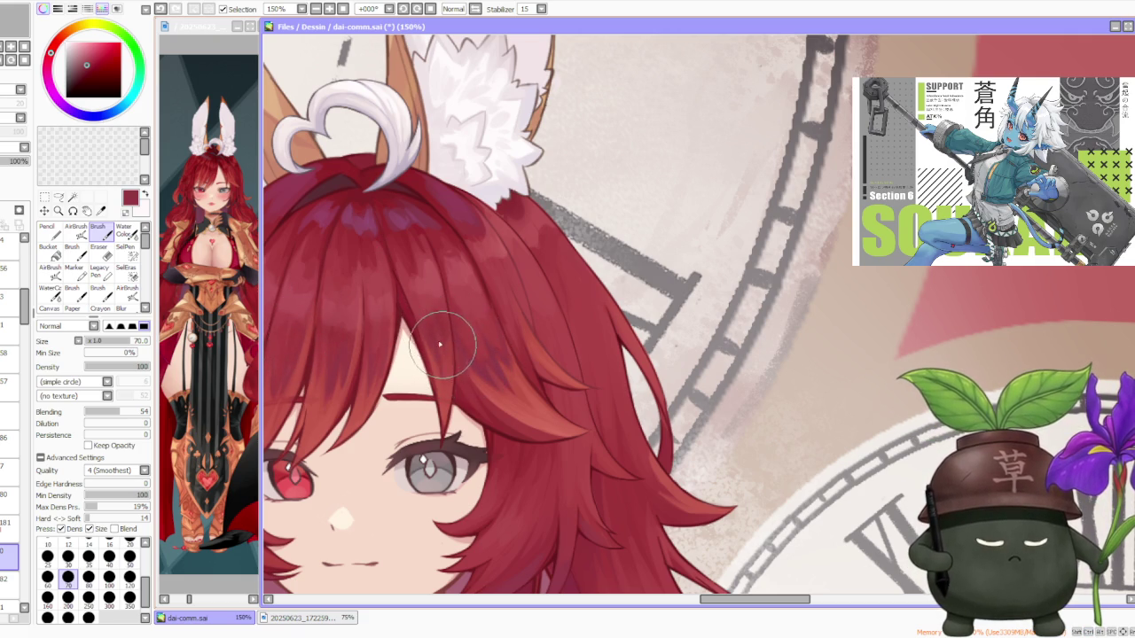
{"action": "left_click", "coordinate": [435, 356], "text": "alt"}
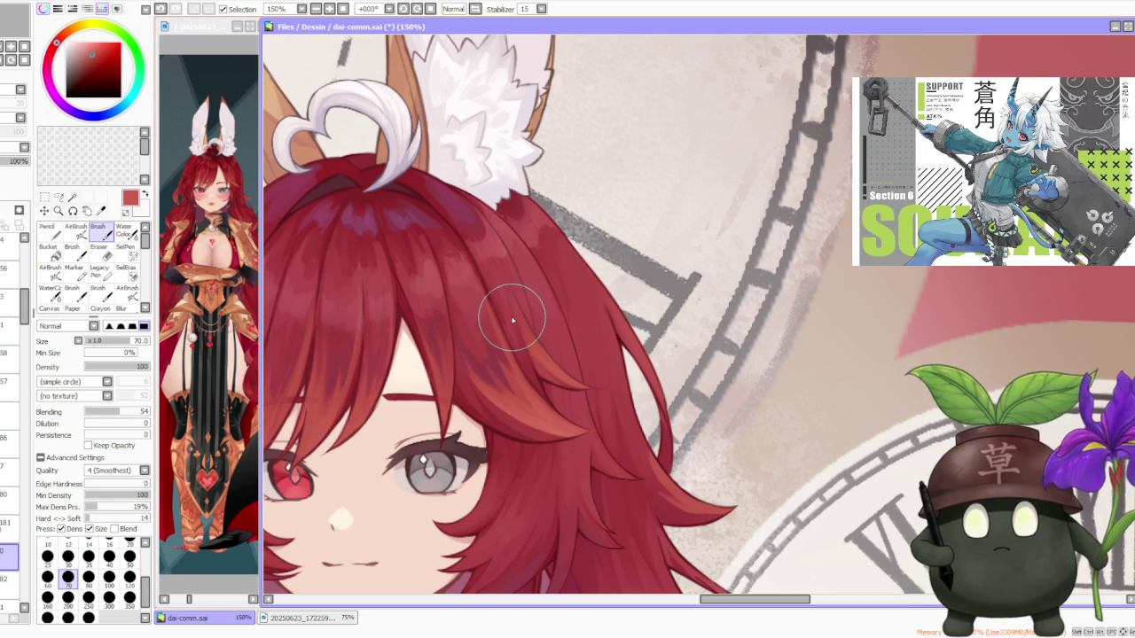
{"action": "scroll", "coordinate": [512, 321], "scroll_direction": "down", "scroll_amount": 3}
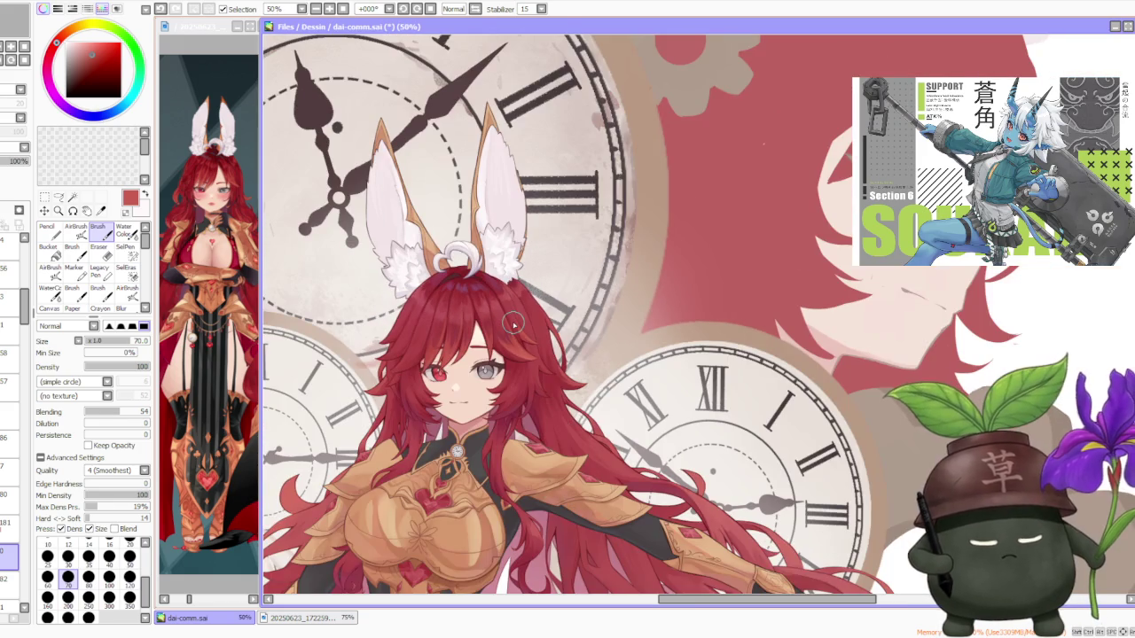
{"action": "scroll", "coordinate": [512, 324], "scroll_direction": "down", "scroll_amount": 2}
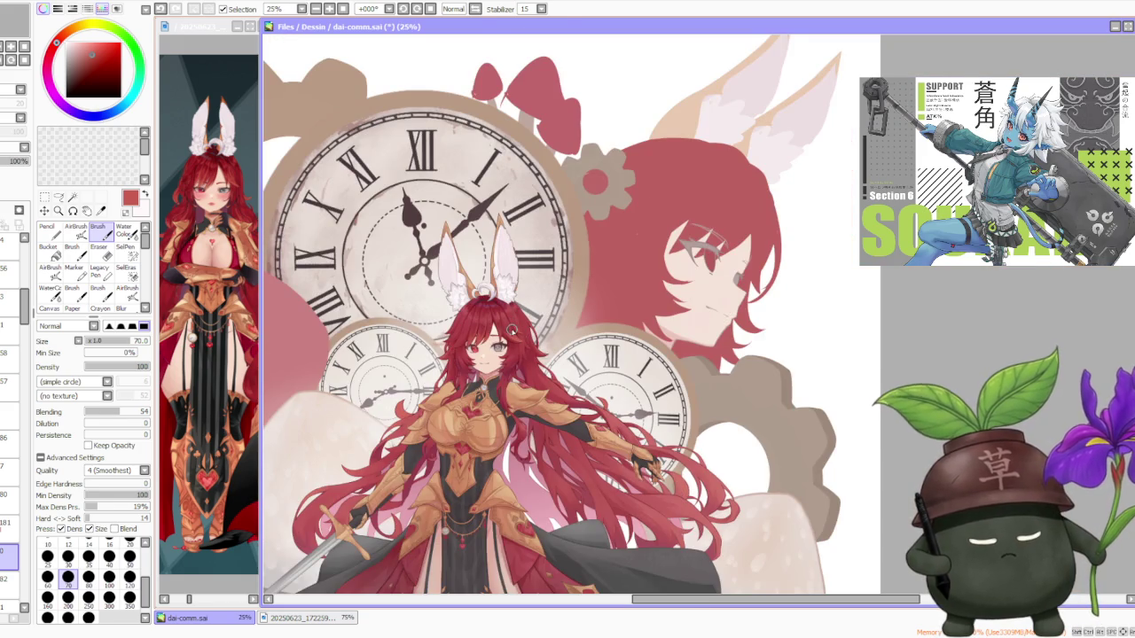
- Zoom into the face and sample a darker red from the hair
{"action": "scroll", "coordinate": [512, 330], "scroll_direction": "up", "scroll_amount": 2}
{"action": "scroll", "coordinate": [508, 333], "scroll_direction": "up", "scroll_amount": 1}
{"action": "scroll", "coordinate": [506, 330], "scroll_direction": "down", "scroll_amount": 3}
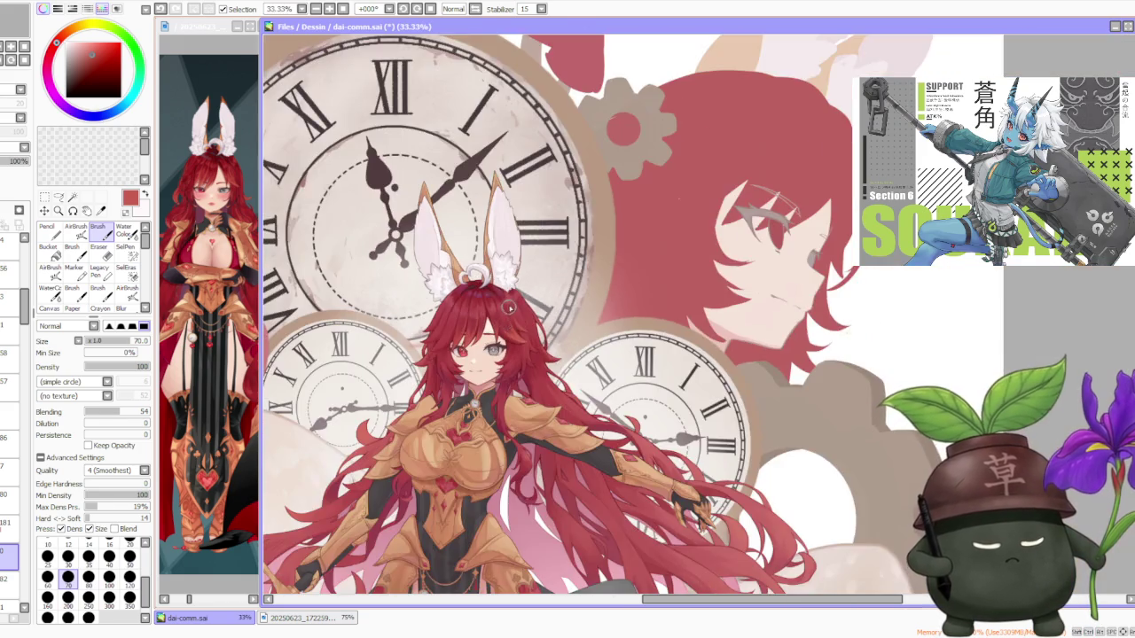
{"action": "scroll", "coordinate": [510, 311], "scroll_direction": "down", "scroll_amount": 2}
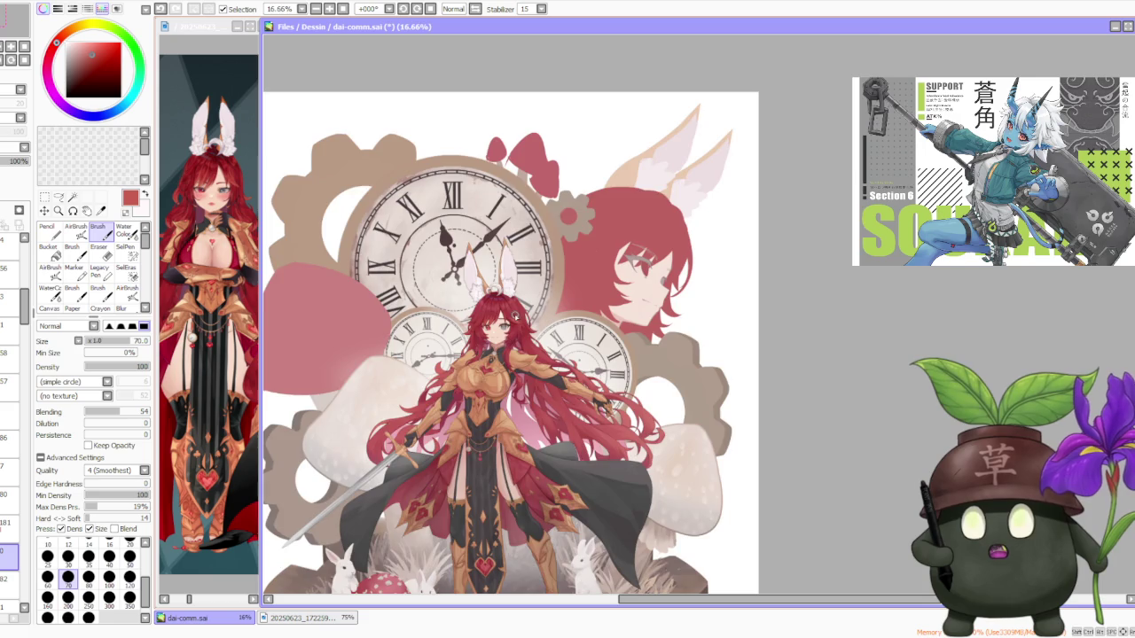
{"action": "scroll", "coordinate": [501, 319], "scroll_direction": "up", "scroll_amount": 1}
{"action": "scroll", "coordinate": [499, 316], "scroll_direction": "up", "scroll_amount": 4}
{"action": "scroll", "coordinate": [499, 314], "scroll_direction": "up", "scroll_amount": 1}
{"action": "scroll", "coordinate": [444, 377], "scroll_direction": "up", "scroll_amount": 1}
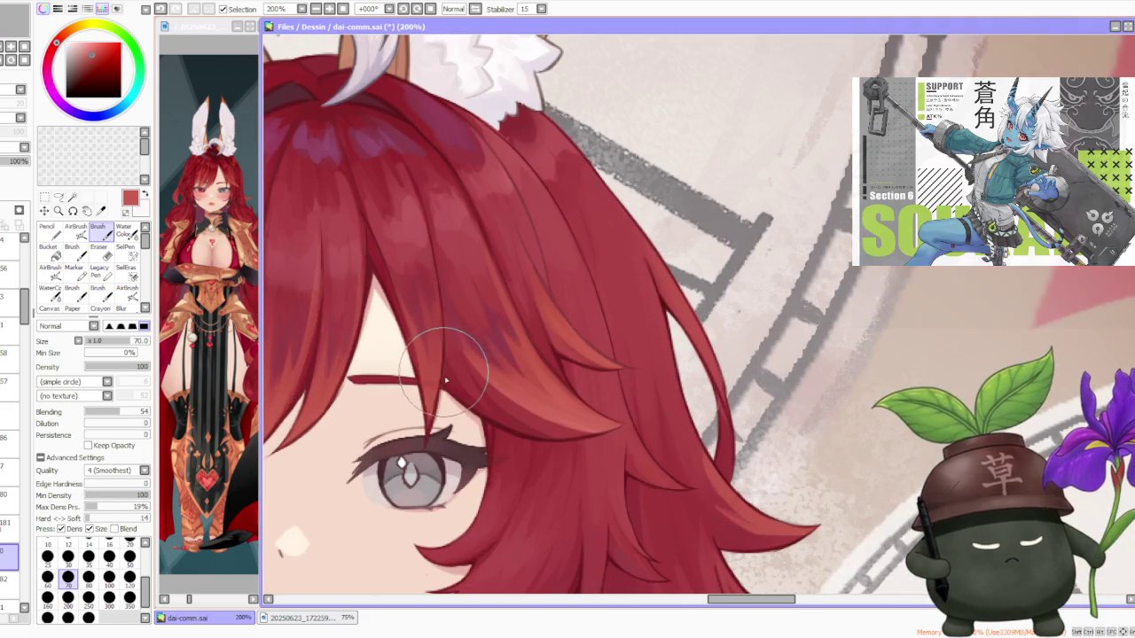
{"action": "left_click", "coordinate": [447, 375], "text": "alt"}
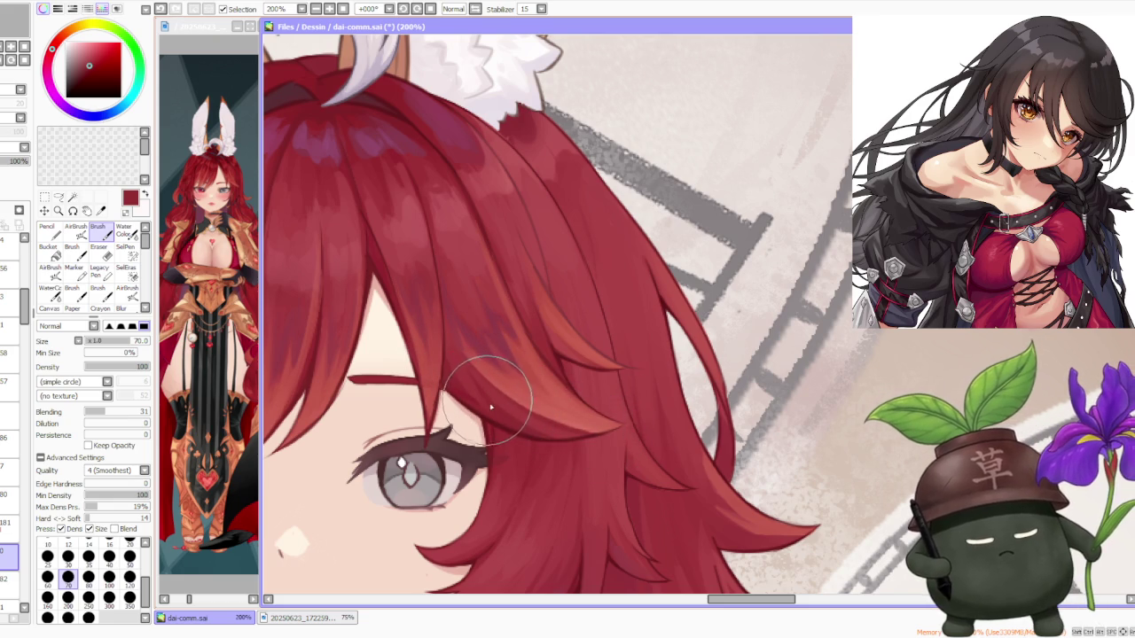
- Make layer 181 the working layer for the bang shading
{"action": "scroll", "coordinate": [523, 390], "scroll_direction": "down", "scroll_amount": 2}
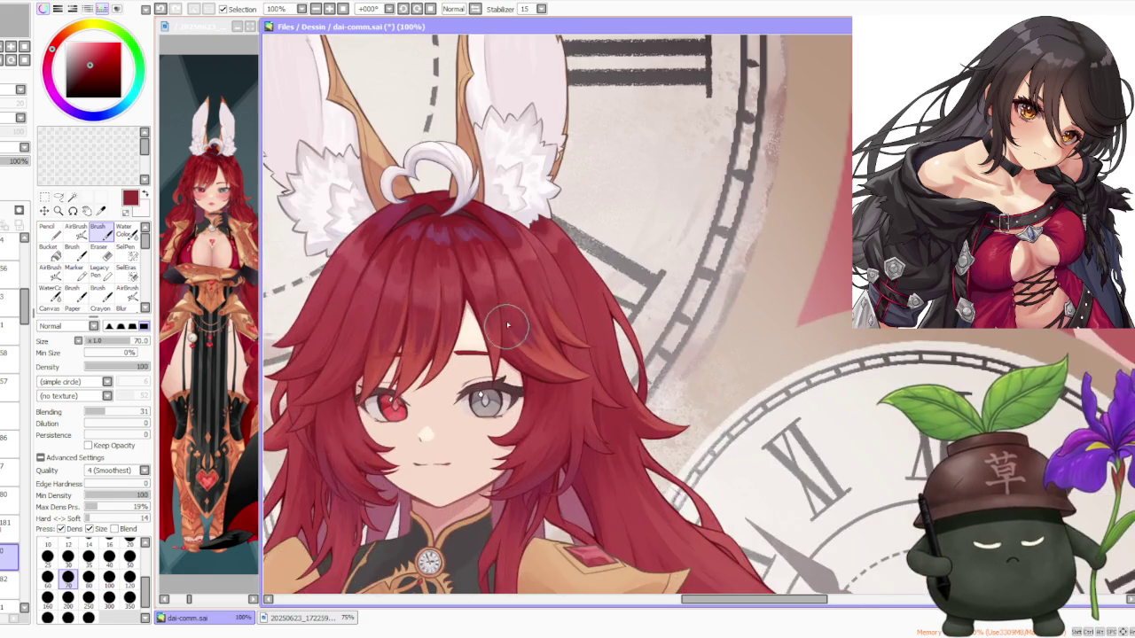
{"action": "scroll", "coordinate": [507, 326], "scroll_direction": "down", "scroll_amount": 1}
{"action": "scroll", "coordinate": [503, 251], "scroll_direction": "down", "scroll_amount": 1}
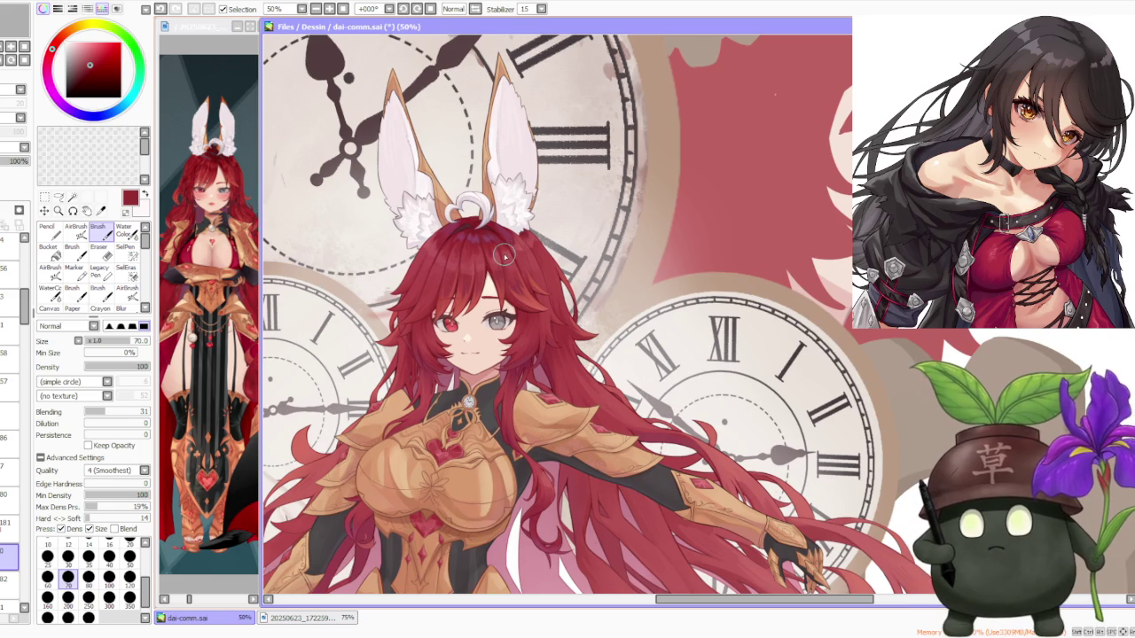
{"action": "scroll", "coordinate": [501, 258], "scroll_direction": "up", "scroll_amount": 3}
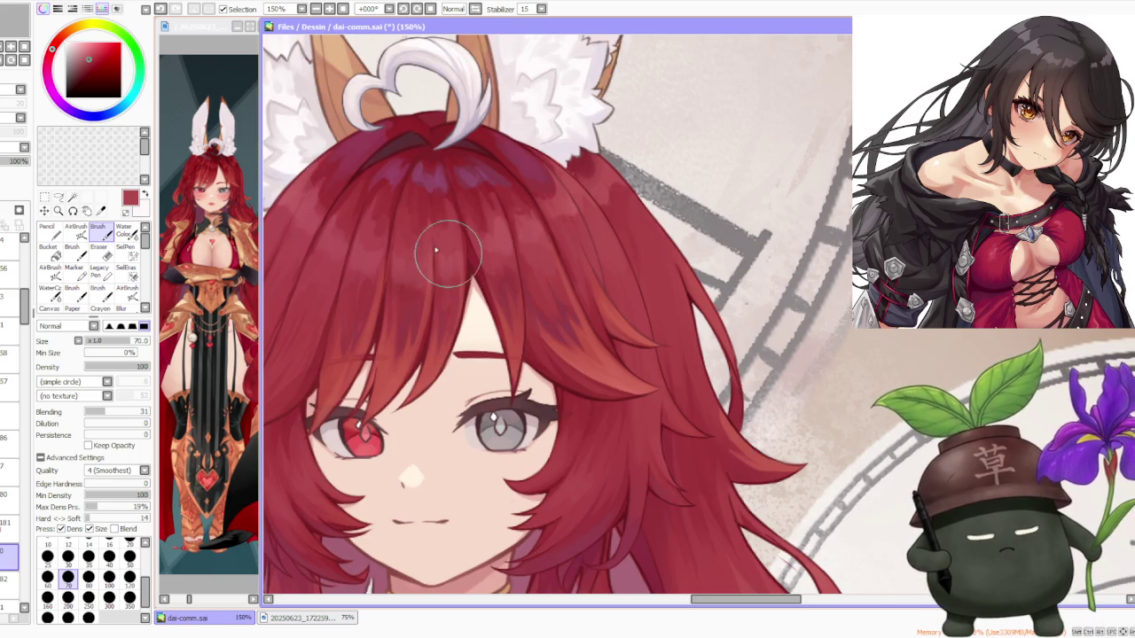
{"action": "left_click", "coordinate": [9, 523]}
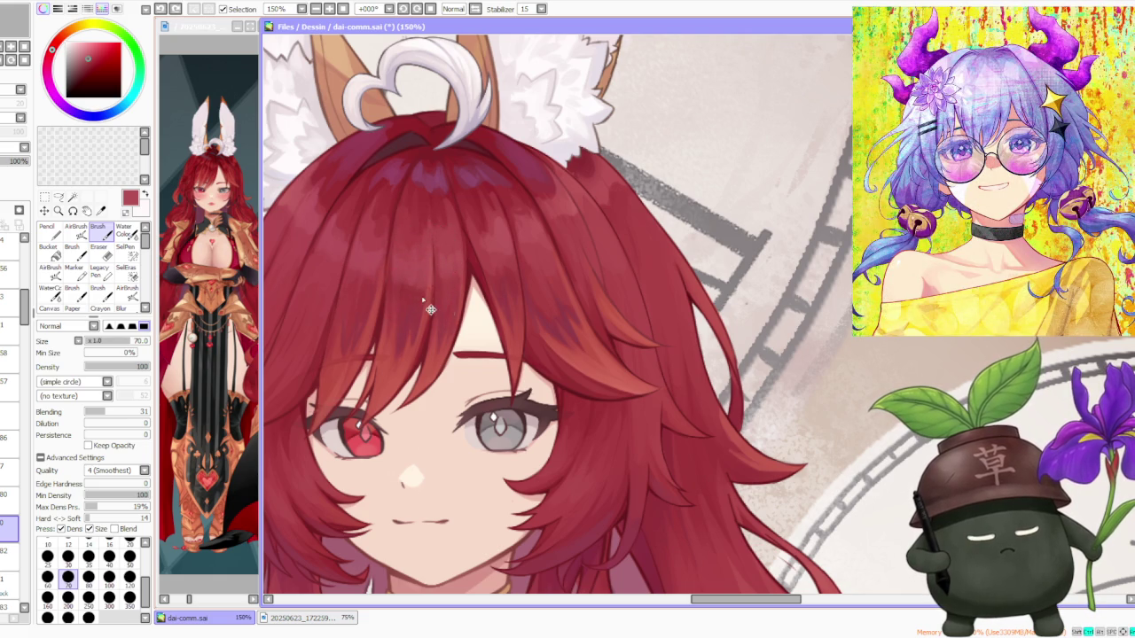
- Sample darker hair reds and paint shadows on the crown below the bunny ears
{"action": "left_click", "coordinate": [415, 229], "text": "alt"}
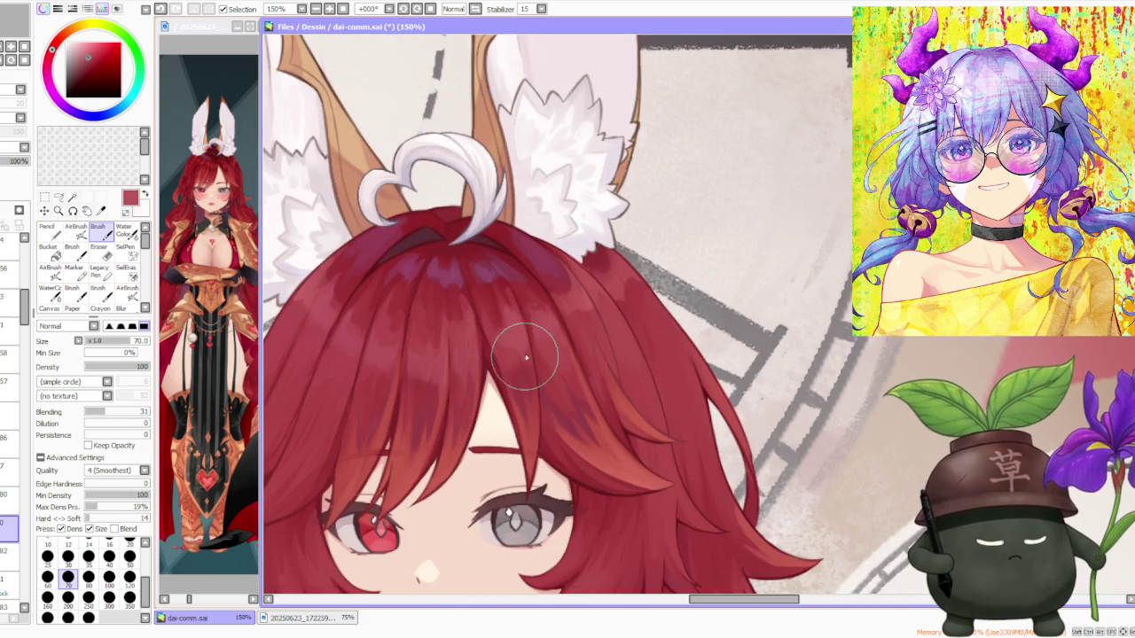
{"action": "left_click", "coordinate": [501, 284], "text": "alt"}
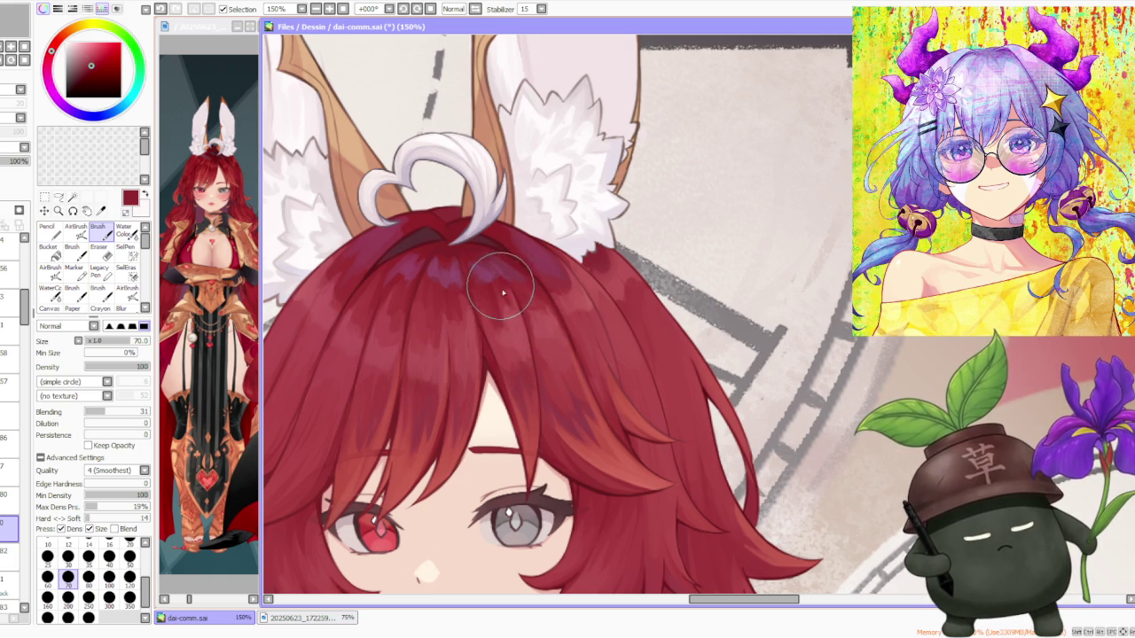
{"action": "left_click", "coordinate": [452, 307], "text": "alt"}
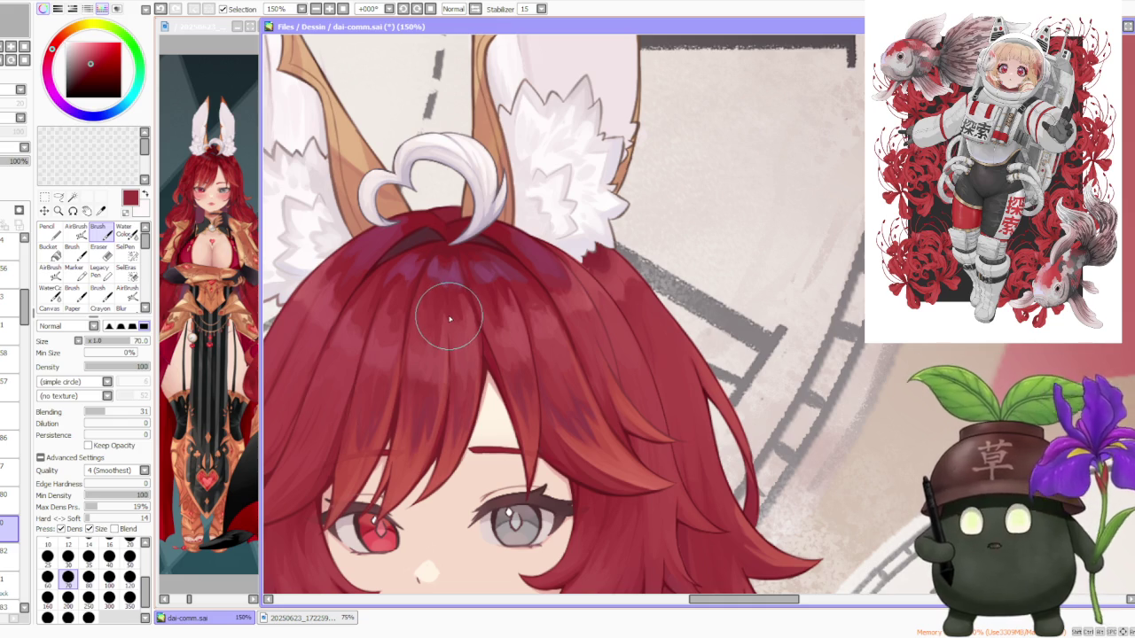
{"action": "scroll", "coordinate": [486, 230], "scroll_direction": "down", "scroll_amount": 2}
{"action": "scroll", "coordinate": [486, 231], "scroll_direction": "down", "scroll_amount": 1}
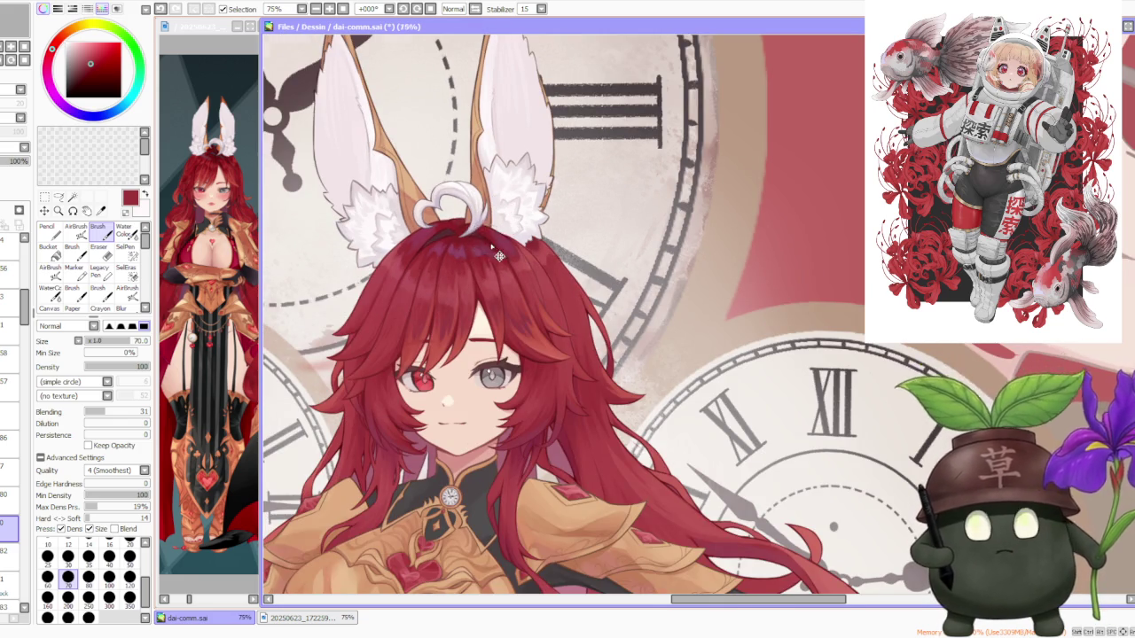
{"action": "scroll", "coordinate": [490, 243], "scroll_direction": "up", "scroll_amount": 1}
{"action": "scroll", "coordinate": [490, 244], "scroll_direction": "up", "scroll_amount": 2}
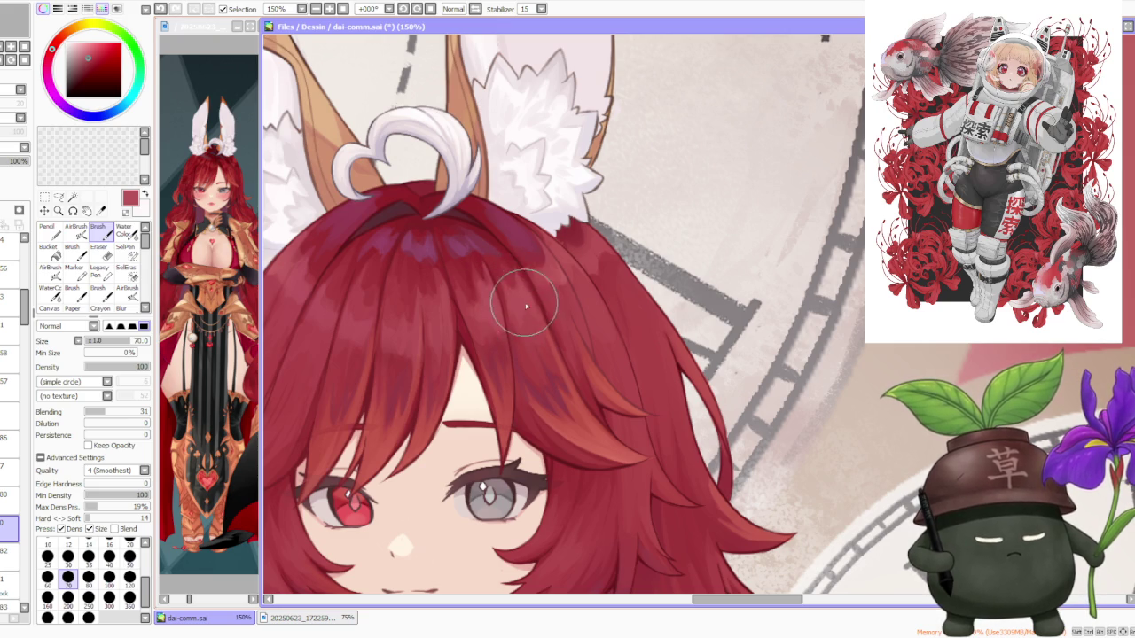
- Blend the maroon shadows through the upper bangs beneath the ahoge
{"action": "scroll", "coordinate": [517, 289], "scroll_direction": "down", "scroll_amount": 3}
{"action": "scroll", "coordinate": [503, 260], "scroll_direction": "up", "scroll_amount": 2}
{"action": "scroll", "coordinate": [470, 302], "scroll_direction": "up", "scroll_amount": 2}
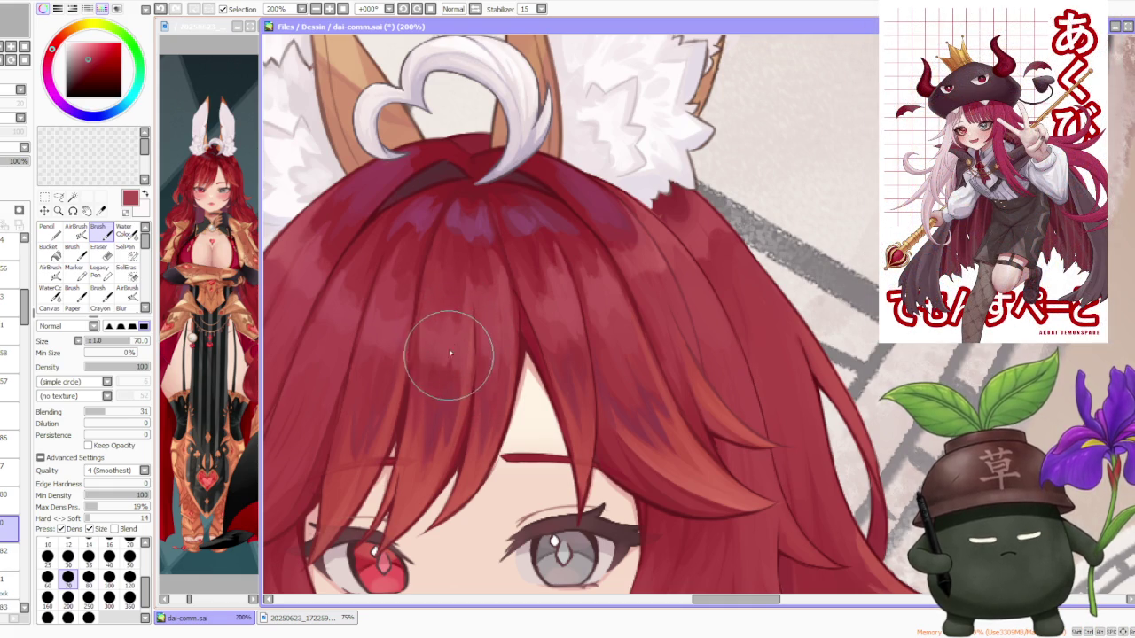
{"action": "scroll", "coordinate": [456, 311], "scroll_direction": "down", "scroll_amount": 1}
{"action": "scroll", "coordinate": [422, 323], "scroll_direction": "up", "scroll_amount": 1}
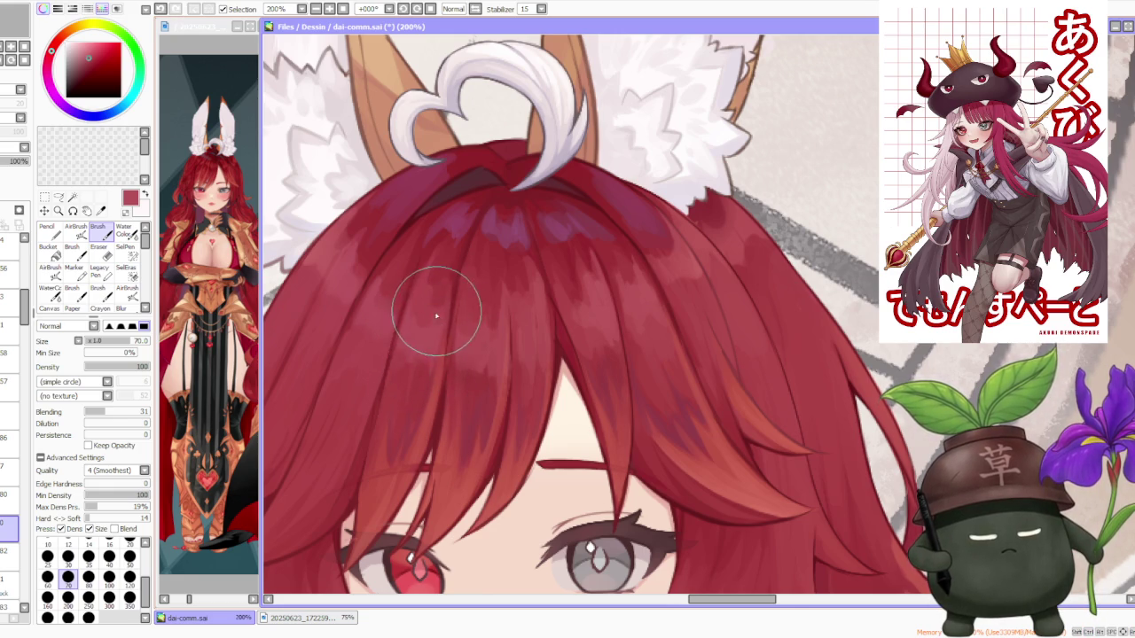
{"action": "scroll", "coordinate": [399, 266], "scroll_direction": "down", "scroll_amount": 2}
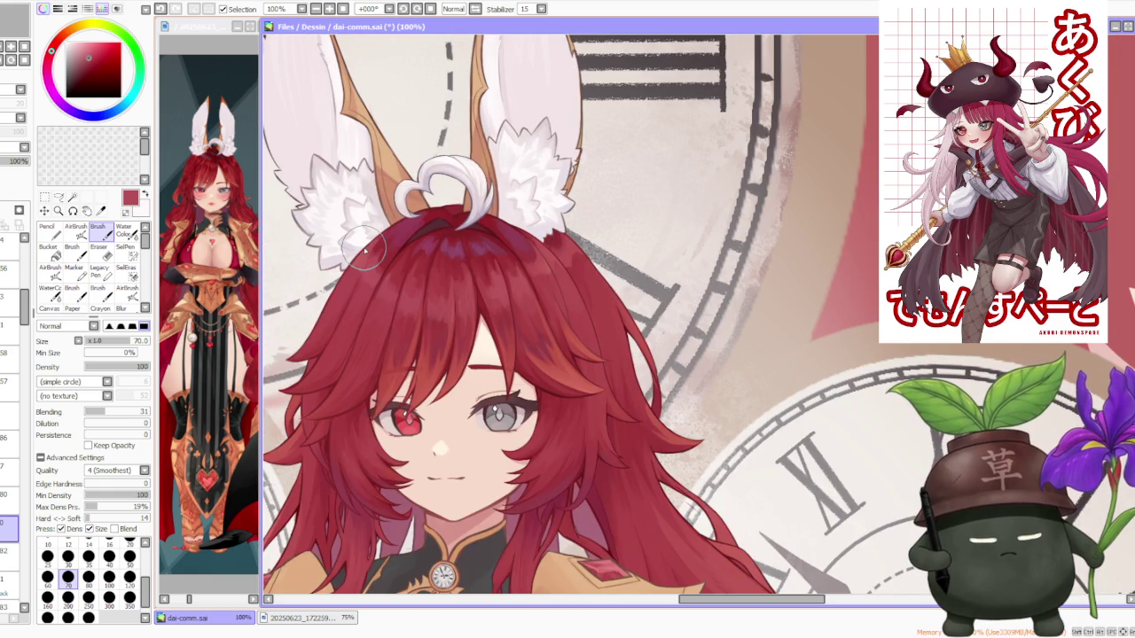
{"action": "scroll", "coordinate": [380, 262], "scroll_direction": "up", "scroll_amount": 1}
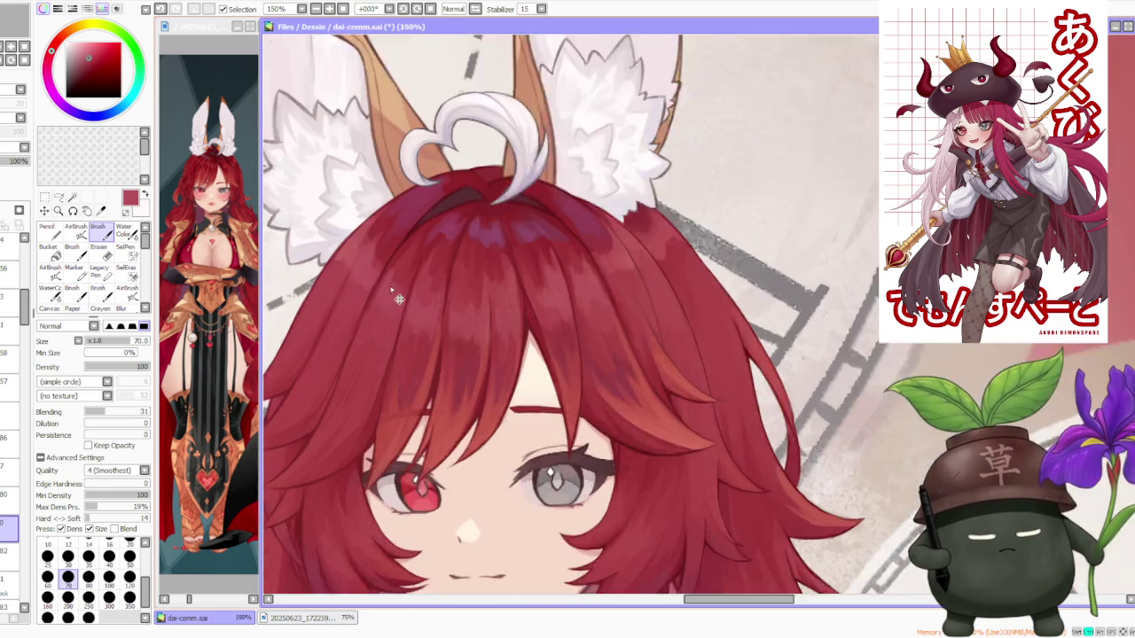
{"action": "scroll", "coordinate": [373, 253], "scroll_direction": "up", "scroll_amount": 1}
{"action": "left_click", "coordinate": [219, 307]}
{"action": "scroll", "coordinate": [219, 306], "scroll_direction": "down", "scroll_amount": 3}
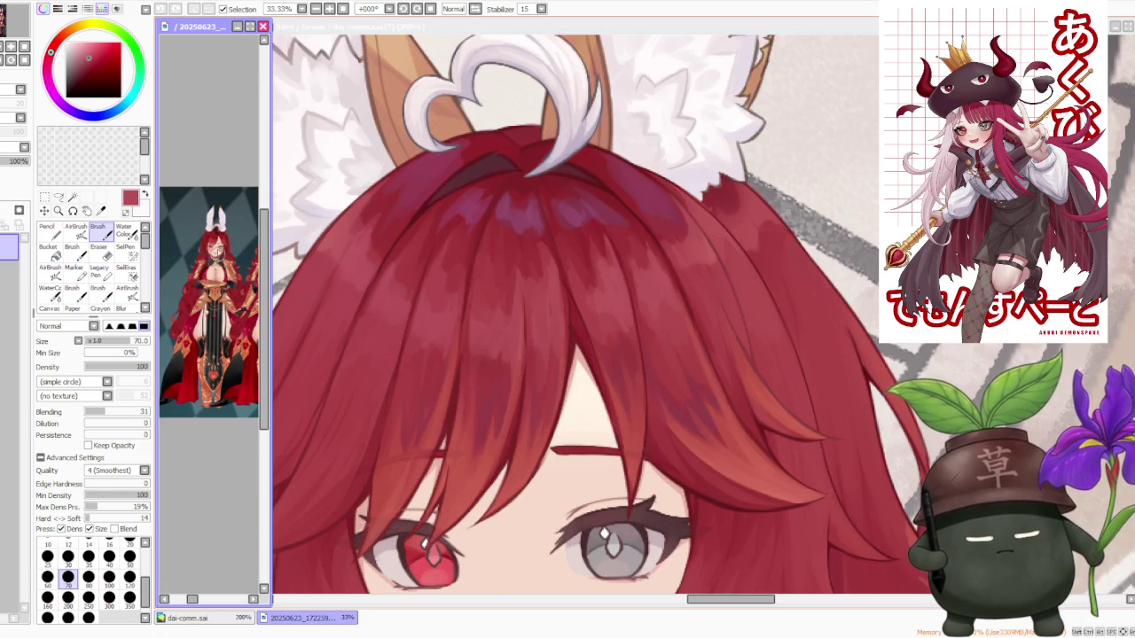
{"action": "scroll", "coordinate": [212, 248], "scroll_direction": "up", "scroll_amount": 1}
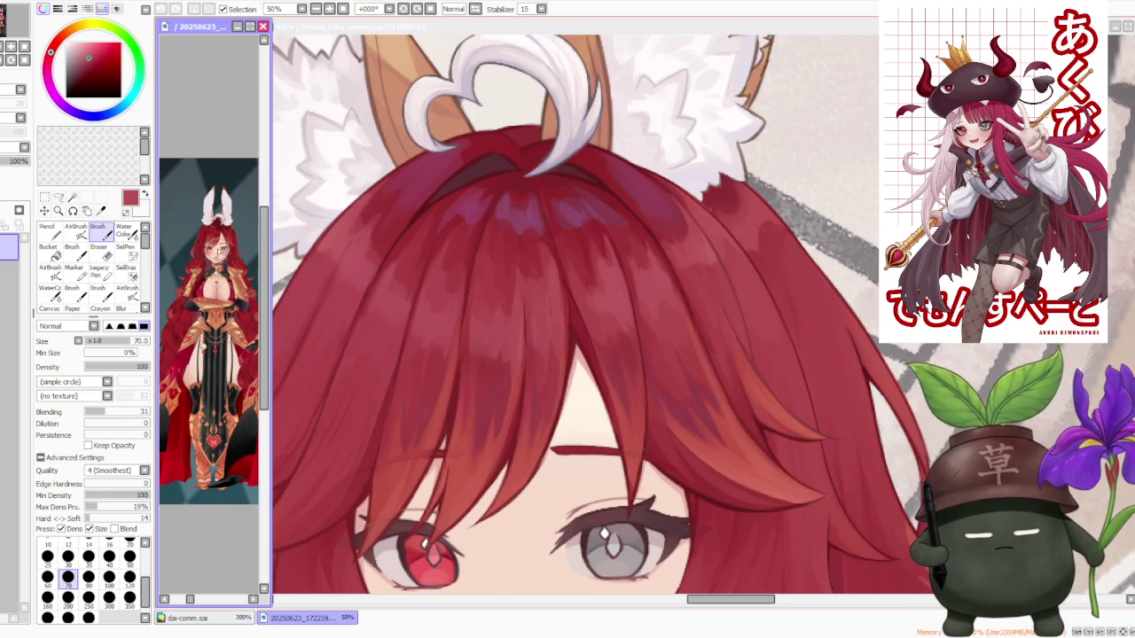
{"action": "scroll", "coordinate": [213, 266], "scroll_direction": "up", "scroll_amount": 2}
{"action": "scroll", "coordinate": [212, 266], "scroll_direction": "up", "scroll_amount": 1}
{"action": "scroll", "coordinate": [213, 266], "scroll_direction": "up", "scroll_amount": 1}
{"action": "scroll", "coordinate": [213, 266], "scroll_direction": "down", "scroll_amount": 3}
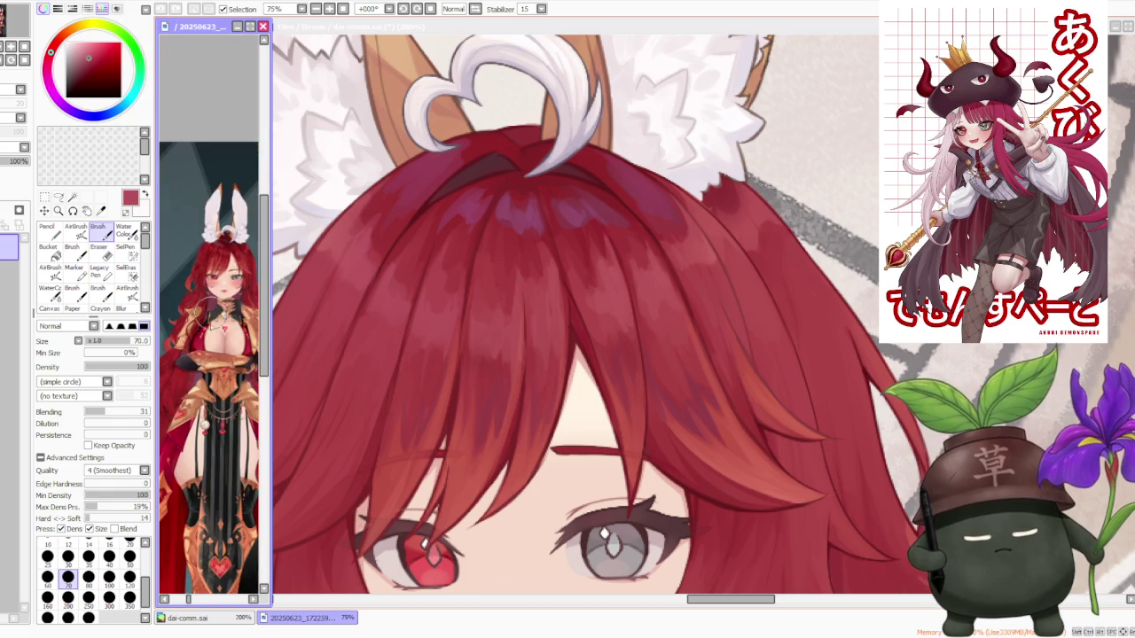
{"action": "scroll", "coordinate": [212, 319], "scroll_direction": "up", "scroll_amount": 2}
{"action": "scroll", "coordinate": [213, 319], "scroll_direction": "down", "scroll_amount": 3}
{"action": "scroll", "coordinate": [213, 319], "scroll_direction": "down", "scroll_amount": 1}
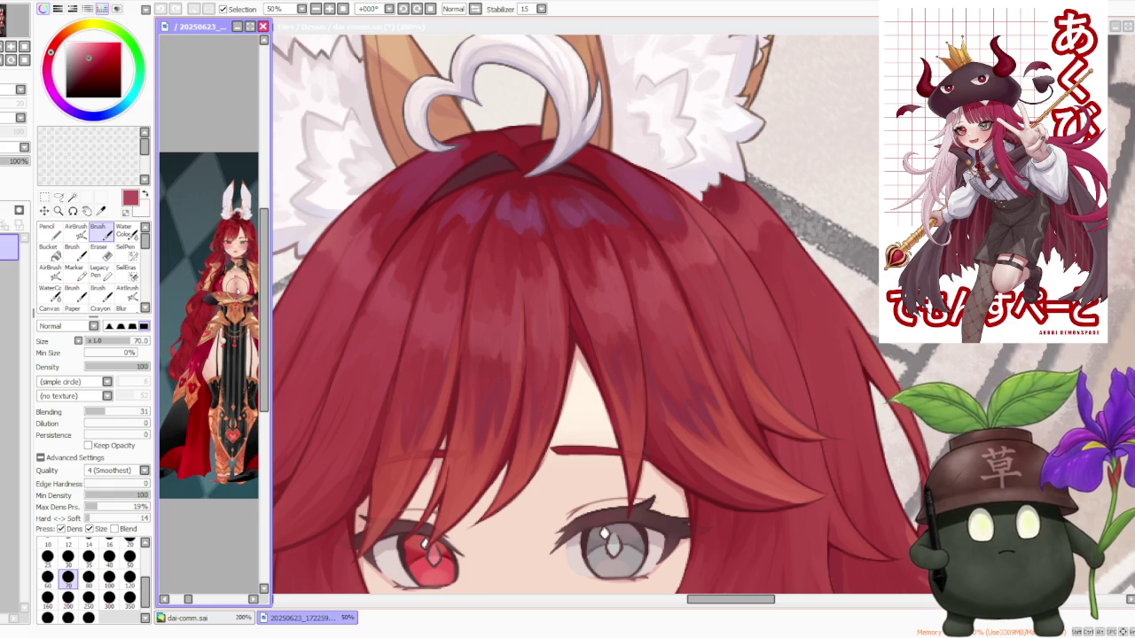
{"action": "left_click", "coordinate": [365, 232]}
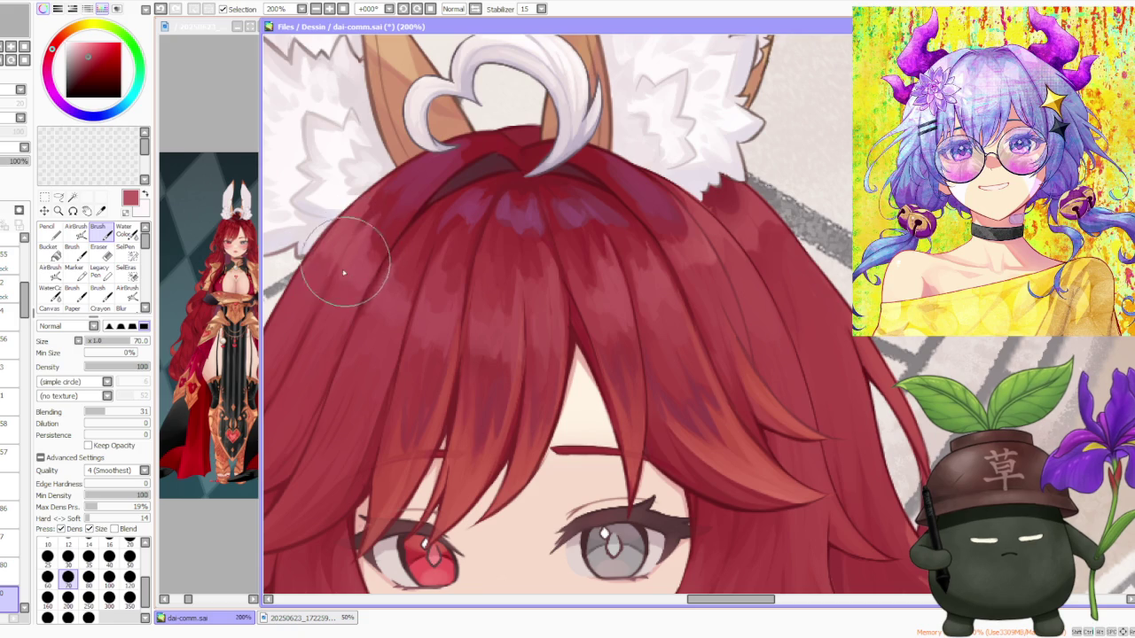
{"action": "scroll", "coordinate": [360, 233], "scroll_direction": "down", "scroll_amount": 1}
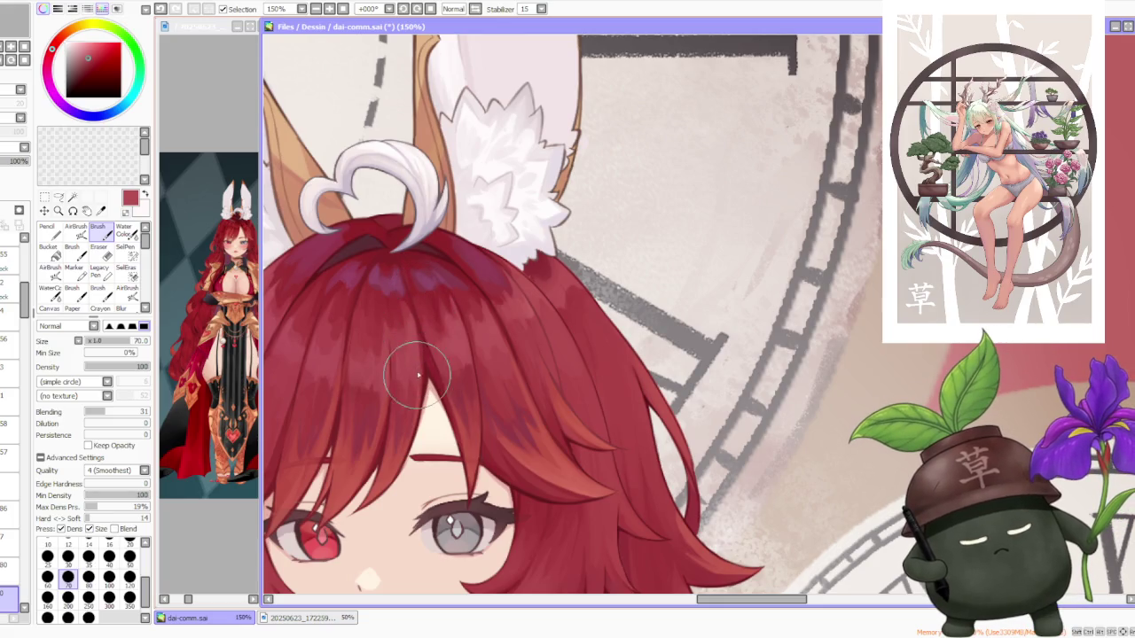
- Zoom to the right ear's base and sample the hair red
{"action": "scroll", "coordinate": [420, 337], "scroll_direction": "down", "scroll_amount": 3}
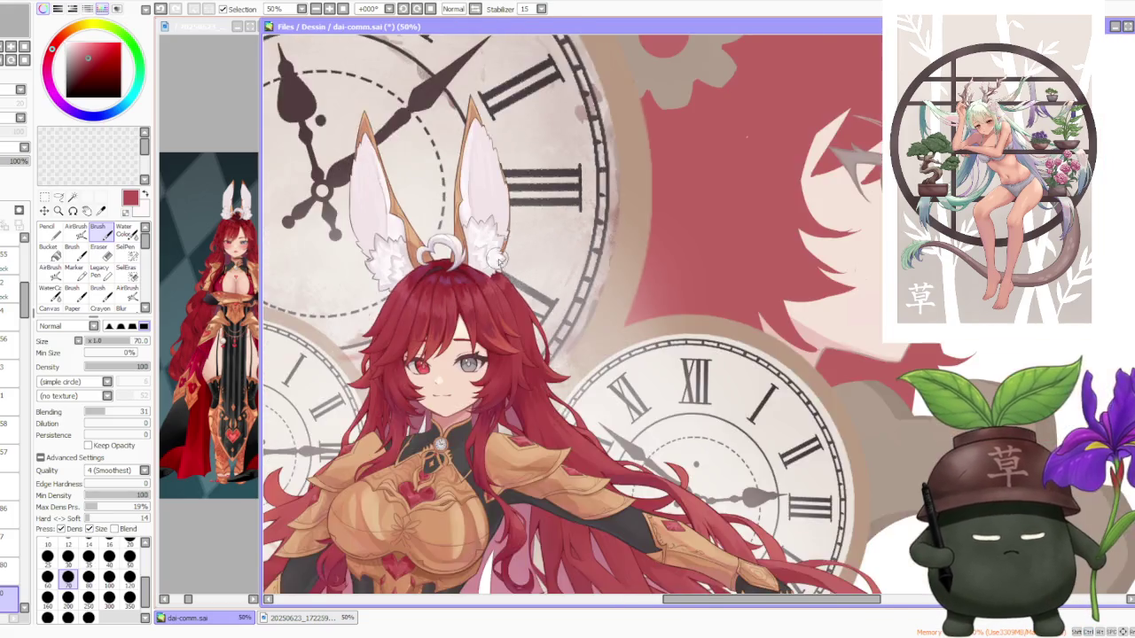
{"action": "scroll", "coordinate": [505, 266], "scroll_direction": "down", "scroll_amount": 1}
{"action": "scroll", "coordinate": [510, 264], "scroll_direction": "down", "scroll_amount": 1}
{"action": "scroll", "coordinate": [513, 263], "scroll_direction": "down", "scroll_amount": 1}
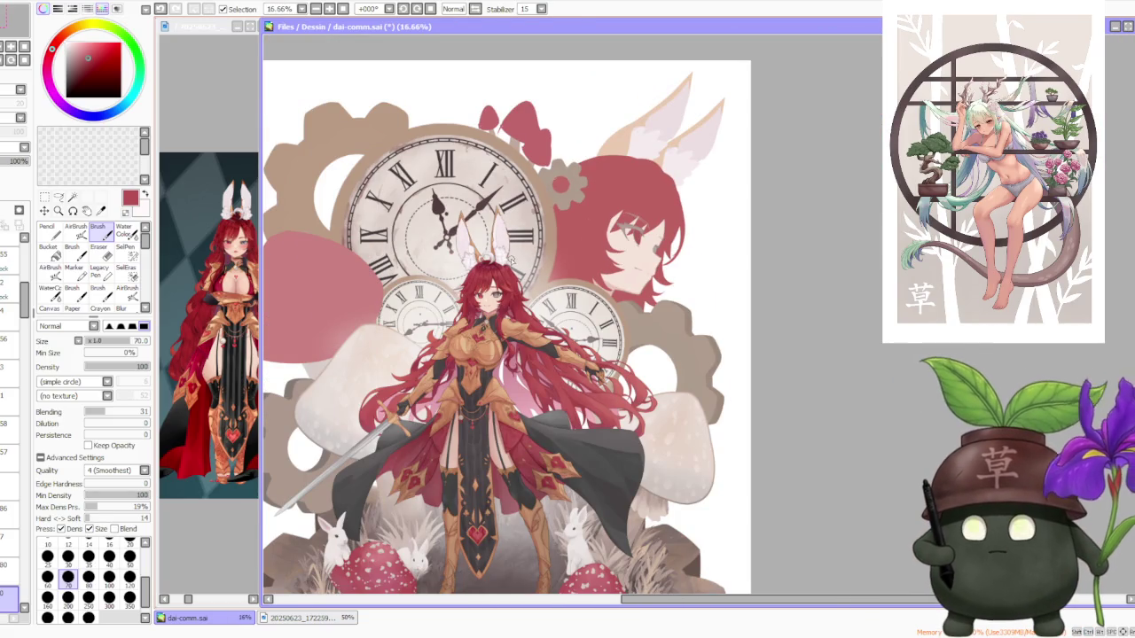
{"action": "scroll", "coordinate": [512, 262], "scroll_direction": "up", "scroll_amount": 2}
{"action": "scroll", "coordinate": [511, 266], "scroll_direction": "up", "scroll_amount": 3}
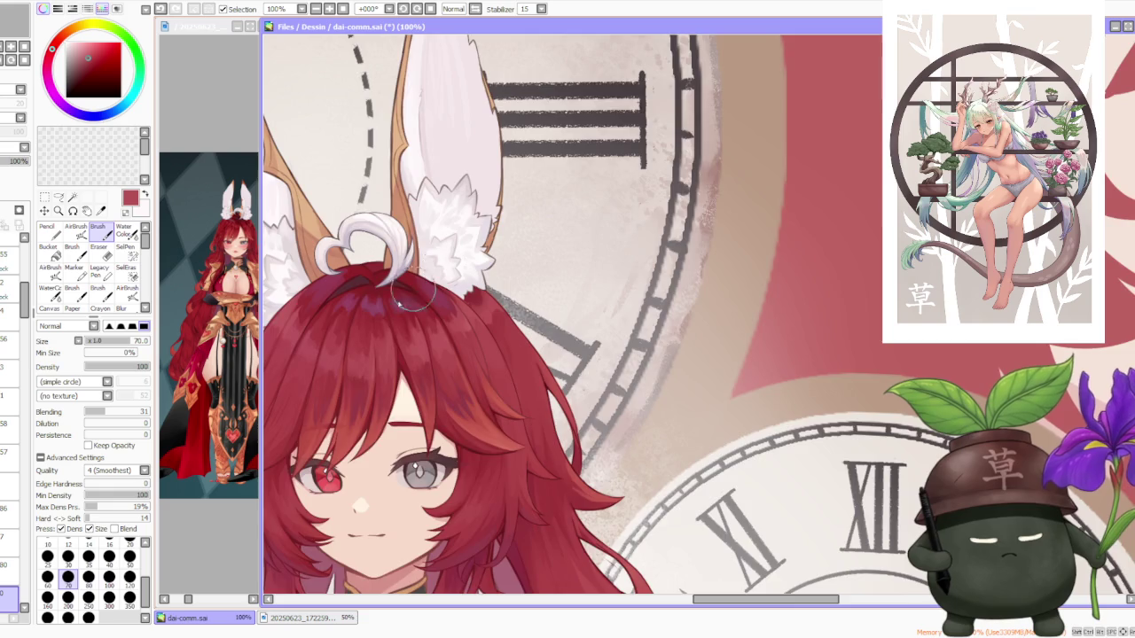
{"action": "scroll", "coordinate": [417, 284], "scroll_direction": "up", "scroll_amount": 1}
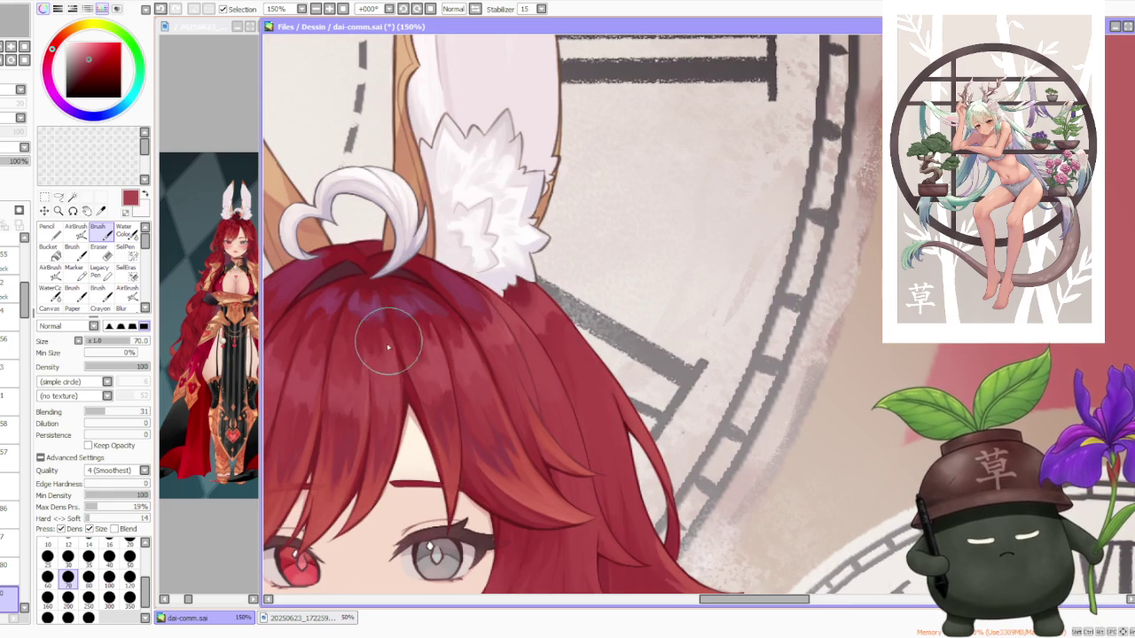
{"action": "left_click", "coordinate": [384, 338], "text": "alt"}
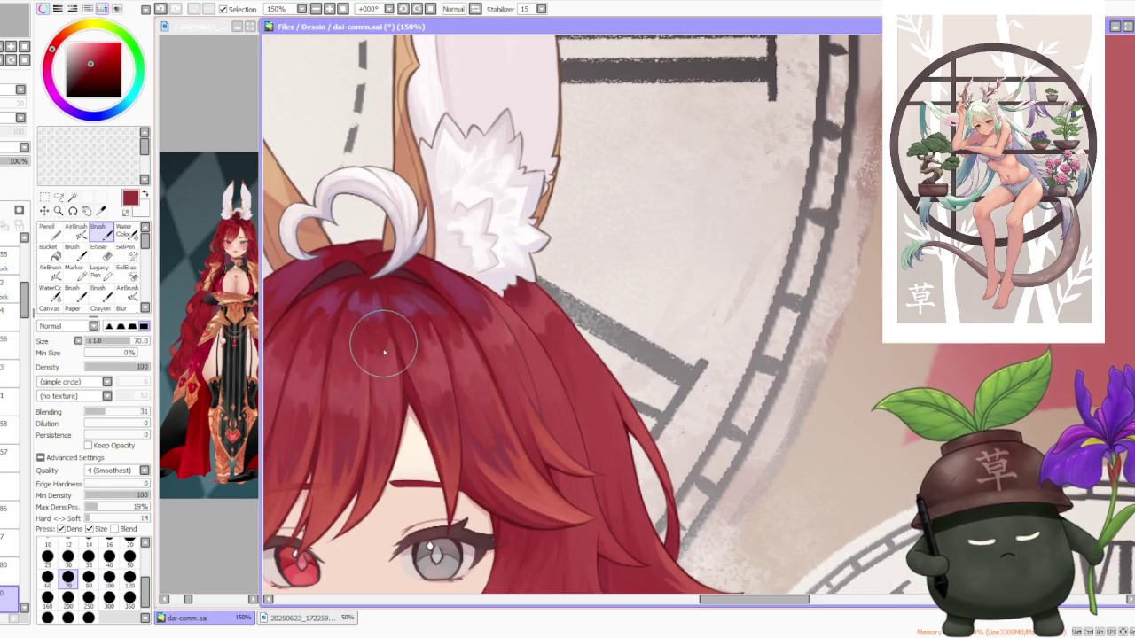
- Try a red stroke over the ear fur's base, then undo it
{"action": "scroll", "coordinate": [372, 328], "scroll_direction": "down", "scroll_amount": 2}
{"action": "scroll", "coordinate": [391, 301], "scroll_direction": "down", "scroll_amount": 1}
{"action": "scroll", "coordinate": [400, 283], "scroll_direction": "up", "scroll_amount": 1}
{"action": "scroll", "coordinate": [400, 283], "scroll_direction": "up", "scroll_amount": 1}
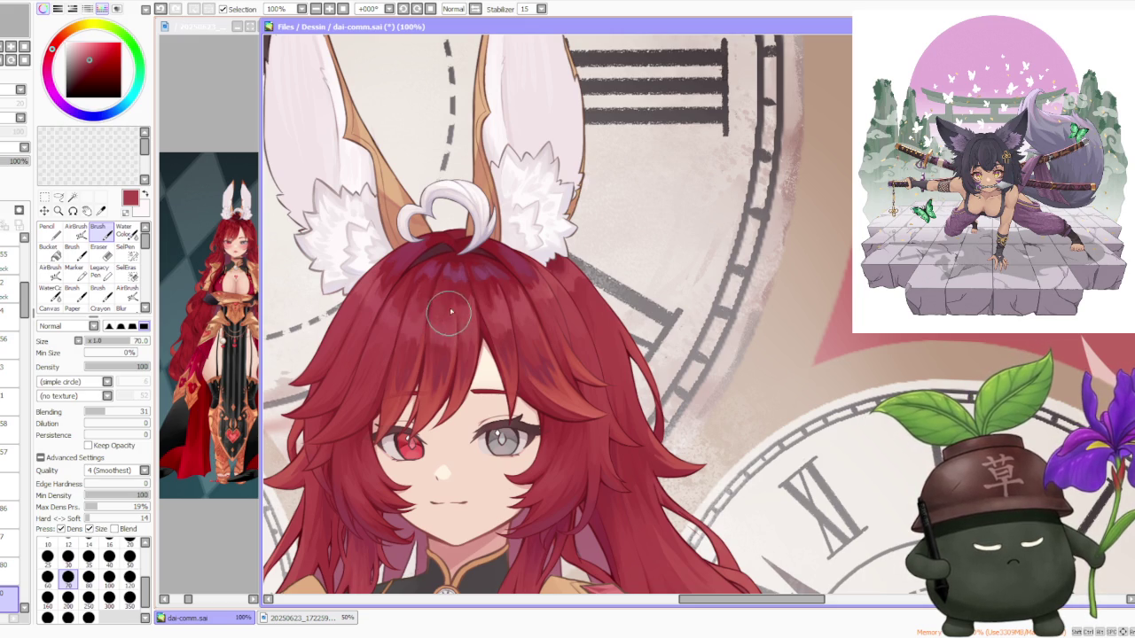
{"action": "scroll", "coordinate": [444, 313], "scroll_direction": "up", "scroll_amount": 2}
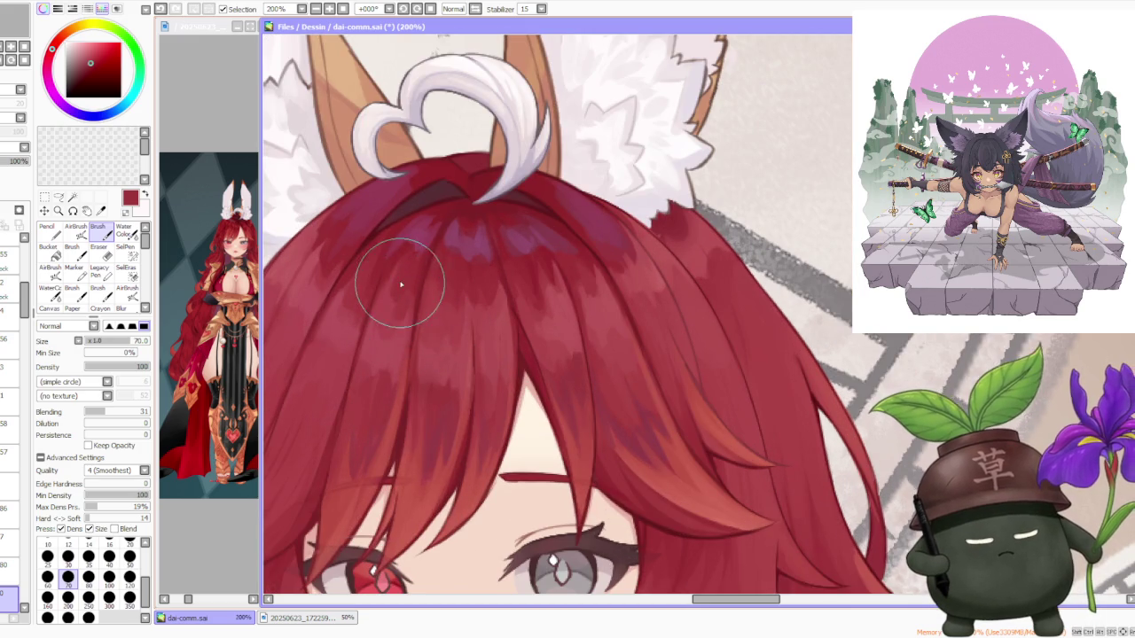
{"action": "scroll", "coordinate": [398, 289], "scroll_direction": "down", "scroll_amount": 3}
{"action": "scroll", "coordinate": [484, 217], "scroll_direction": "down", "scroll_amount": 1}
{"action": "scroll", "coordinate": [461, 257], "scroll_direction": "up", "scroll_amount": 2}
{"action": "scroll", "coordinate": [443, 284], "scroll_direction": "up", "scroll_amount": 1}
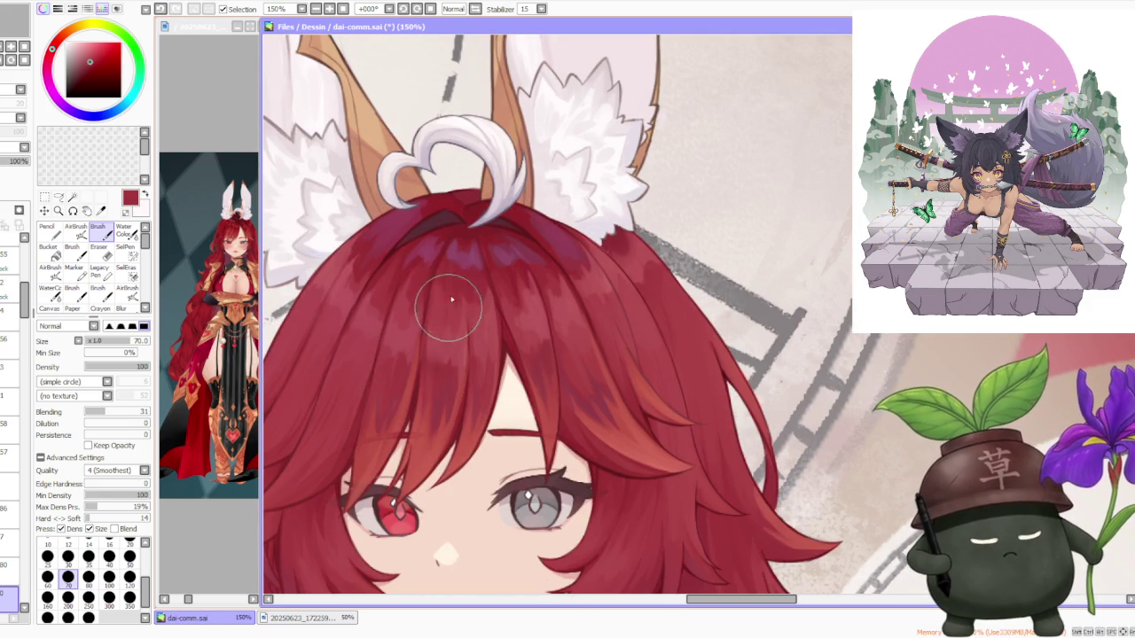
{"action": "scroll", "coordinate": [479, 277], "scroll_direction": "down", "scroll_amount": 2}
{"action": "scroll", "coordinate": [481, 317], "scroll_direction": "up", "scroll_amount": 2}
{"action": "scroll", "coordinate": [455, 317], "scroll_direction": "up", "scroll_amount": 1}
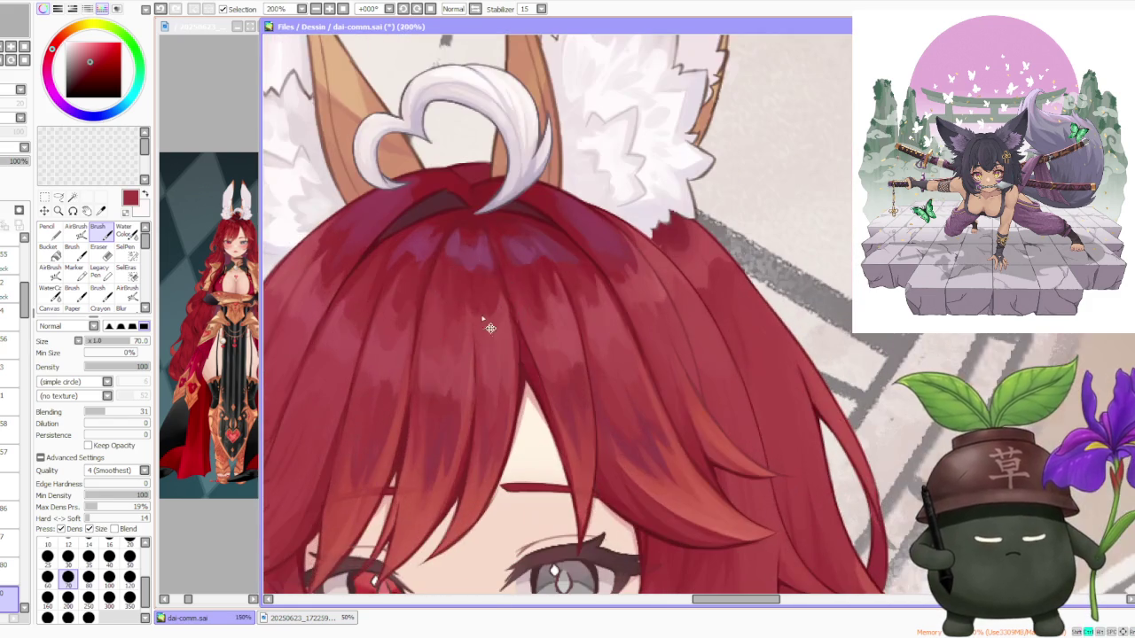
{"action": "scroll", "coordinate": [479, 275], "scroll_direction": "down", "scroll_amount": 2}
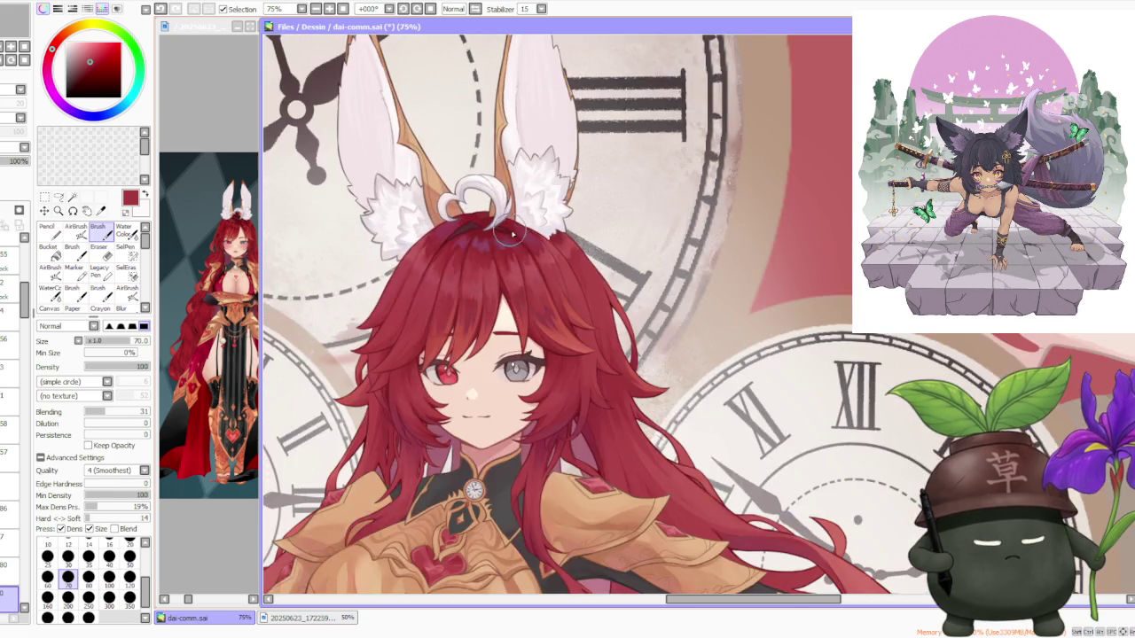
{"action": "scroll", "coordinate": [505, 248], "scroll_direction": "down", "scroll_amount": 2}
{"action": "scroll", "coordinate": [532, 251], "scroll_direction": "up", "scroll_amount": 1}
{"action": "scroll", "coordinate": [535, 251], "scroll_direction": "up", "scroll_amount": 2}
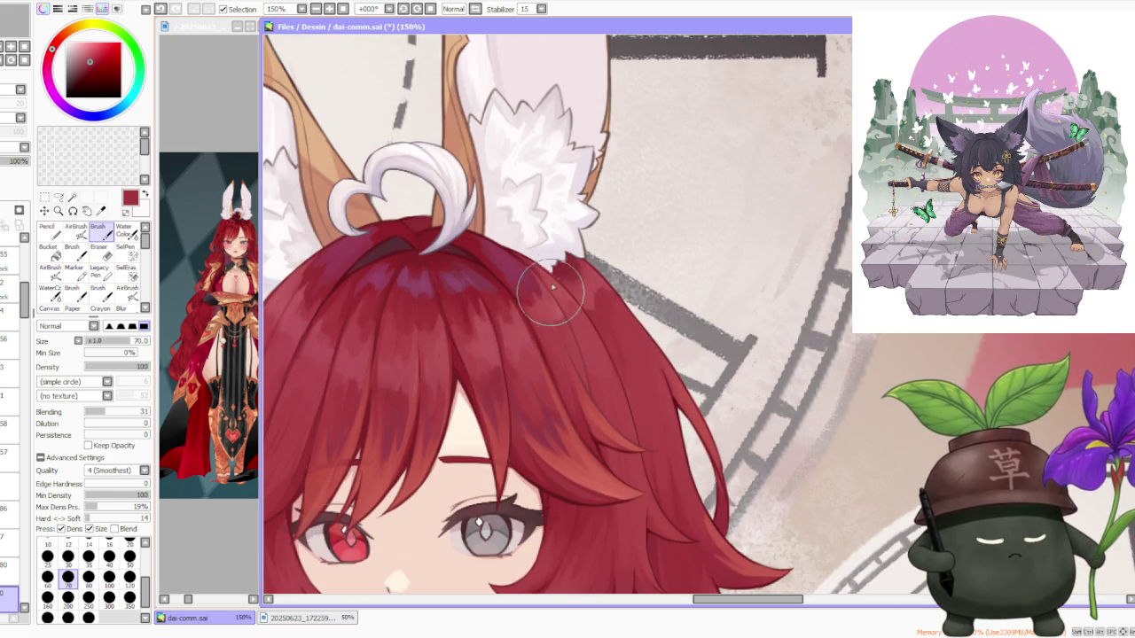
{"action": "mouse_move", "coordinate": [559, 290]}
{"action": "left_mouse_down"}
{"action": "mouse_move", "coordinate": [577, 292]}
{"action": "mouse_move", "coordinate": [567, 266]}
{"action": "left_mouse_up"}
{"action": "key", "text": "ctrl+z"}
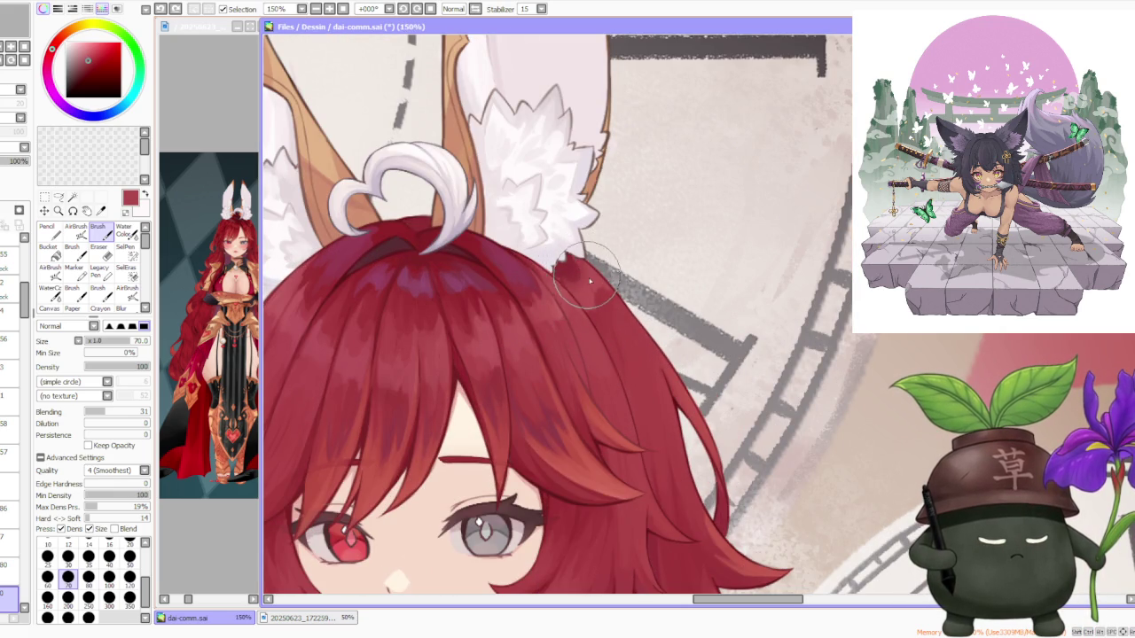
- Scroll through the Layer panel to find the hair layer
{"action": "scroll", "coordinate": [573, 246], "scroll_direction": "down", "scroll_amount": 1}
{"action": "scroll", "coordinate": [573, 246], "scroll_direction": "down", "scroll_amount": 1}
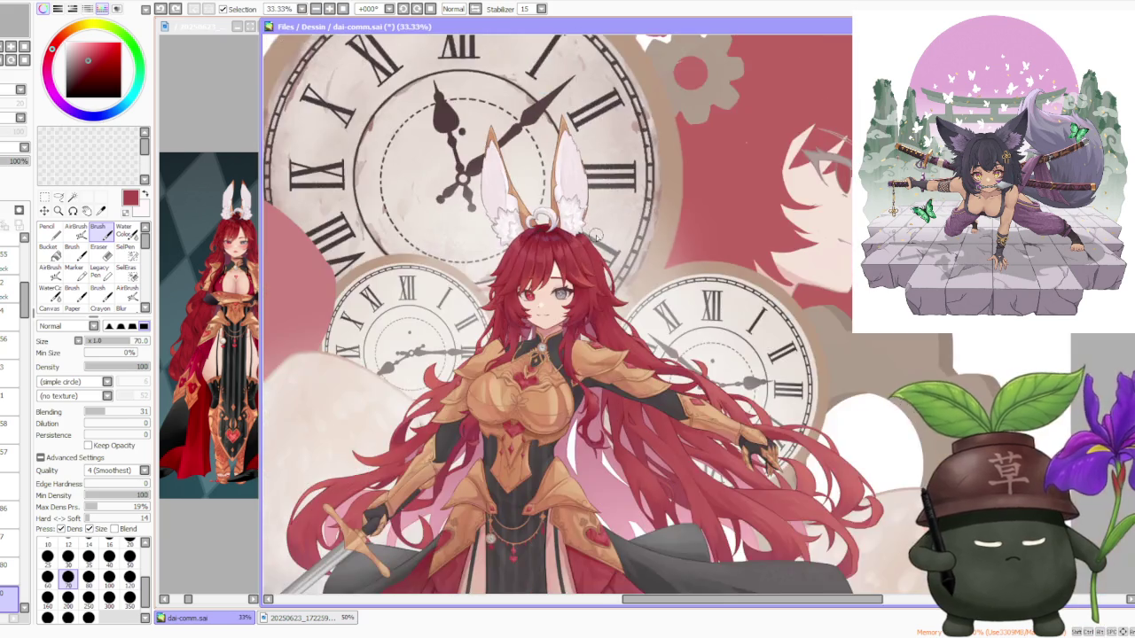
{"action": "scroll", "coordinate": [577, 237], "scroll_direction": "up", "scroll_amount": 2}
{"action": "scroll", "coordinate": [576, 238], "scroll_direction": "down", "scroll_amount": 1}
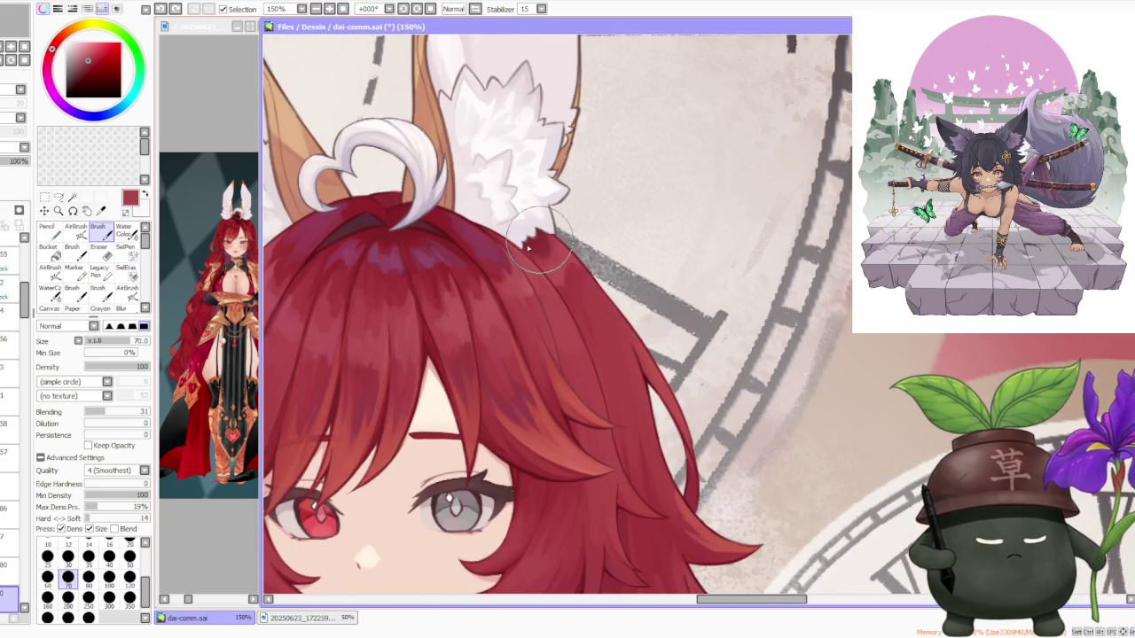
{"action": "scroll", "coordinate": [576, 238], "scroll_direction": "up", "scroll_amount": 2}
{"action": "mouse_move", "coordinate": [21, 342]}
{"action": "left_mouse_down"}
{"action": "mouse_move", "coordinate": [29, 589]}
{"action": "mouse_move", "coordinate": [24, 546]}
{"action": "left_mouse_up"}
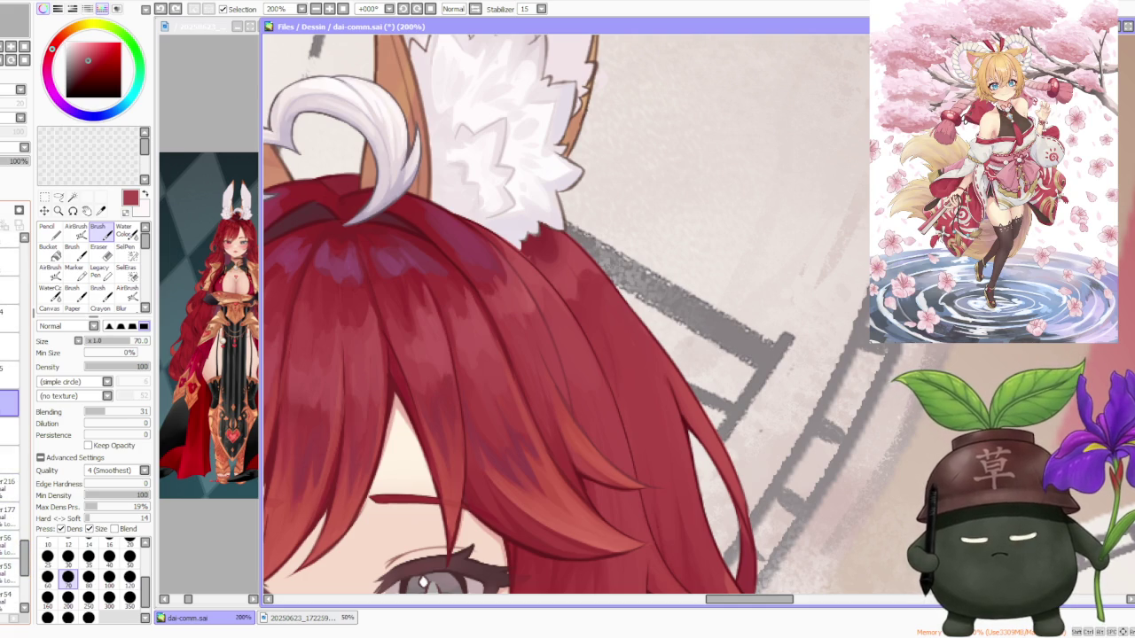
{"action": "mouse_move", "coordinate": [23, 557]}
{"action": "left_mouse_down"}
{"action": "mouse_move", "coordinate": [27, 501]}
{"action": "mouse_move", "coordinate": [30, 581]}
{"action": "left_mouse_up"}
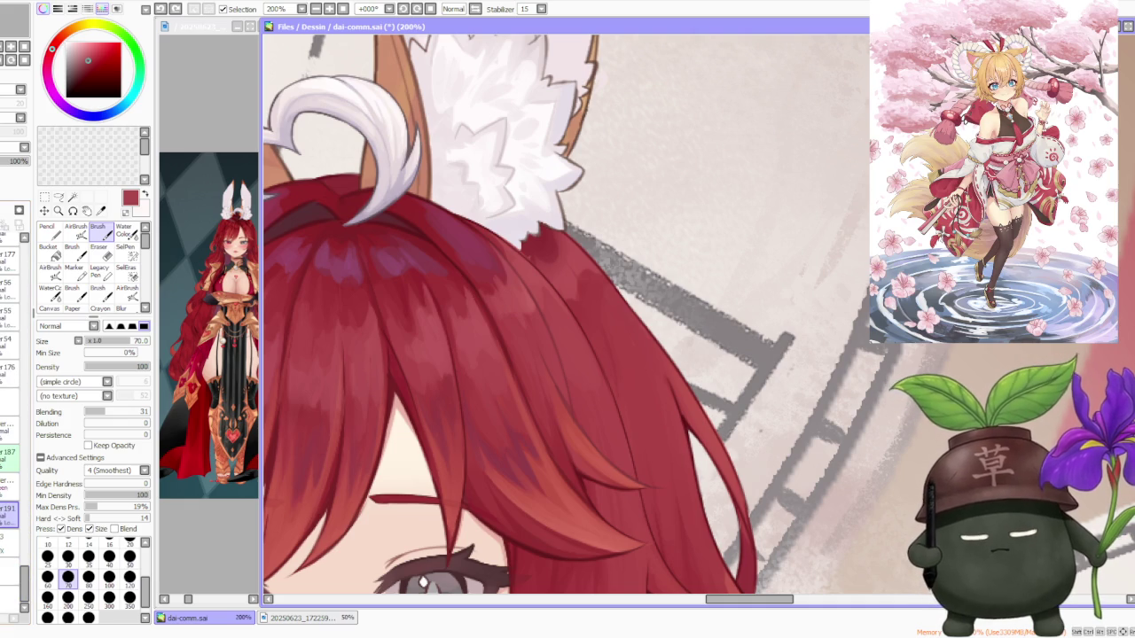
{"action": "scroll", "coordinate": [487, 231], "scroll_direction": "up", "scroll_amount": 2}
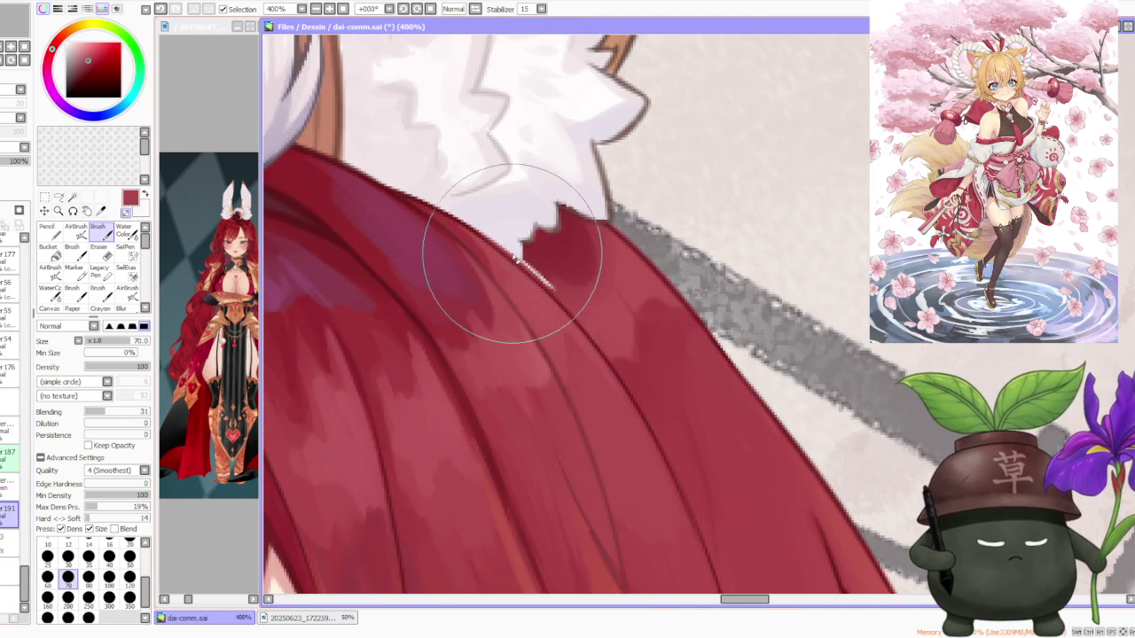
{"action": "scroll", "coordinate": [486, 225], "scroll_direction": "down", "scroll_amount": 1}
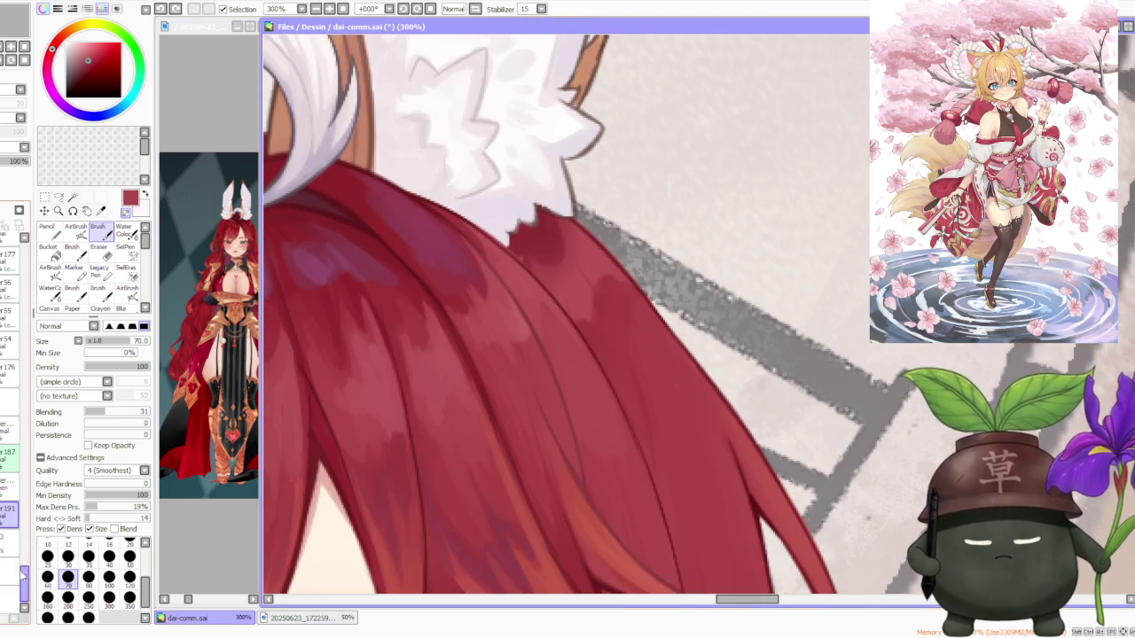
{"action": "mouse_move", "coordinate": [23, 574]}
{"action": "left_mouse_down"}
{"action": "mouse_move", "coordinate": [18, 255]}
{"action": "mouse_move", "coordinate": [24, 319]}
{"action": "mouse_move", "coordinate": [31, 257]}
{"action": "mouse_move", "coordinate": [24, 268]}
{"action": "left_mouse_up"}
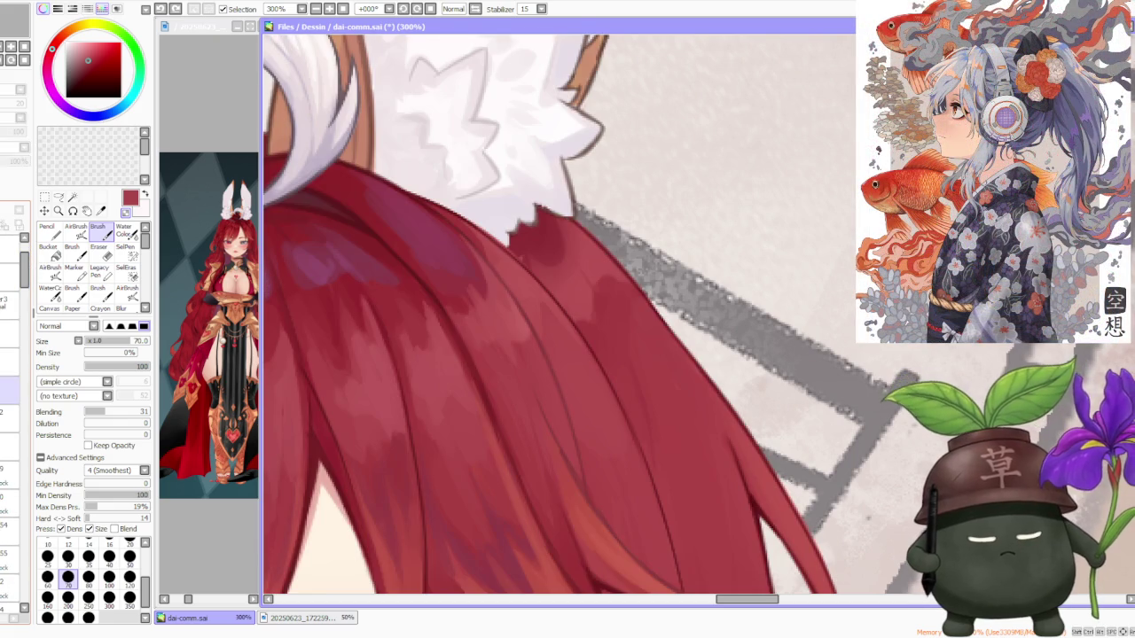
- Select the hair touch-up layer and paint red over the light stray line
{"action": "left_click", "coordinate": [10, 446]}
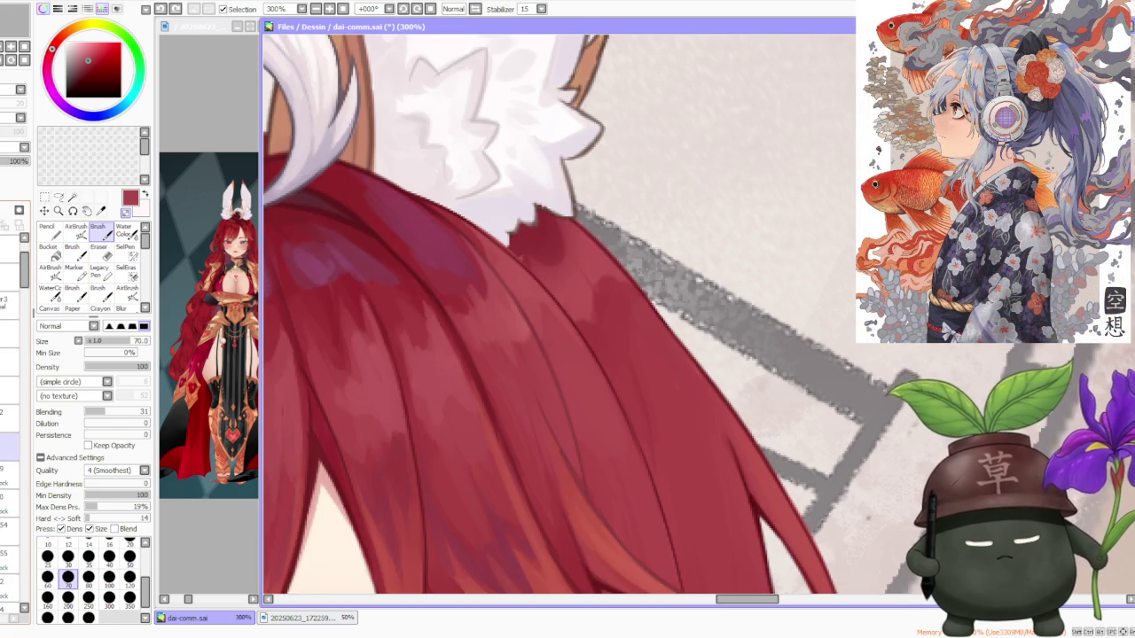
{"action": "mouse_move", "coordinate": [23, 266]}
{"action": "left_mouse_down"}
{"action": "mouse_move", "coordinate": [27, 332]}
{"action": "mouse_move", "coordinate": [2, 390]}
{"action": "left_mouse_up"}
{"action": "left_click", "coordinate": [9, 348]}
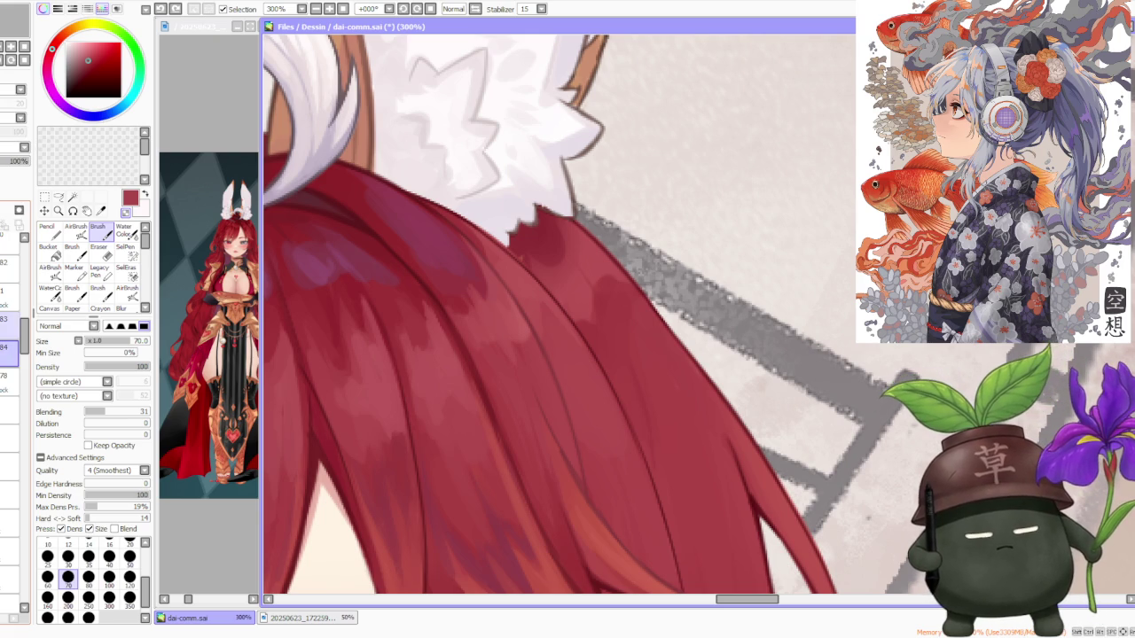
{"action": "left_click", "coordinate": [9, 291]}
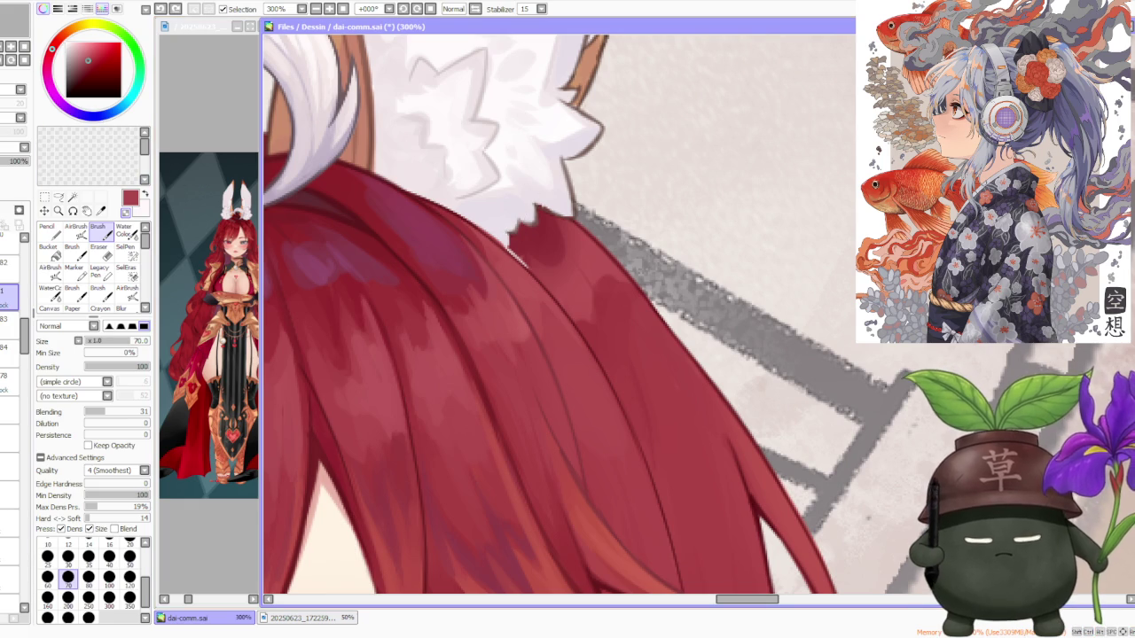
{"action": "left_click_drag", "start_coordinate": [502, 243], "coordinate": [528, 268]}
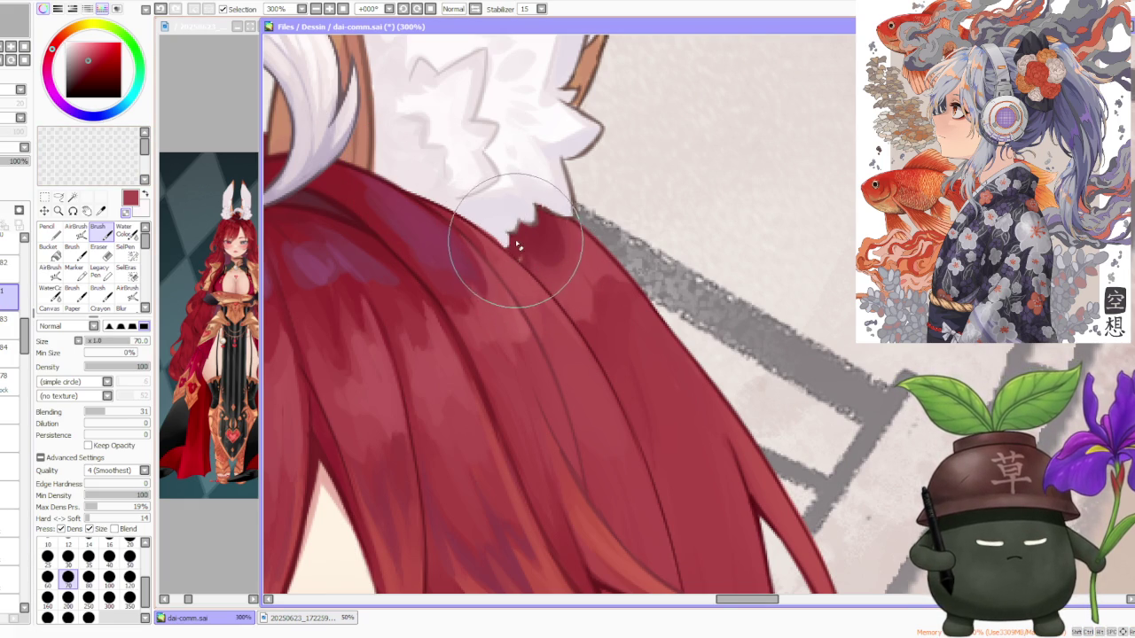
{"action": "scroll", "coordinate": [481, 222], "scroll_direction": "down", "scroll_amount": 2}
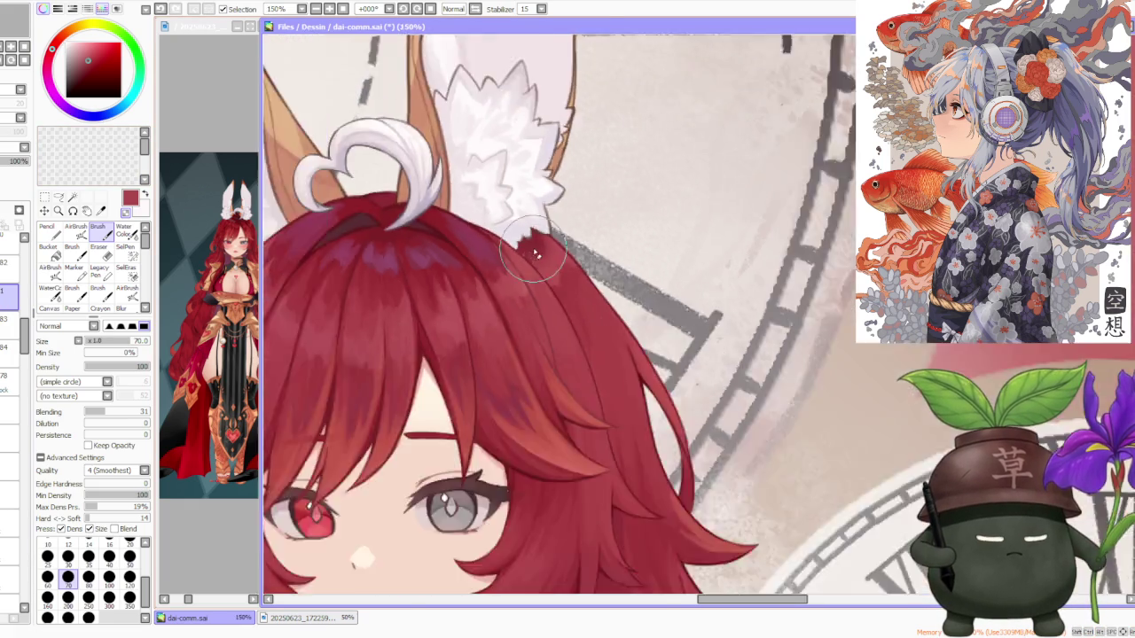
- Step down the layer list one layer at a time until layer r176 is selected
{"action": "scroll", "coordinate": [482, 221], "scroll_direction": "down", "scroll_amount": 2}
{"action": "left_click_drag", "start_coordinate": [24, 325], "coordinate": [23, 567]}
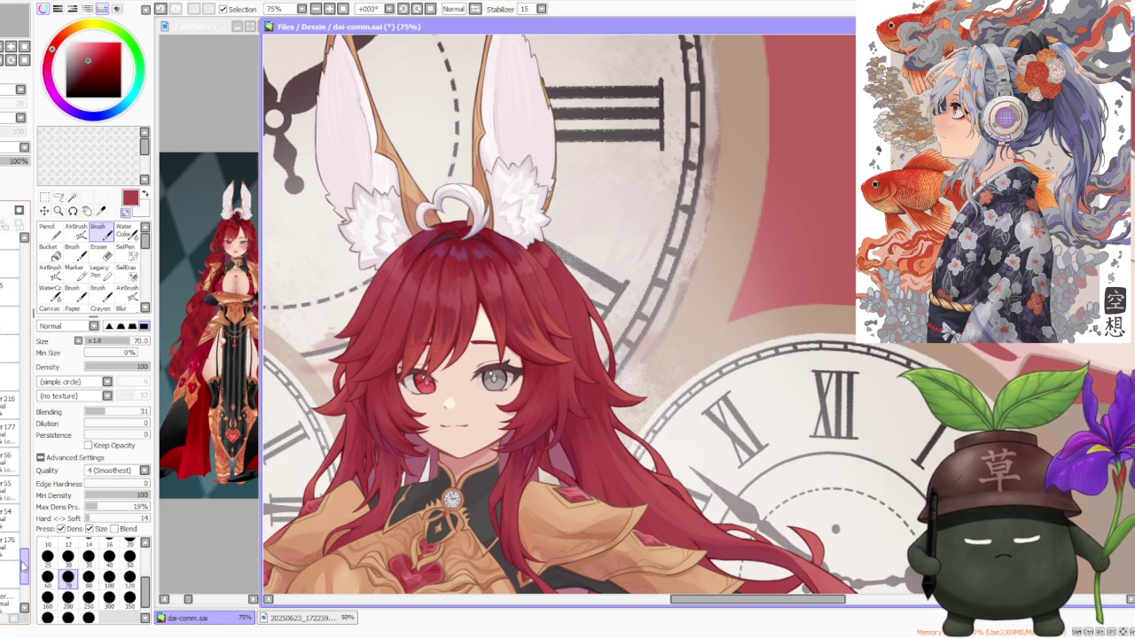
{"action": "left_click", "coordinate": [8, 486]}
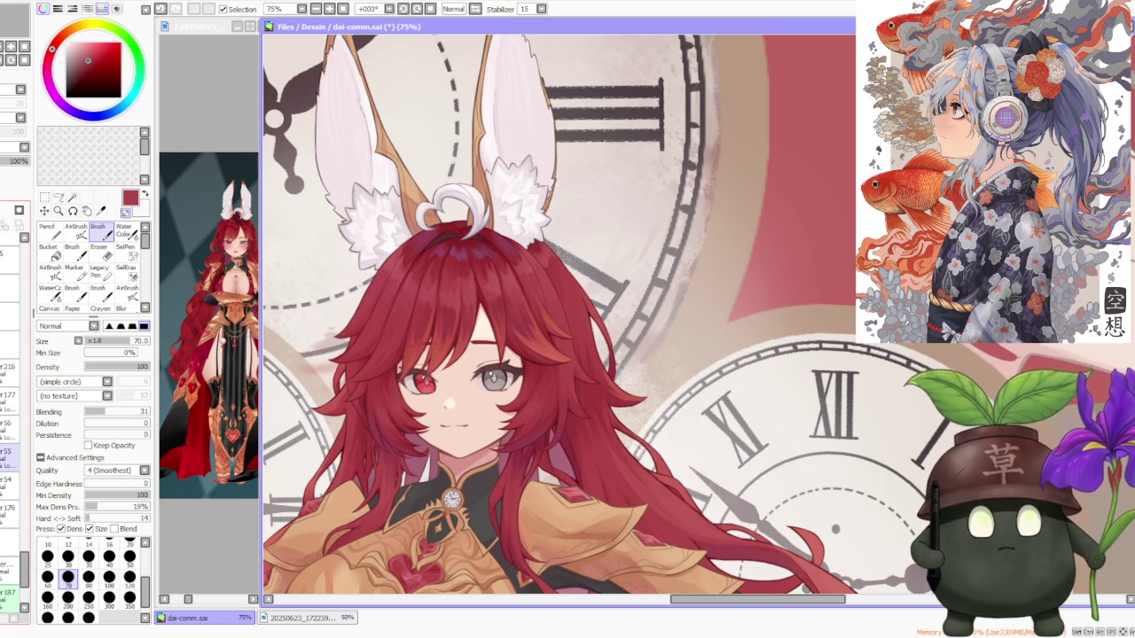
{"action": "left_click", "coordinate": [9, 367]}
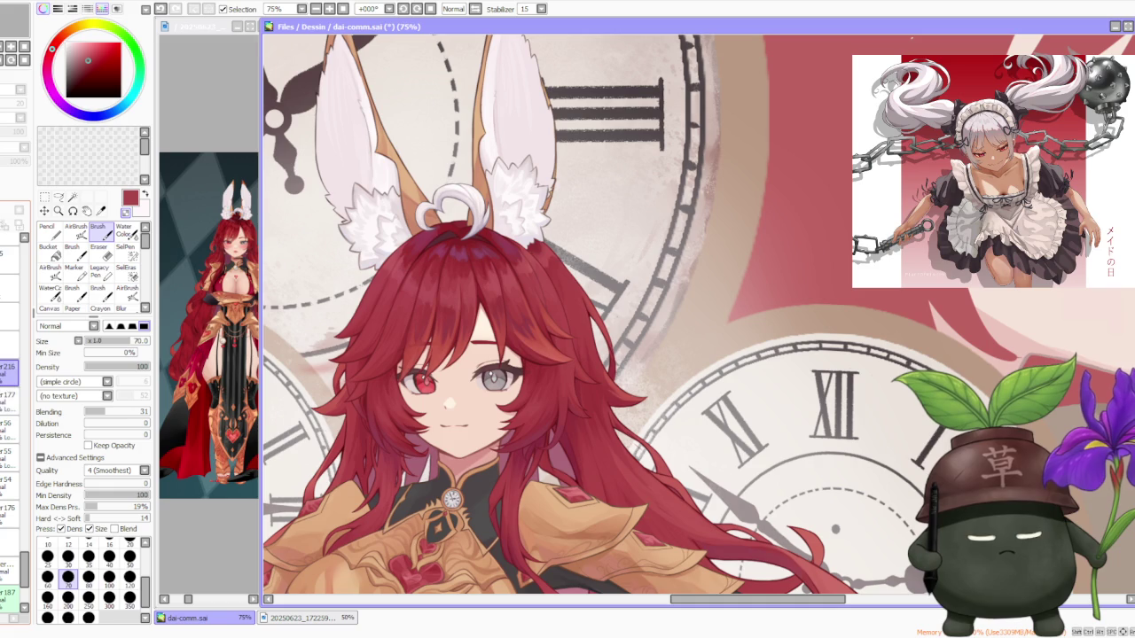
{"action": "left_click", "coordinate": [7, 399]}
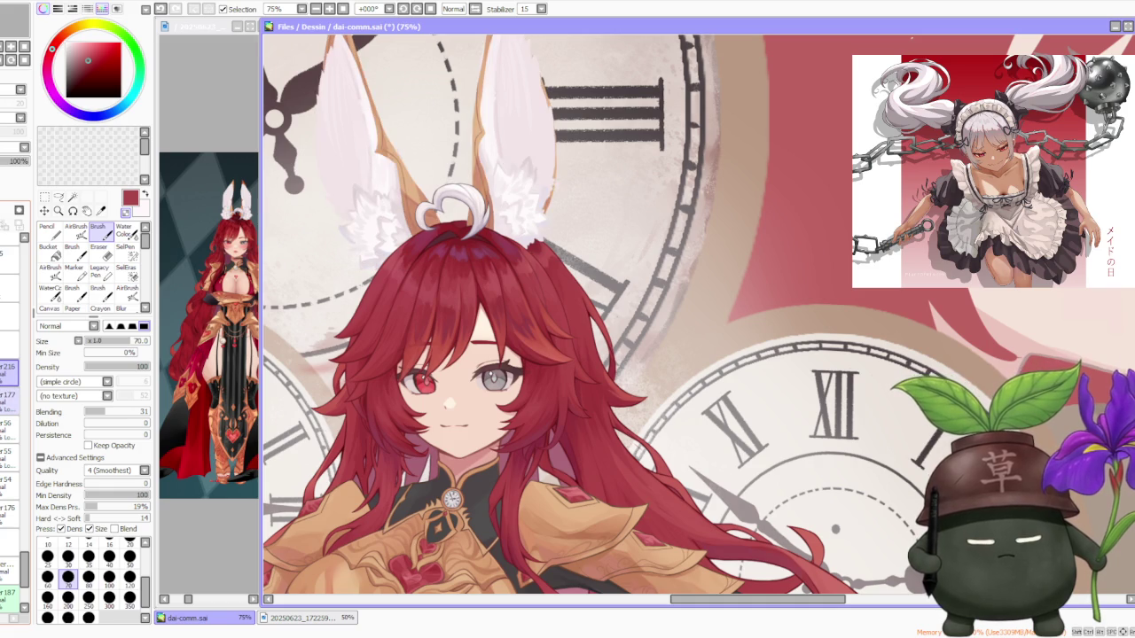
{"action": "left_click", "coordinate": [7, 429]}
{"action": "left_click", "coordinate": [7, 457]}
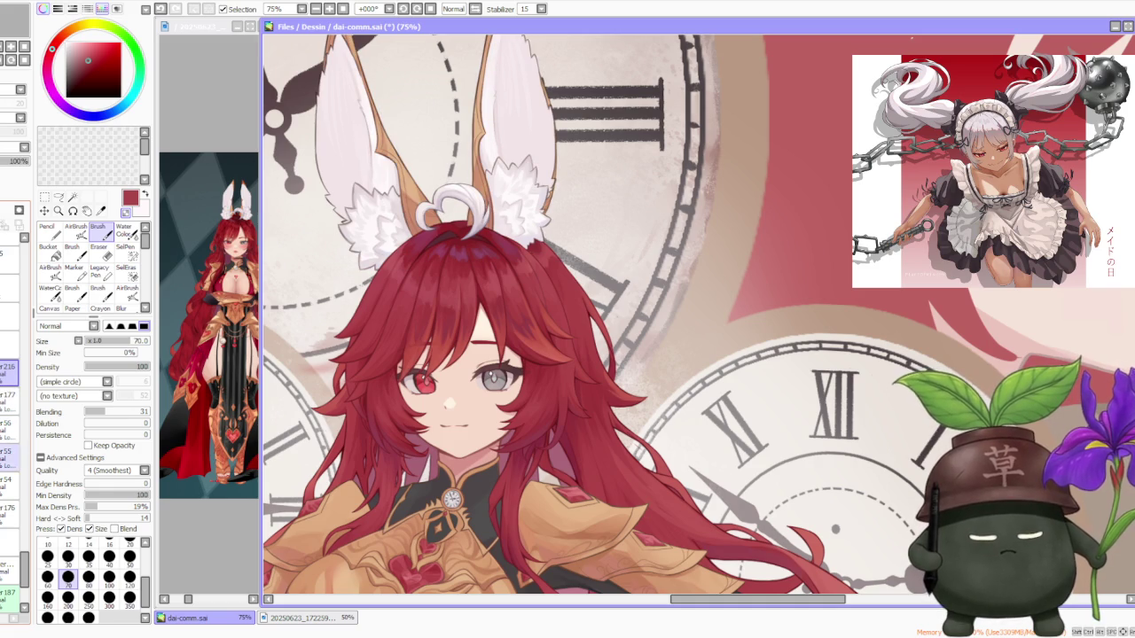
{"action": "left_click", "coordinate": [7, 486]}
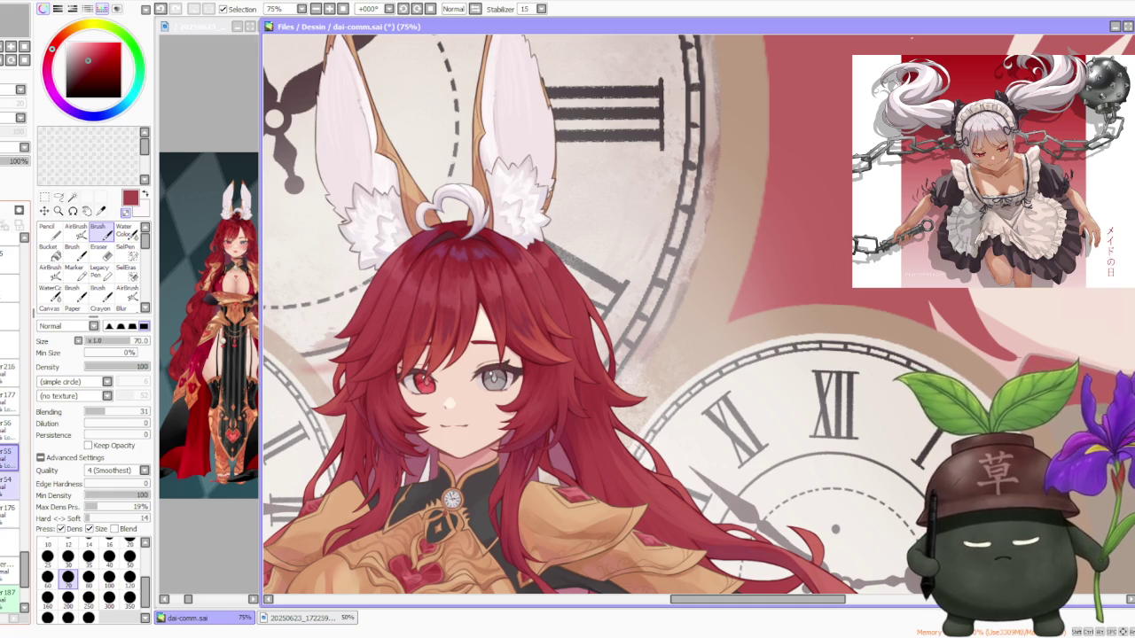
{"action": "left_click", "coordinate": [7, 513]}
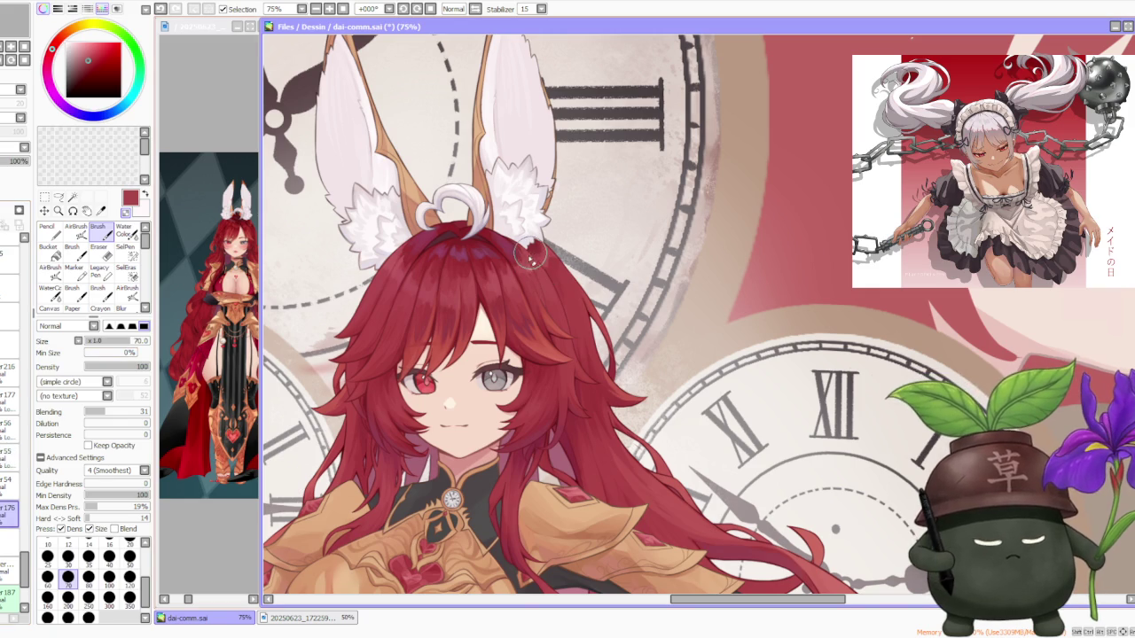
{"action": "scroll", "coordinate": [532, 275], "scroll_direction": "down", "scroll_amount": 6}
{"action": "scroll", "coordinate": [534, 366], "scroll_direction": "up", "scroll_amount": 3}
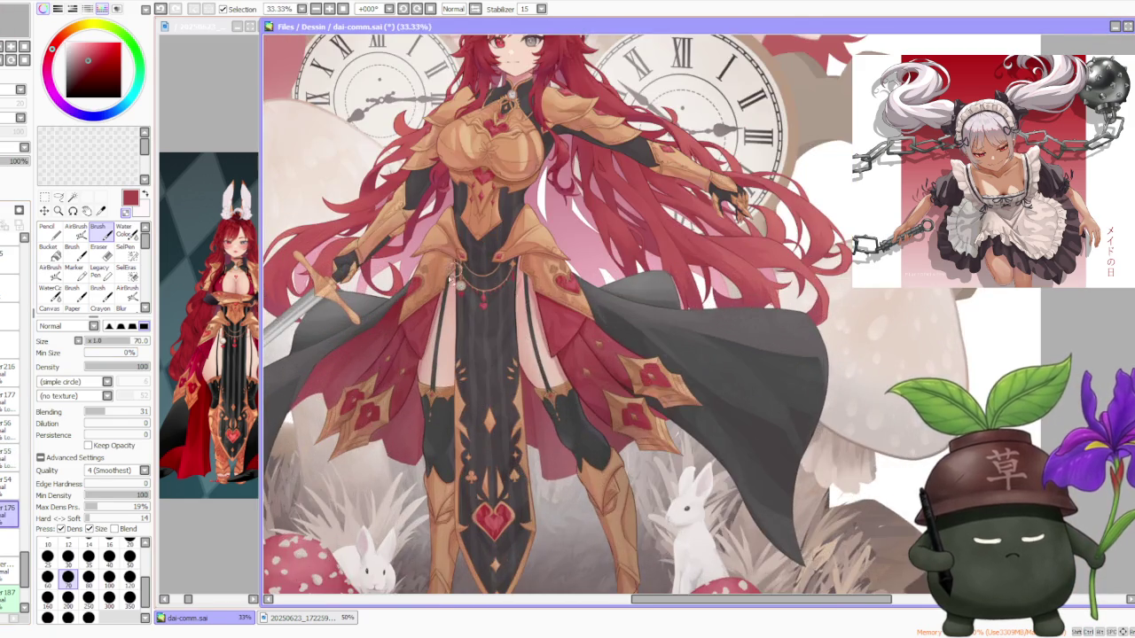
{"action": "scroll", "coordinate": [532, 292], "scroll_direction": "up", "scroll_amount": 3}
{"action": "scroll", "coordinate": [532, 266], "scroll_direction": "up", "scroll_amount": 2}
{"action": "scroll", "coordinate": [532, 262], "scroll_direction": "up", "scroll_amount": 2}
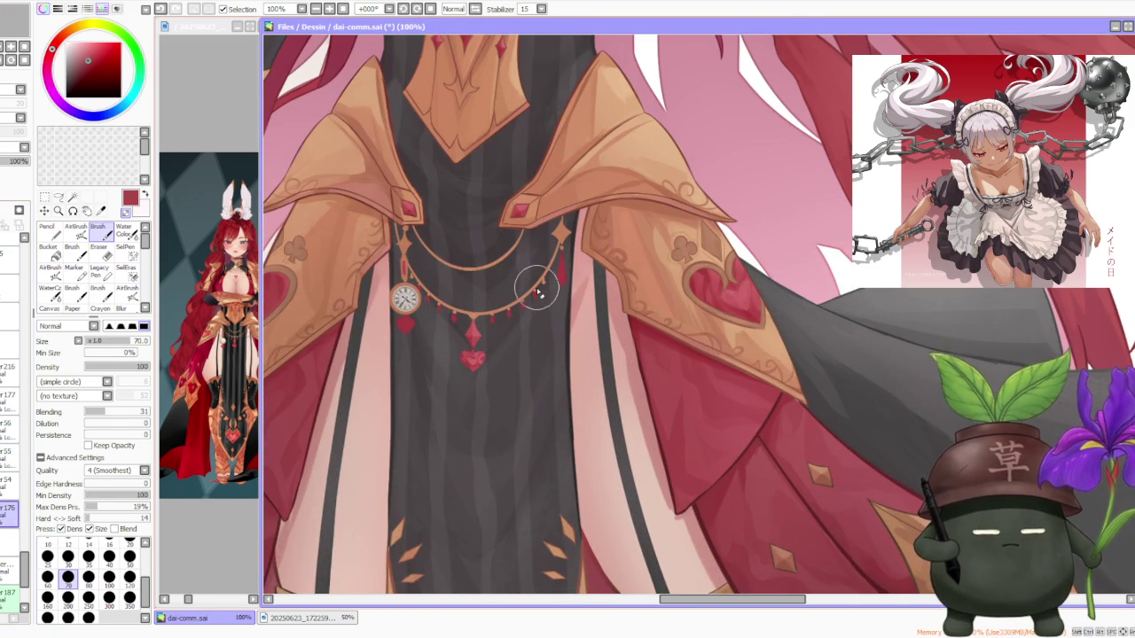
{"action": "scroll", "coordinate": [537, 292], "scroll_direction": "down", "scroll_amount": 2}
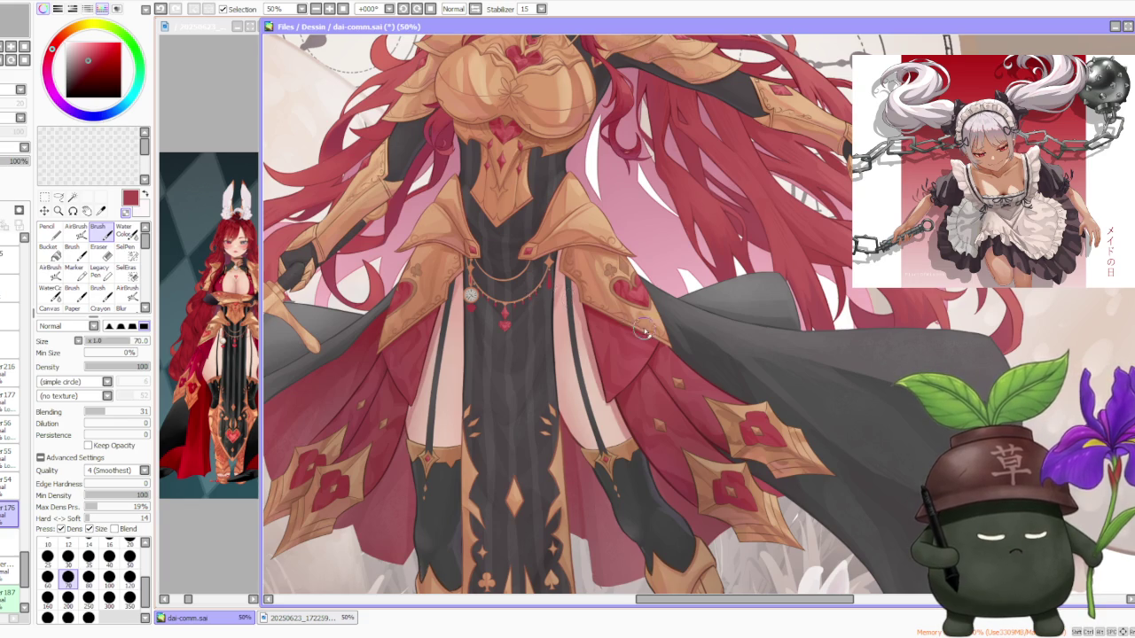
{"action": "scroll", "coordinate": [661, 355], "scroll_direction": "up", "scroll_amount": 1}
{"action": "scroll", "coordinate": [685, 379], "scroll_direction": "up", "scroll_amount": 2}
{"action": "scroll", "coordinate": [621, 363], "scroll_direction": "down", "scroll_amount": 2}
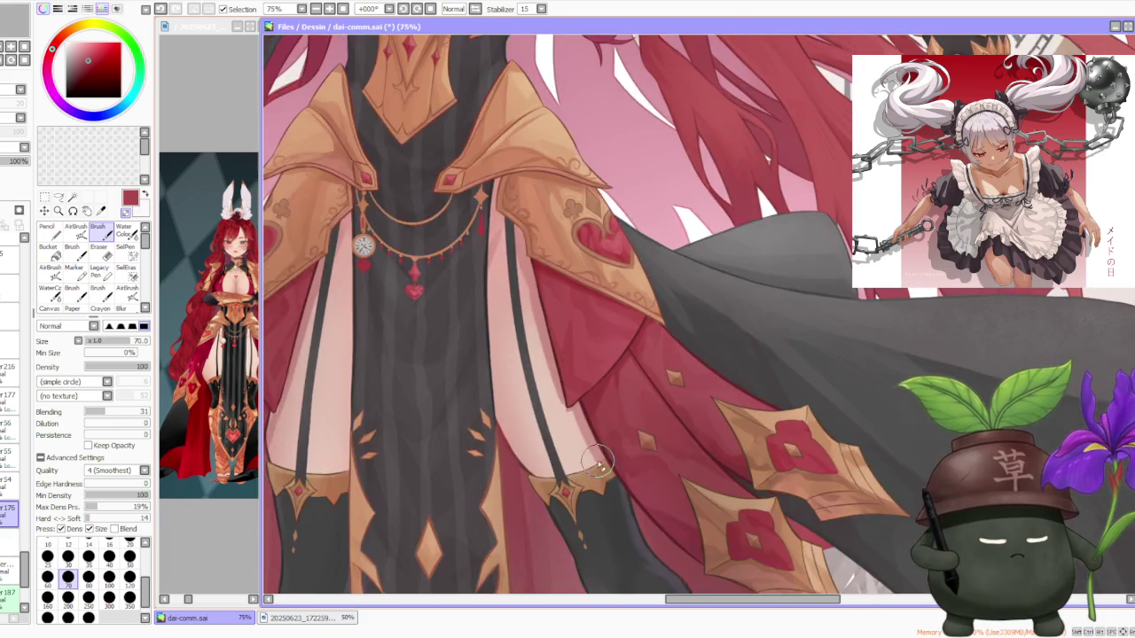
{"action": "scroll", "coordinate": [577, 390], "scroll_direction": "down", "scroll_amount": 3}
{"action": "scroll", "coordinate": [603, 371], "scroll_direction": "down", "scroll_amount": 1}
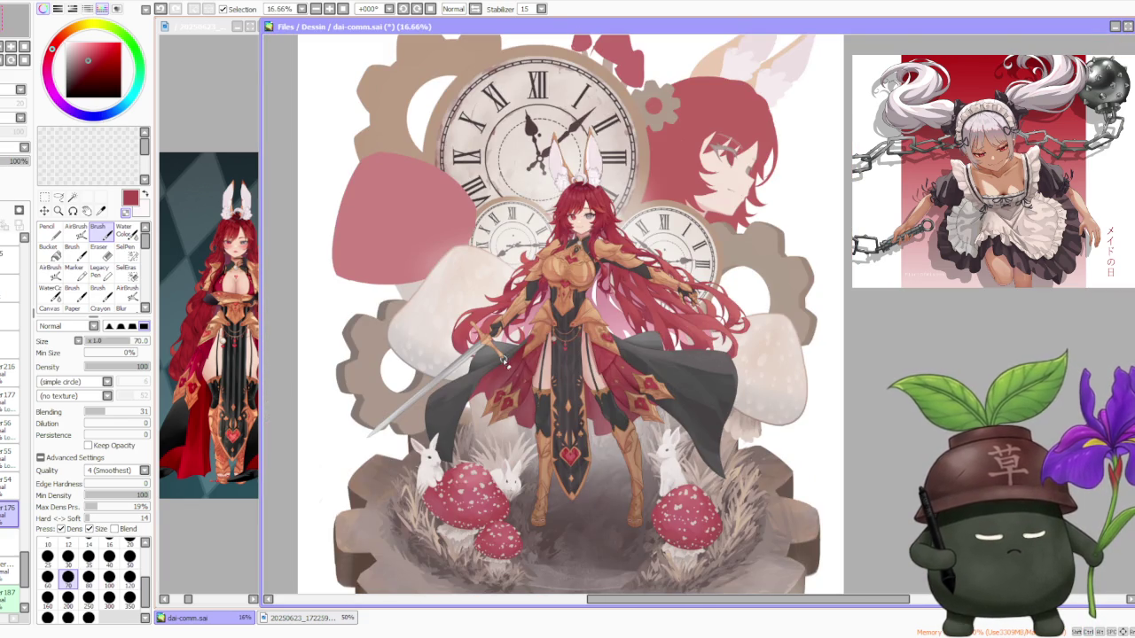
{"action": "scroll", "coordinate": [512, 408], "scroll_direction": "up", "scroll_amount": 3}
{"action": "scroll", "coordinate": [511, 414], "scroll_direction": "up", "scroll_amount": 2}
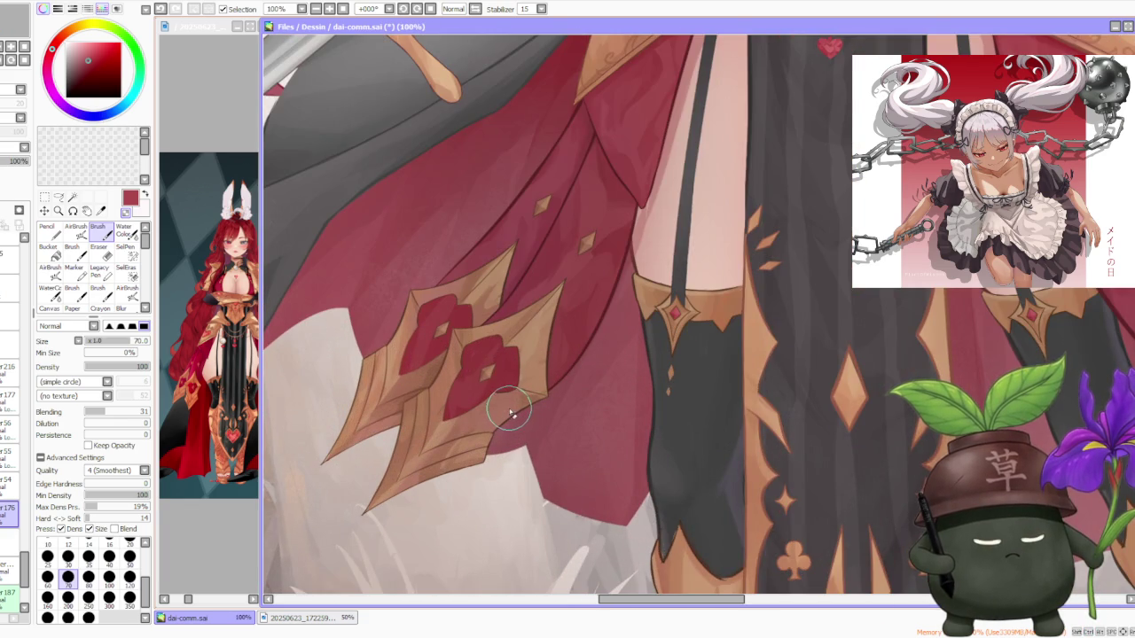
{"action": "scroll", "coordinate": [511, 414], "scroll_direction": "down", "scroll_amount": 4}
{"action": "scroll", "coordinate": [510, 411], "scroll_direction": "down", "scroll_amount": 1}
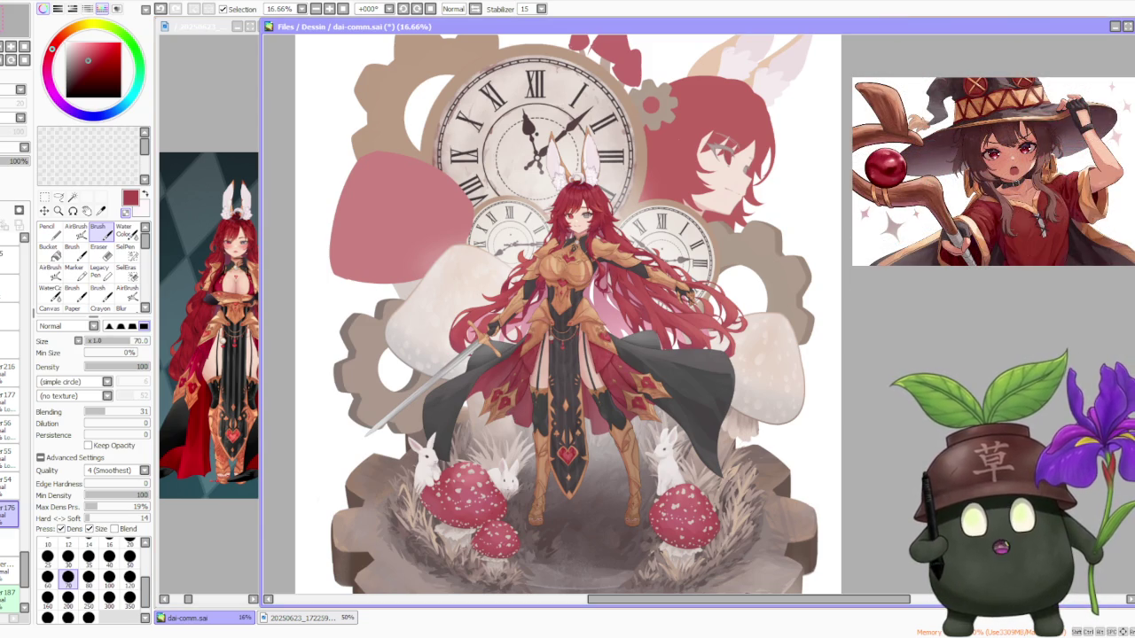
{"action": "scroll", "coordinate": [555, 204], "scroll_direction": "up", "scroll_amount": 1}
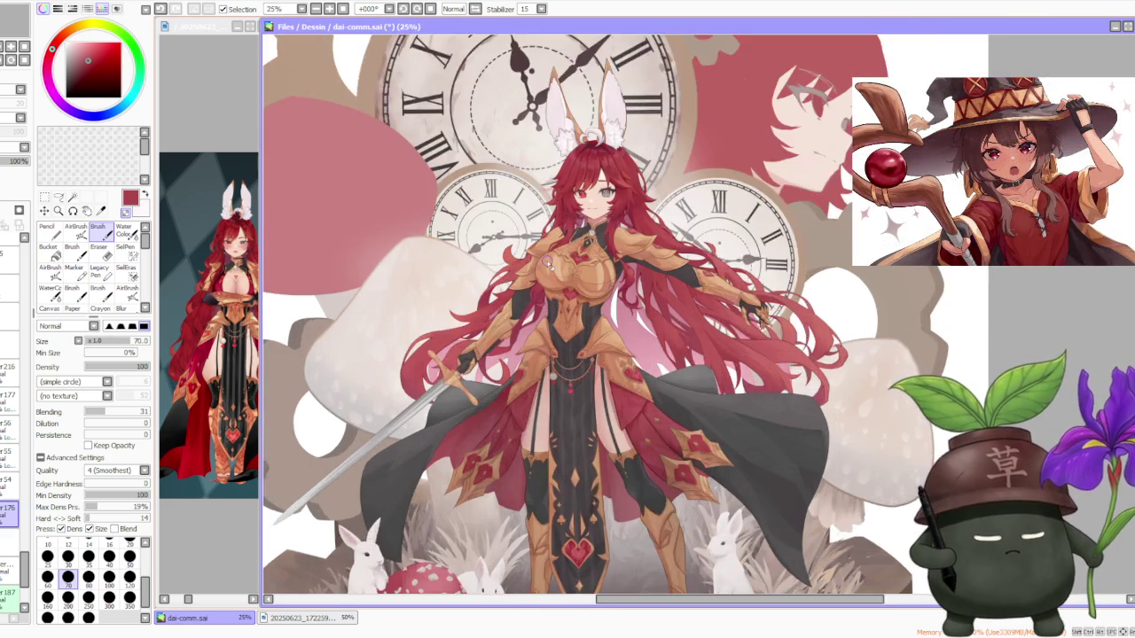
{"action": "scroll", "coordinate": [555, 204], "scroll_direction": "up", "scroll_amount": 1}
{"action": "scroll", "coordinate": [556, 205], "scroll_direction": "up", "scroll_amount": 2}
{"action": "scroll", "coordinate": [559, 206], "scroll_direction": "up", "scroll_amount": 3}
{"action": "scroll", "coordinate": [559, 205], "scroll_direction": "down", "scroll_amount": 3}
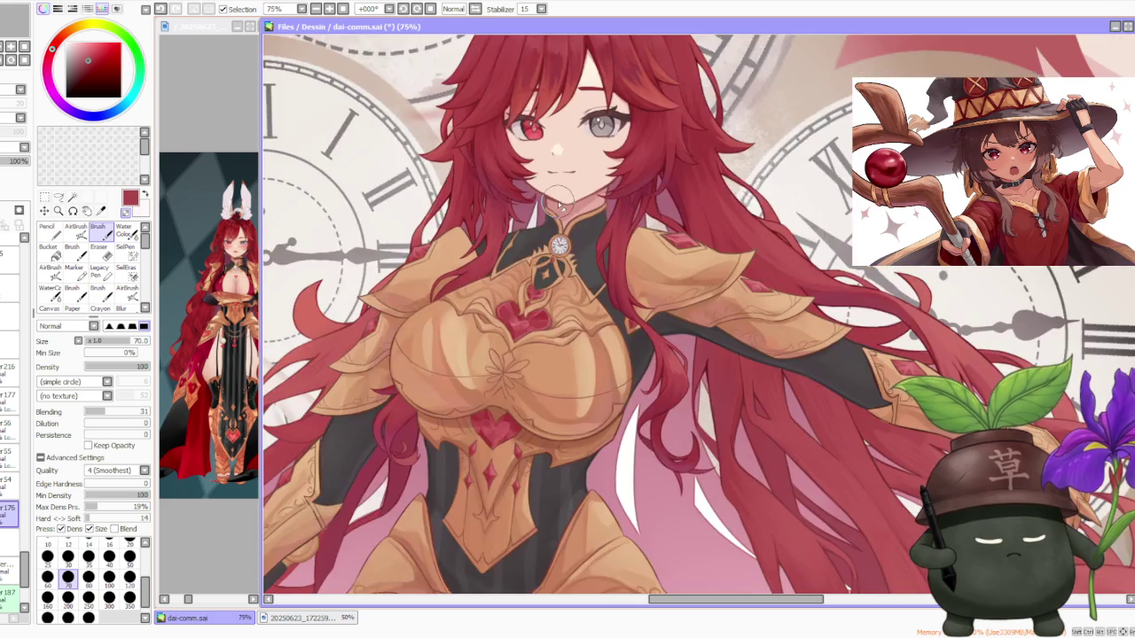
{"action": "scroll", "coordinate": [559, 208], "scroll_direction": "down", "scroll_amount": 1}
{"action": "scroll", "coordinate": [556, 211], "scroll_direction": "down", "scroll_amount": 1}
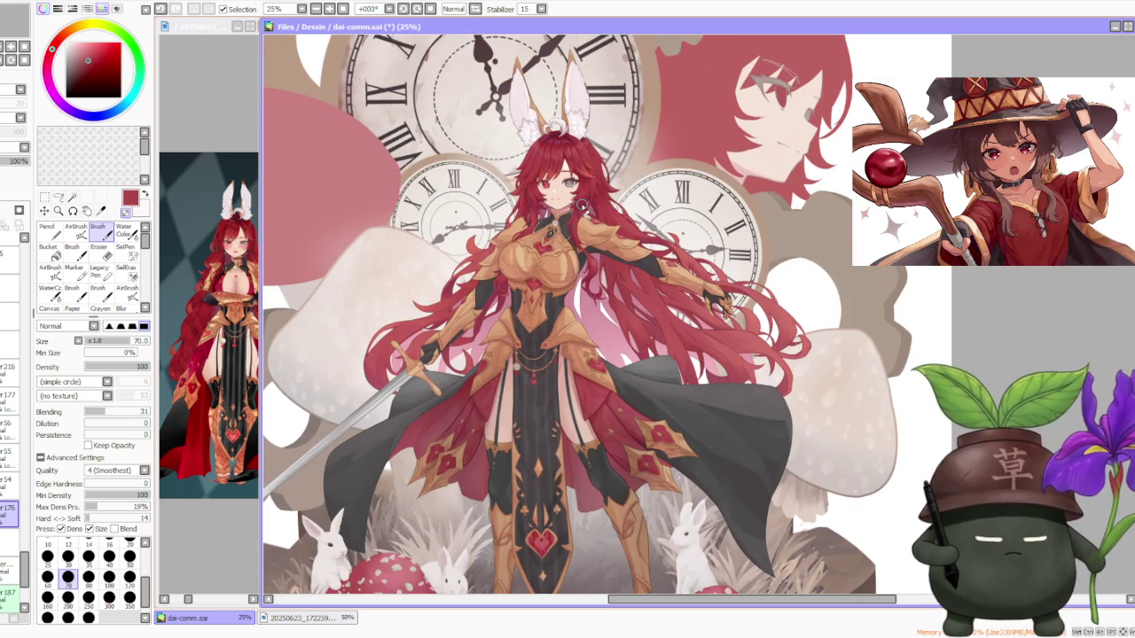
{"action": "scroll", "coordinate": [581, 205], "scroll_direction": "up", "scroll_amount": 4}
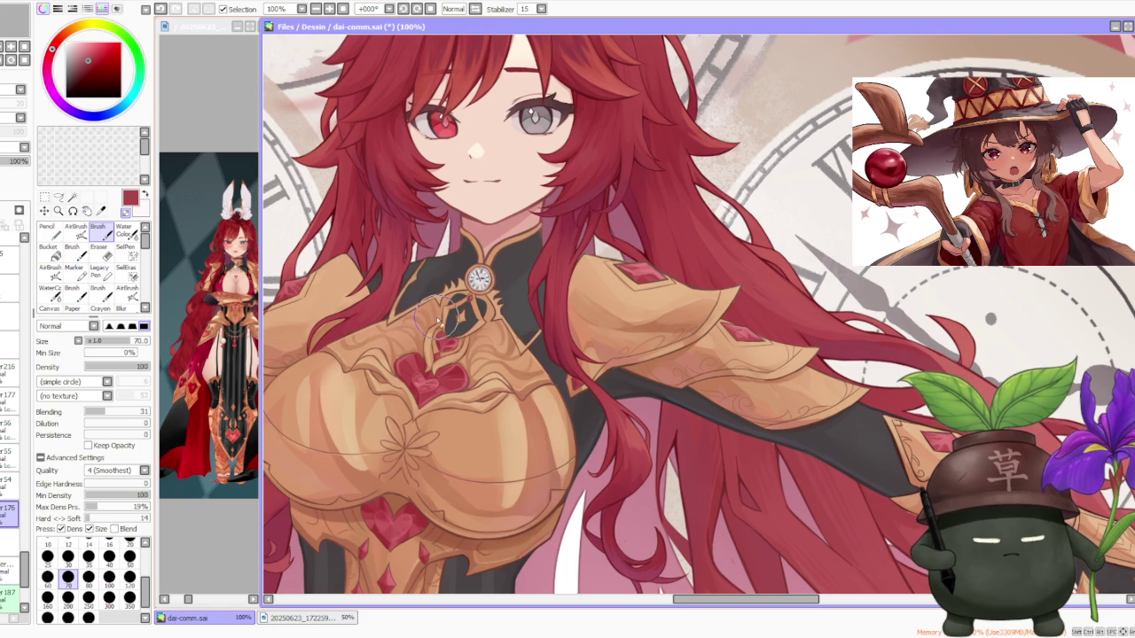
{"action": "scroll", "coordinate": [599, 353], "scroll_direction": "down", "scroll_amount": 3}
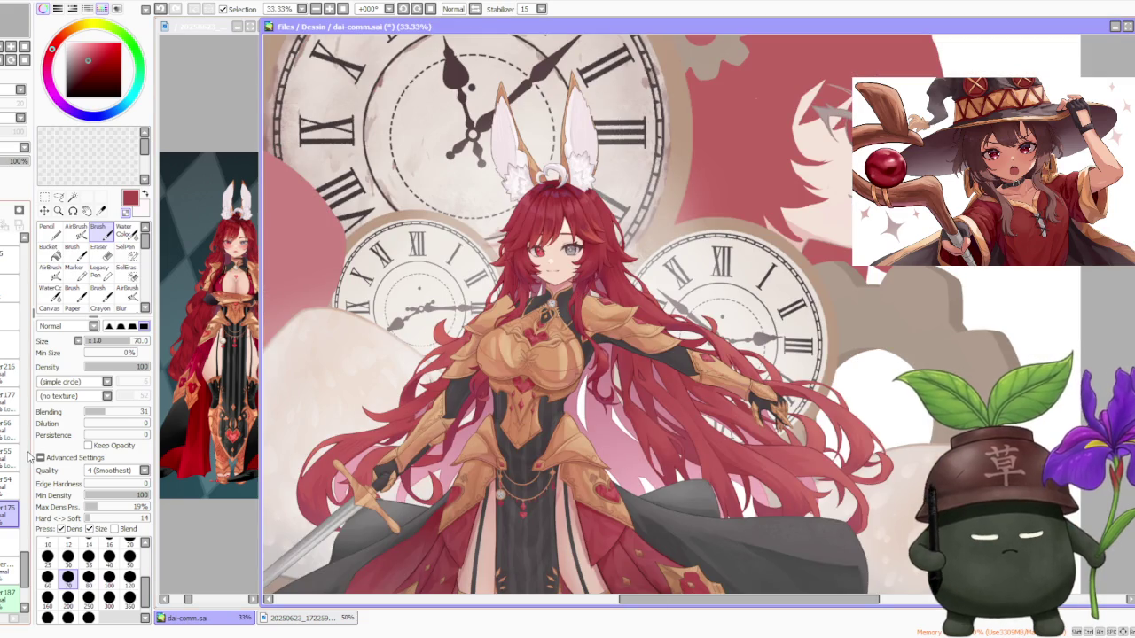
{"action": "scroll", "coordinate": [24, 553], "scroll_direction": "down", "scroll_amount": 5}
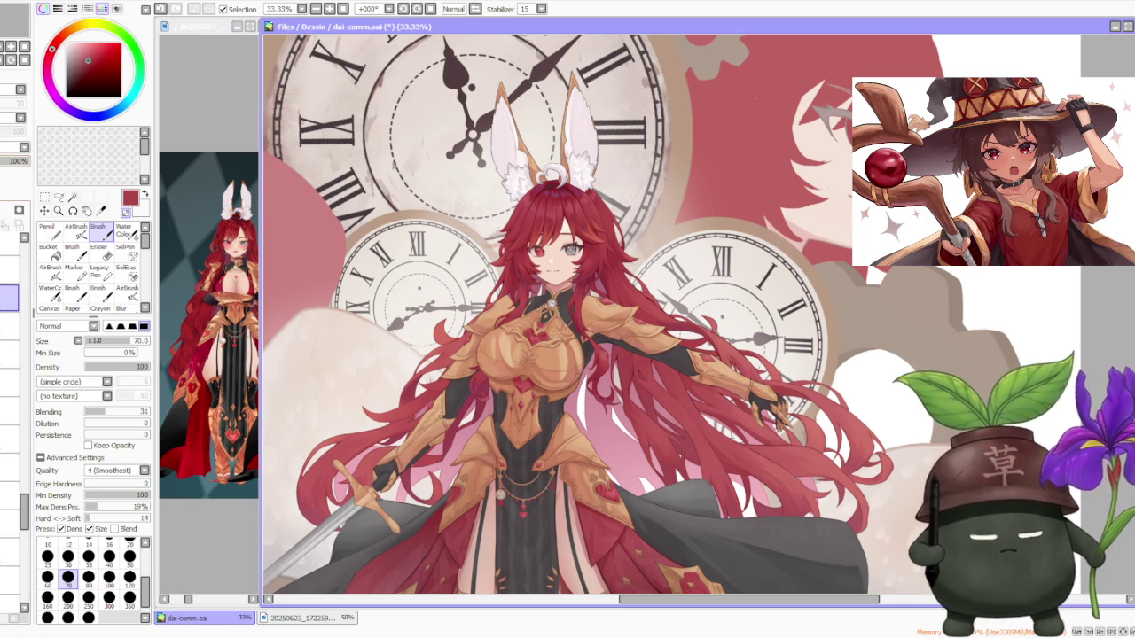
{"action": "scroll", "coordinate": [560, 301], "scroll_direction": "up", "scroll_amount": 3}
{"action": "scroll", "coordinate": [561, 300], "scroll_direction": "up", "scroll_amount": 1}
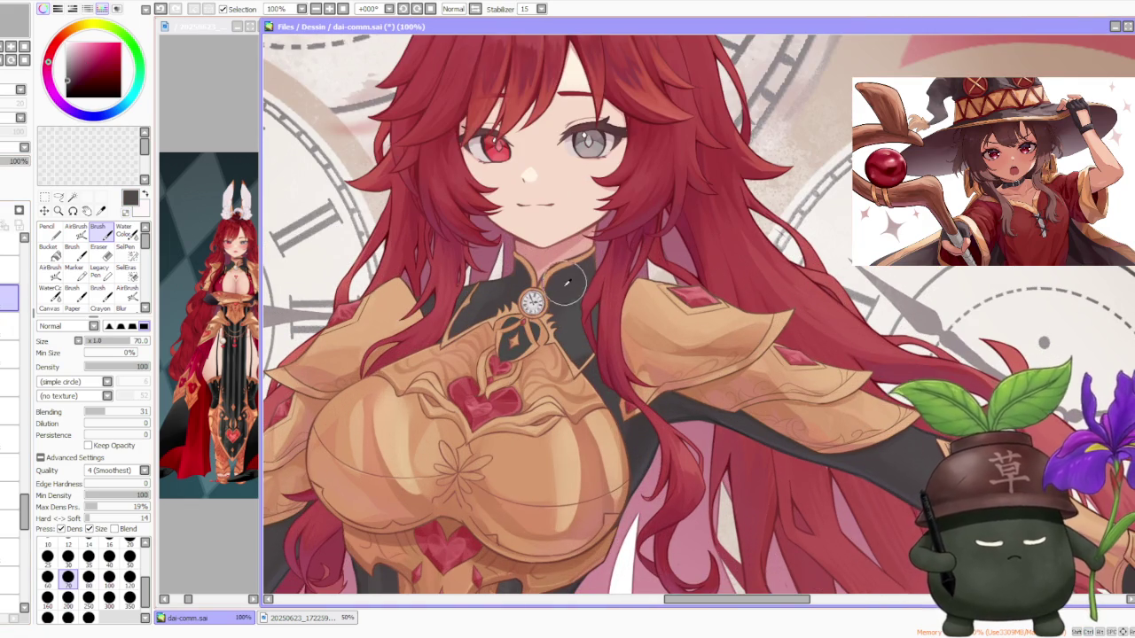
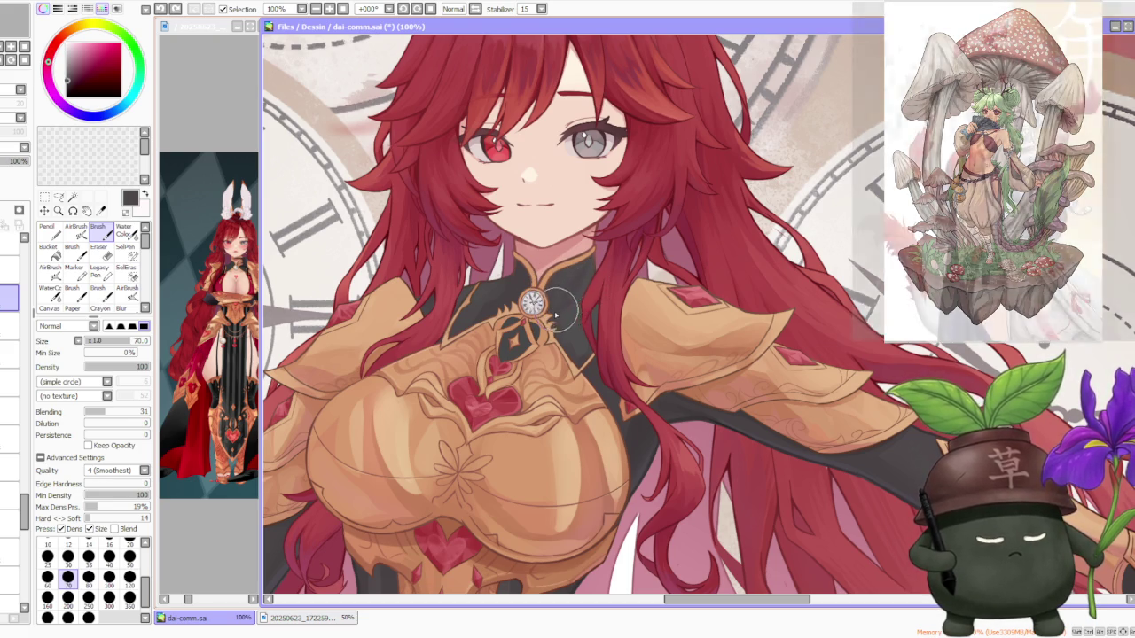
- Undo the recent stray strokes on the collar and brooch, picking a new paint colour
{"action": "key", "text": "ctrl+z"}
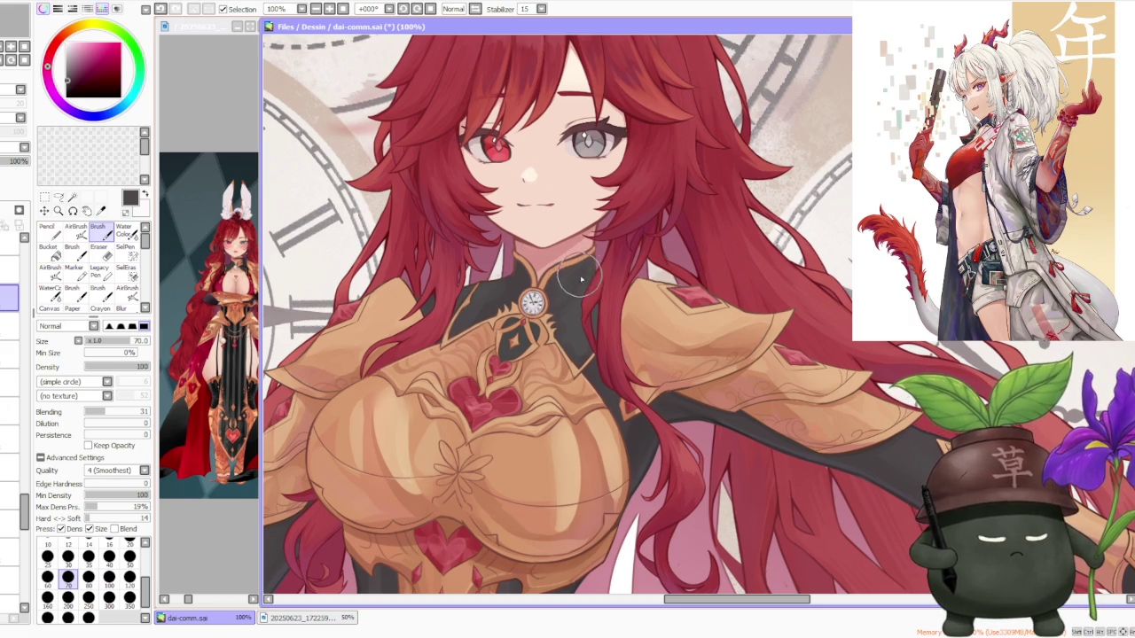
{"action": "key", "text": "ctrl+z"}
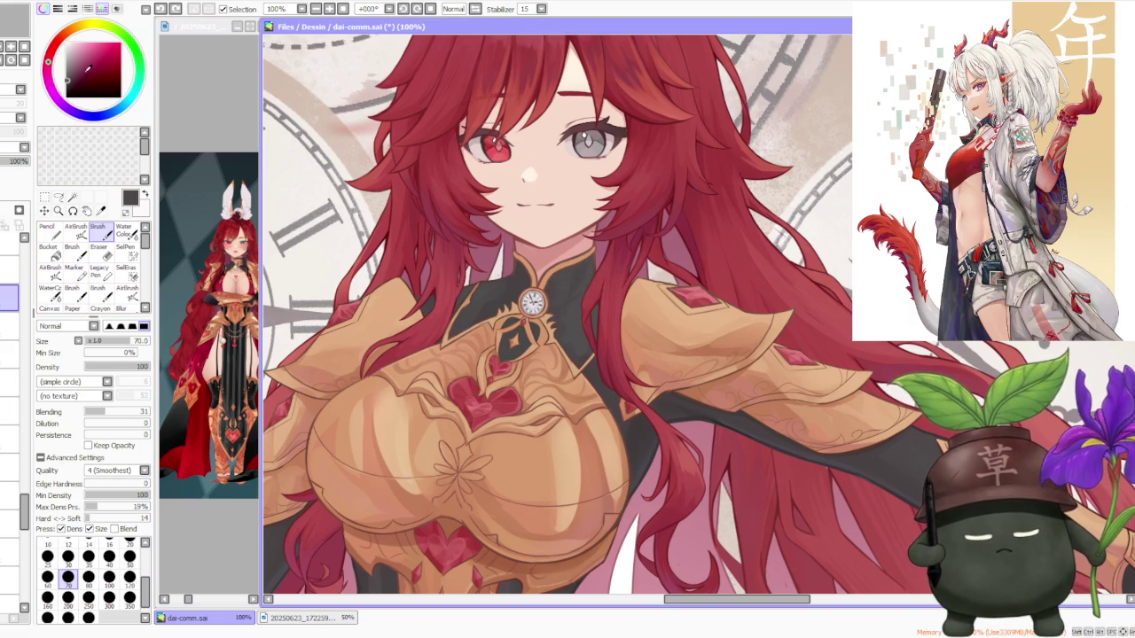
{"action": "left_click", "coordinate": [87, 71]}
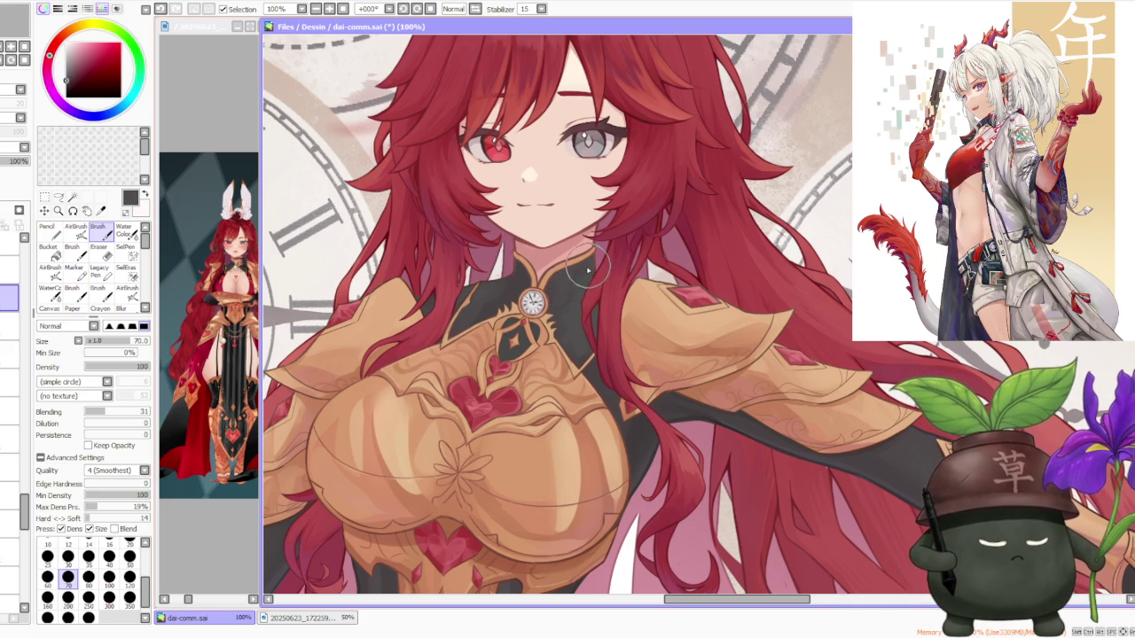
{"action": "key", "text": "ctrl+z"}
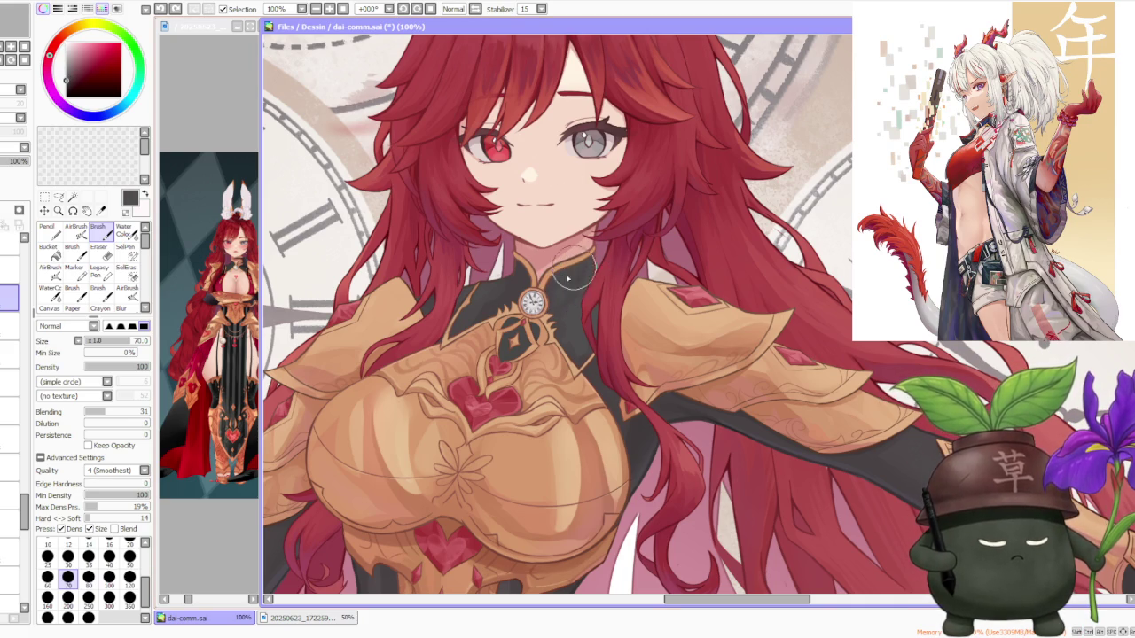
{"action": "key", "text": "ctrl+z"}
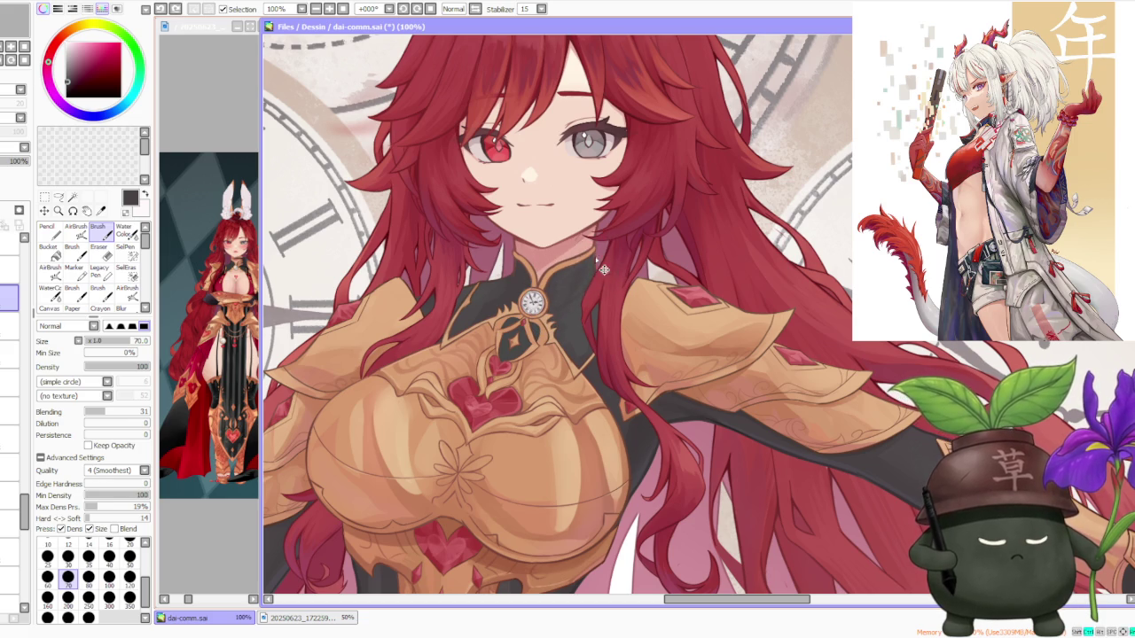
{"action": "key", "text": "ctrl+z"}
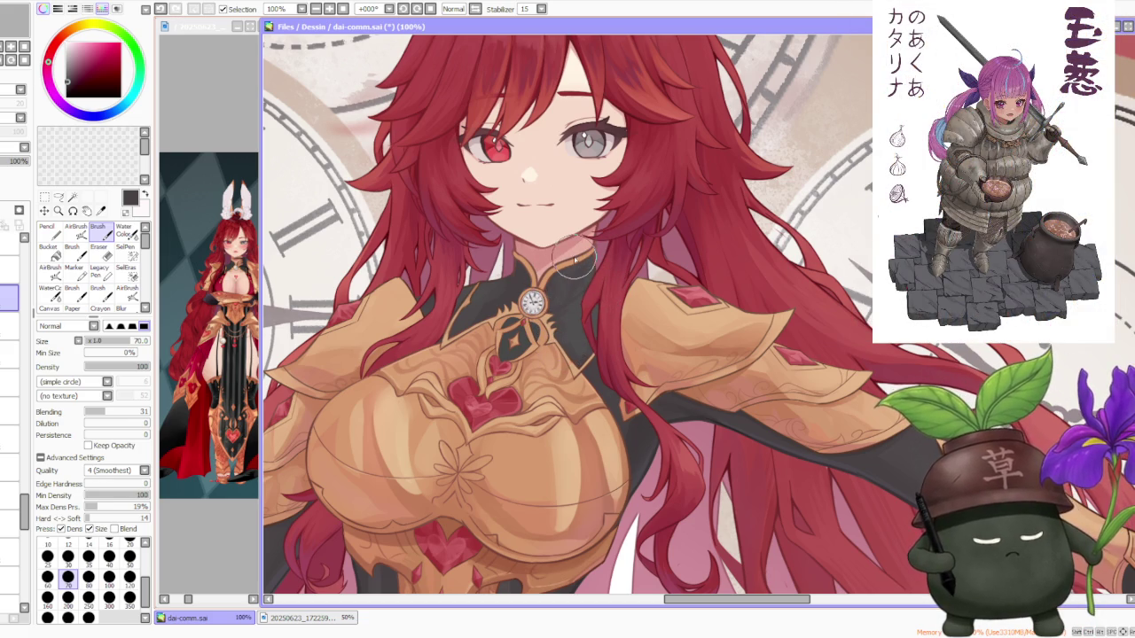
- Try the AirBrush on the collar, then return to the regular brush
{"action": "key", "text": "v"}
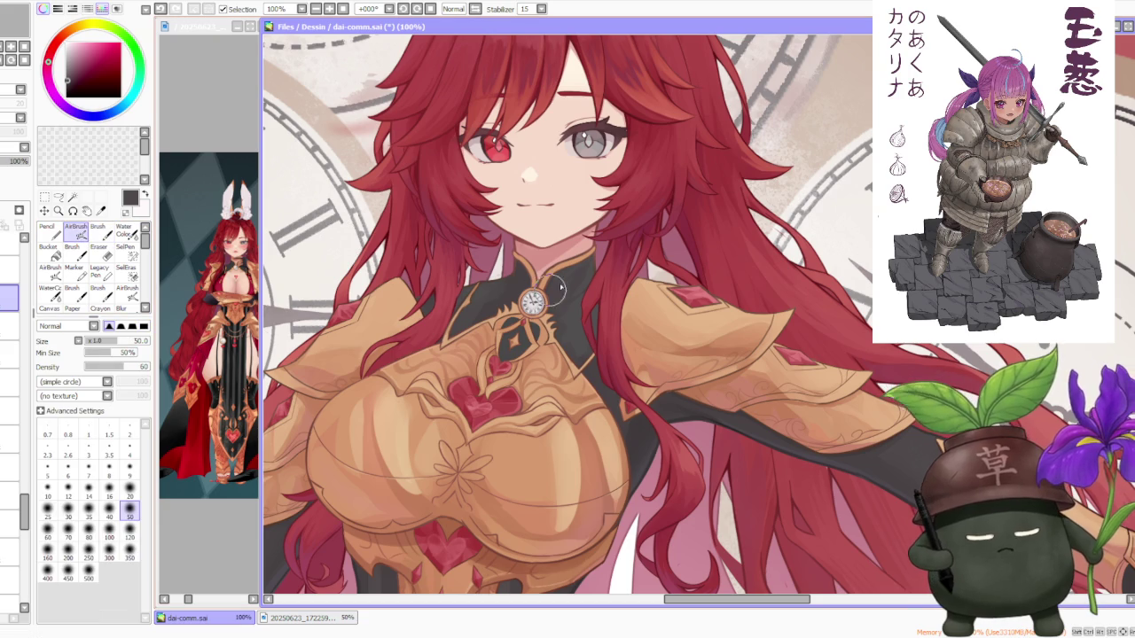
{"action": "scroll", "coordinate": [580, 262], "scroll_direction": "down", "scroll_amount": 2}
{"action": "scroll", "coordinate": [618, 238], "scroll_direction": "up", "scroll_amount": 2}
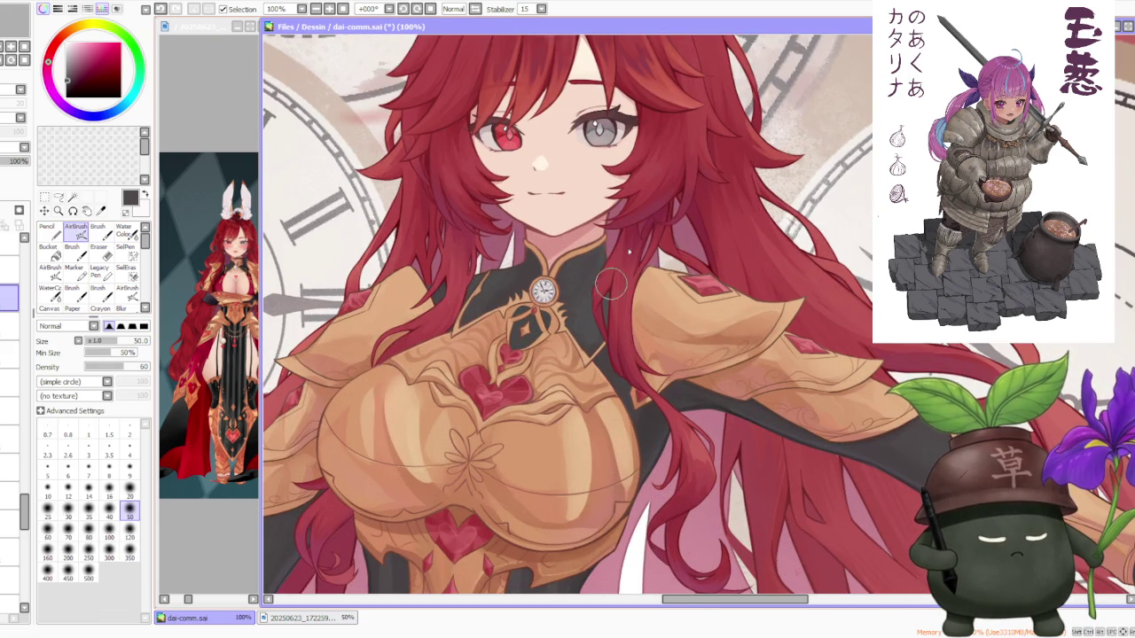
{"action": "scroll", "coordinate": [618, 280], "scroll_direction": "down", "scroll_amount": 2}
{"action": "scroll", "coordinate": [585, 293], "scroll_direction": "up", "scroll_amount": 2}
{"action": "scroll", "coordinate": [549, 312], "scroll_direction": "up", "scroll_amount": 2}
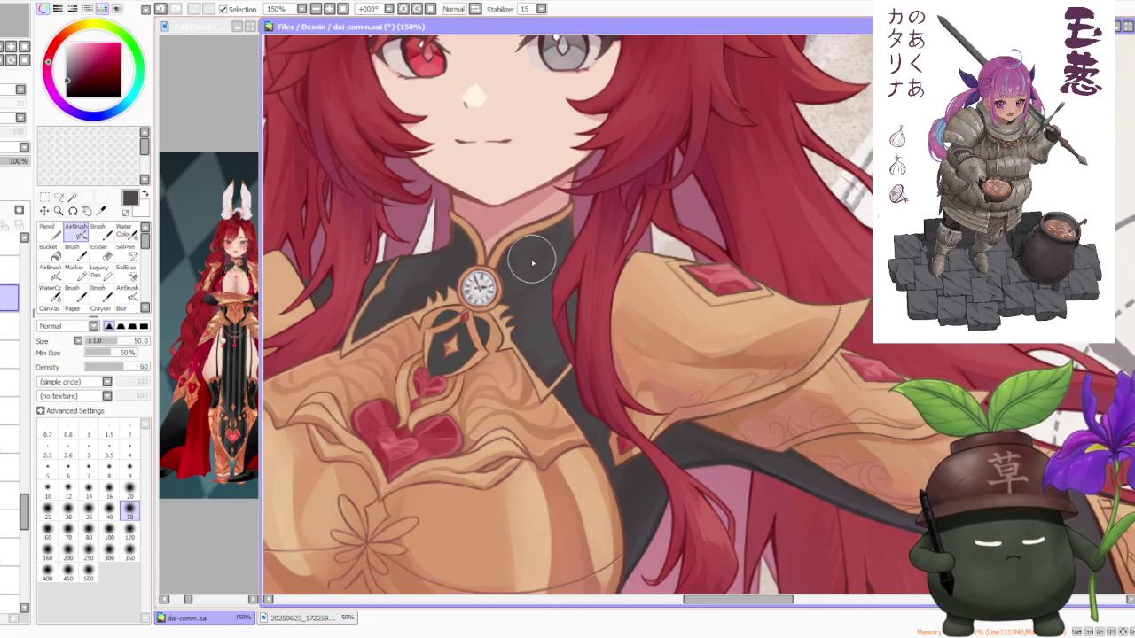
{"action": "key", "text": "b"}
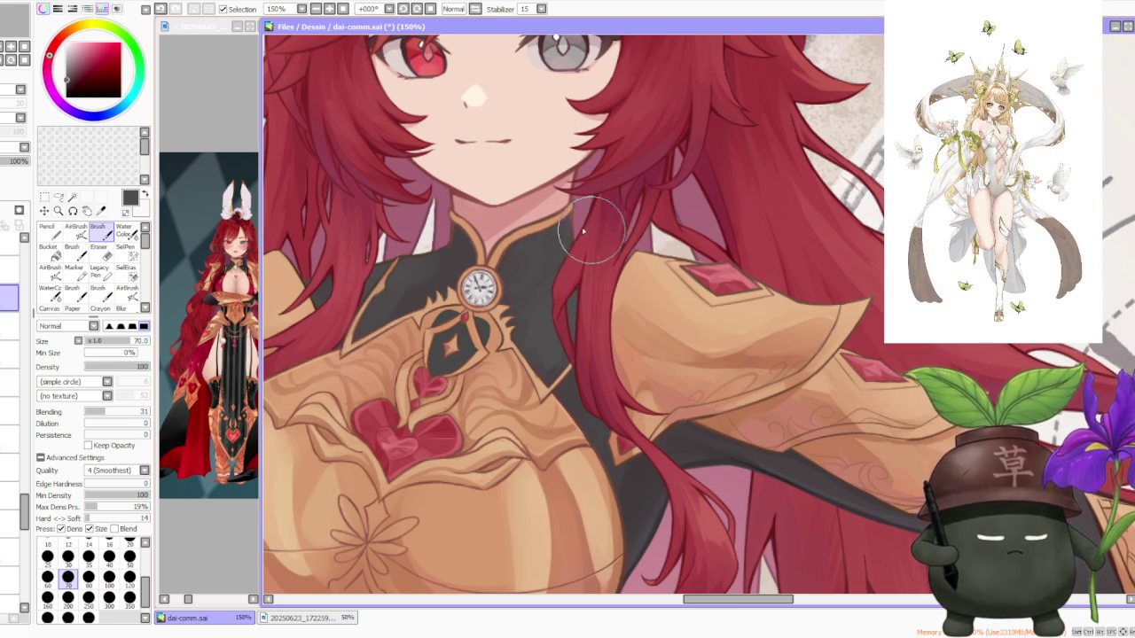
{"action": "scroll", "coordinate": [595, 207], "scroll_direction": "down", "scroll_amount": 3}
{"action": "scroll", "coordinate": [596, 206], "scroll_direction": "up", "scroll_amount": 3}
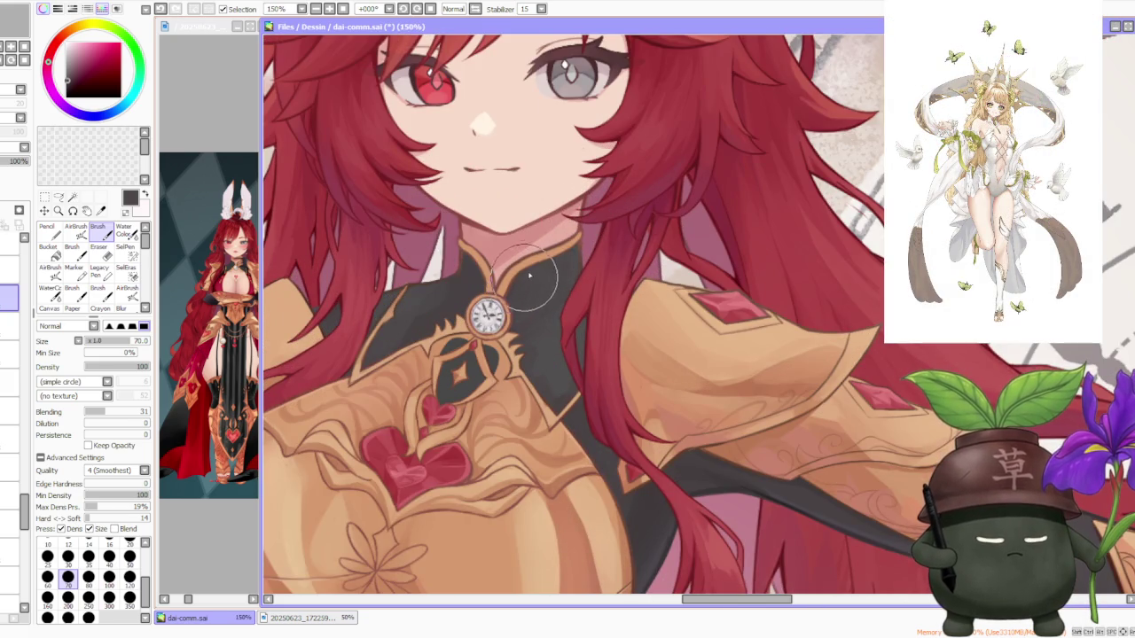
{"action": "scroll", "coordinate": [551, 261], "scroll_direction": "down", "scroll_amount": 3}
{"action": "scroll", "coordinate": [523, 270], "scroll_direction": "up", "scroll_amount": 3}
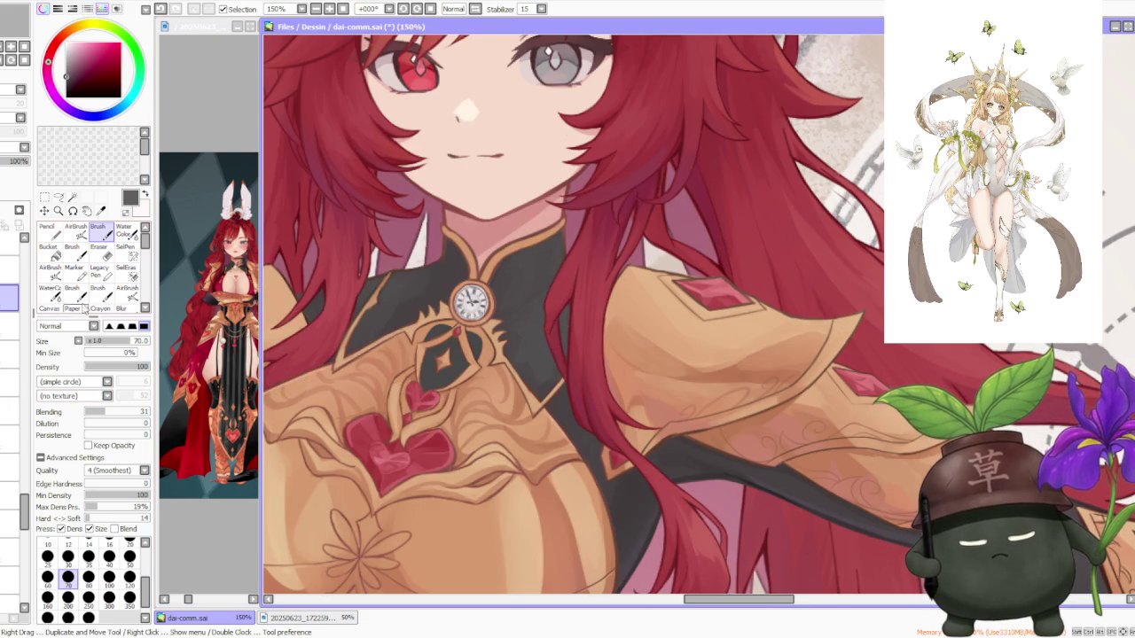
- With the AirBrush, sample the dark collar and hair colours and softly shade beside the brooch
{"action": "key", "text": "v"}
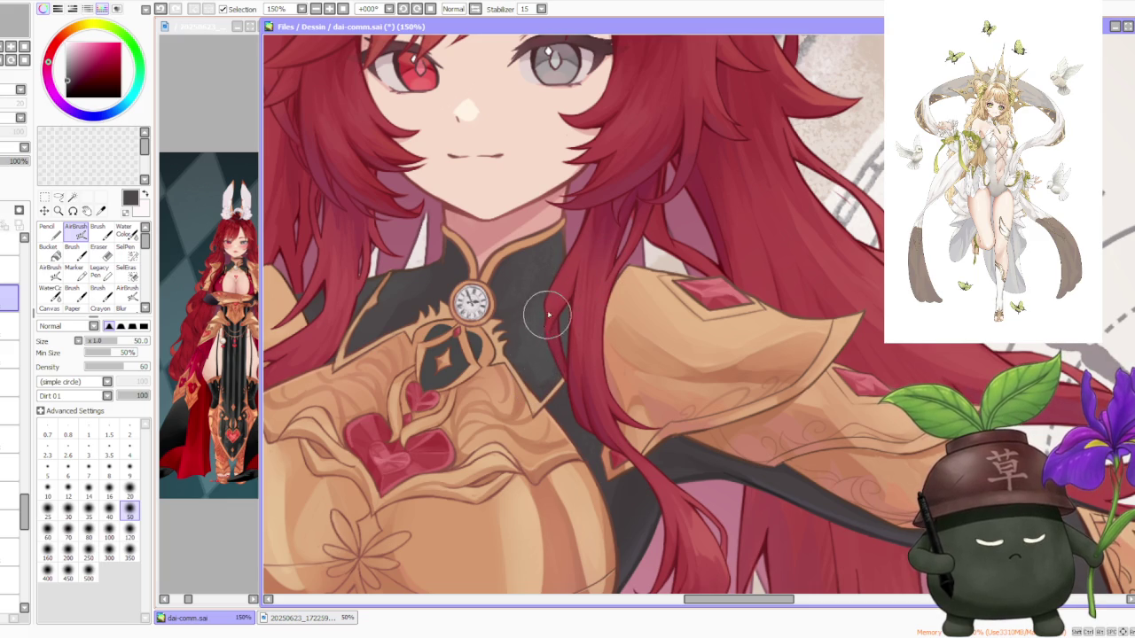
{"action": "scroll", "coordinate": [577, 254], "scroll_direction": "up", "scroll_amount": 2}
{"action": "scroll", "coordinate": [577, 253], "scroll_direction": "down", "scroll_amount": 3}
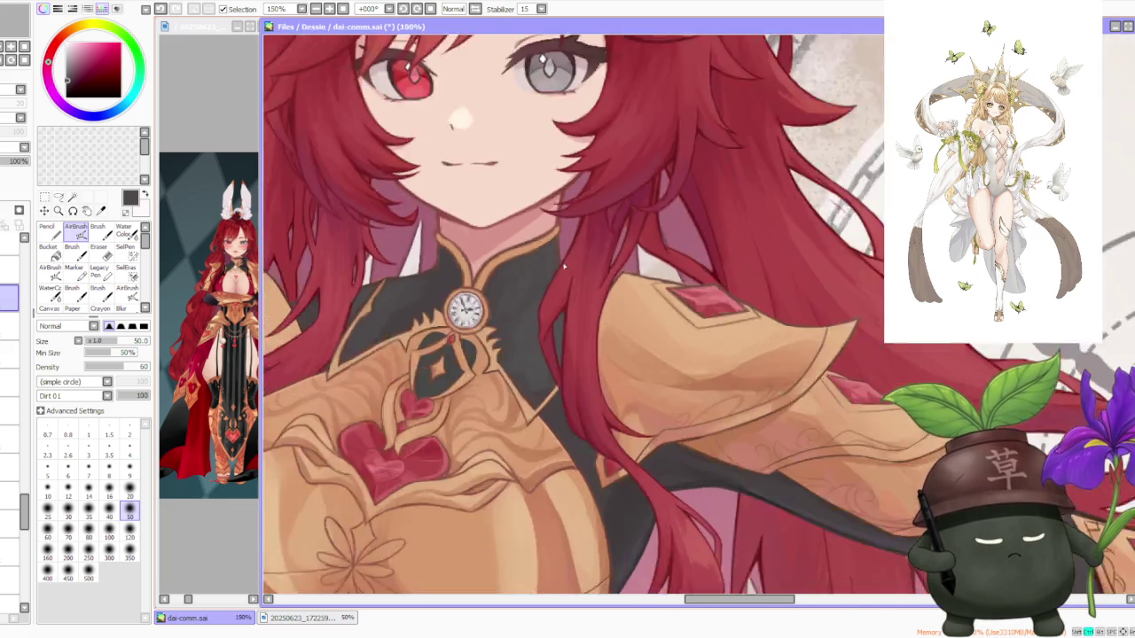
{"action": "scroll", "coordinate": [558, 281], "scroll_direction": "up", "scroll_amount": 2}
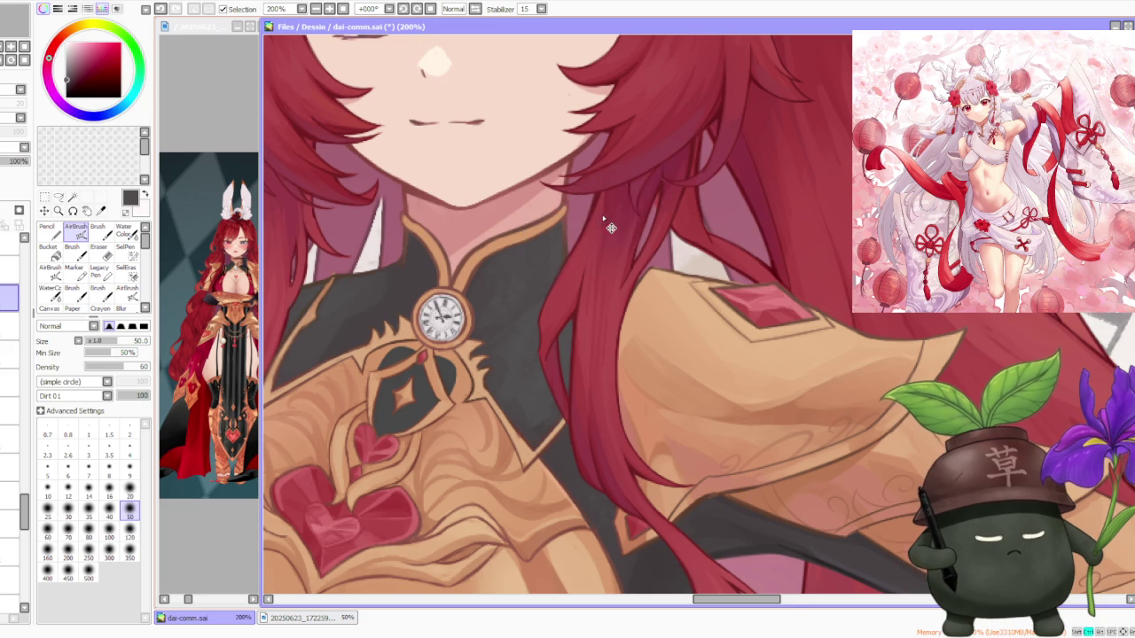
{"action": "scroll", "coordinate": [603, 222], "scroll_direction": "down", "scroll_amount": 1}
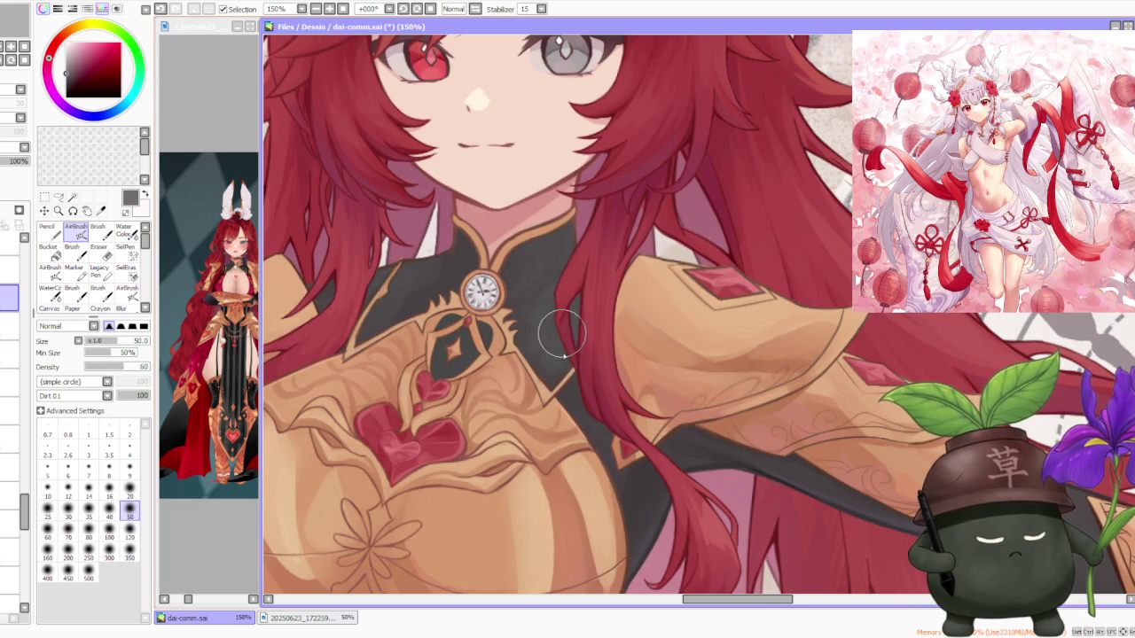
{"action": "scroll", "coordinate": [568, 239], "scroll_direction": "down", "scroll_amount": 1}
{"action": "scroll", "coordinate": [532, 257], "scroll_direction": "up", "scroll_amount": 1}
{"action": "left_click", "coordinate": [529, 260], "text": "alt"}
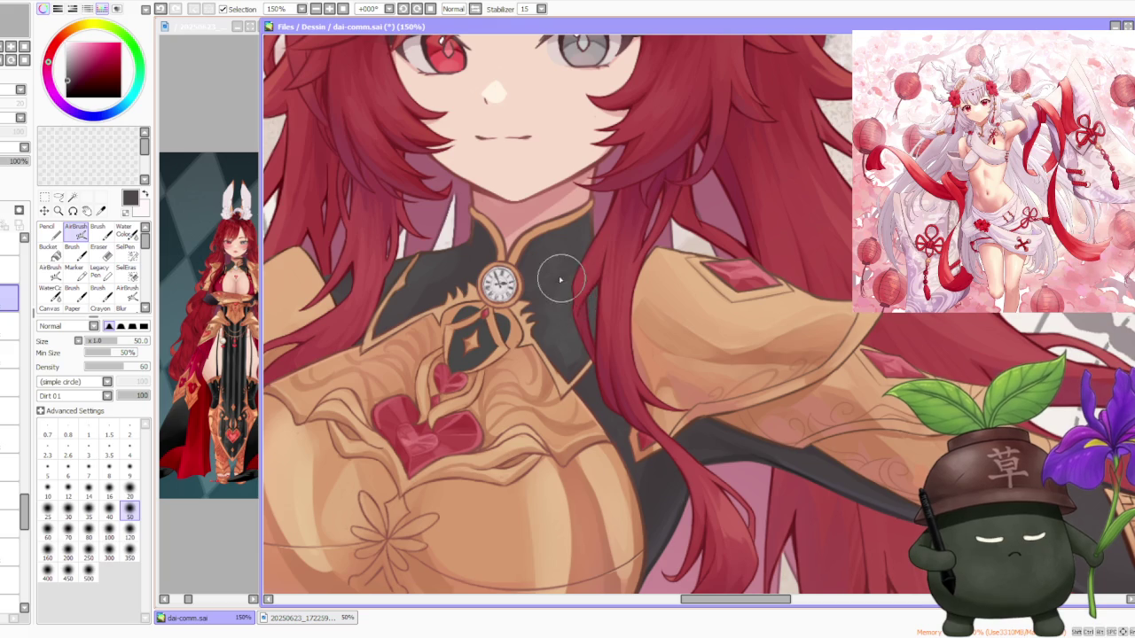
{"action": "left_click", "coordinate": [574, 352], "text": "alt"}
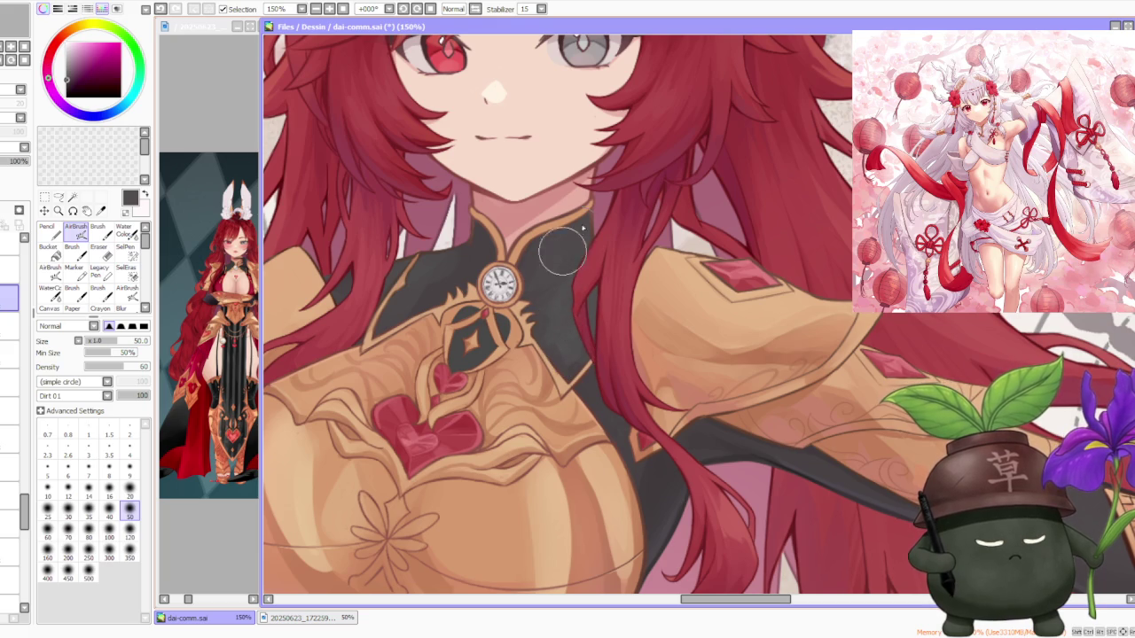
{"action": "scroll", "coordinate": [552, 253], "scroll_direction": "down", "scroll_amount": 2}
{"action": "scroll", "coordinate": [558, 251], "scroll_direction": "up", "scroll_amount": 3}
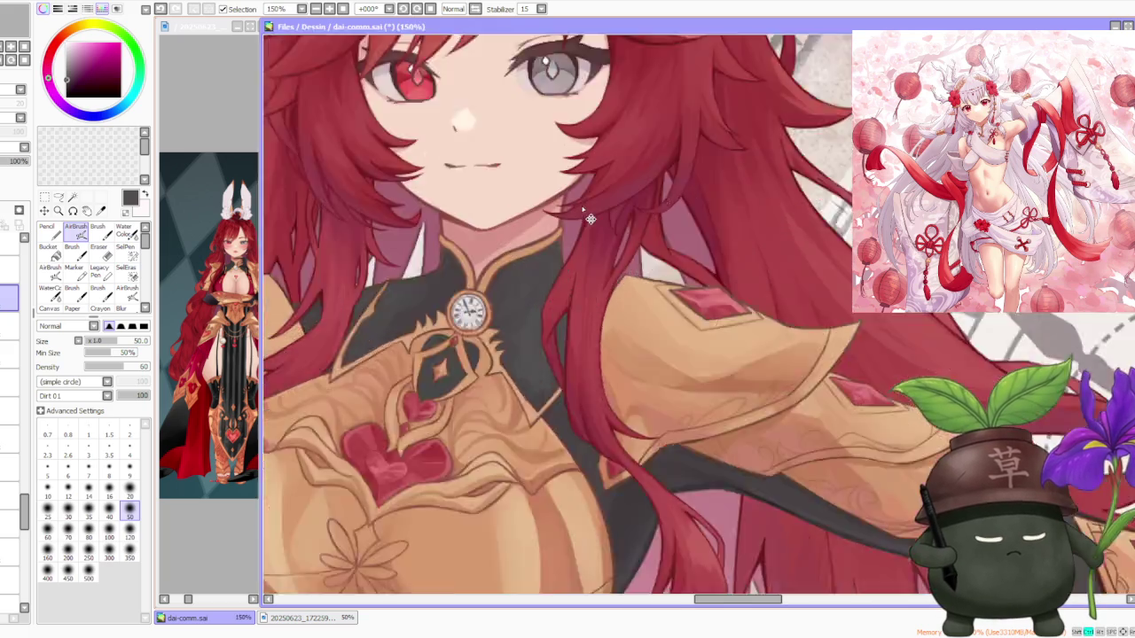
{"action": "scroll", "coordinate": [572, 248], "scroll_direction": "down", "scroll_amount": 1}
{"action": "scroll", "coordinate": [579, 246], "scroll_direction": "up", "scroll_amount": 1}
{"action": "scroll", "coordinate": [581, 248], "scroll_direction": "down", "scroll_amount": 1}
{"action": "scroll", "coordinate": [587, 256], "scroll_direction": "down", "scroll_amount": 3}
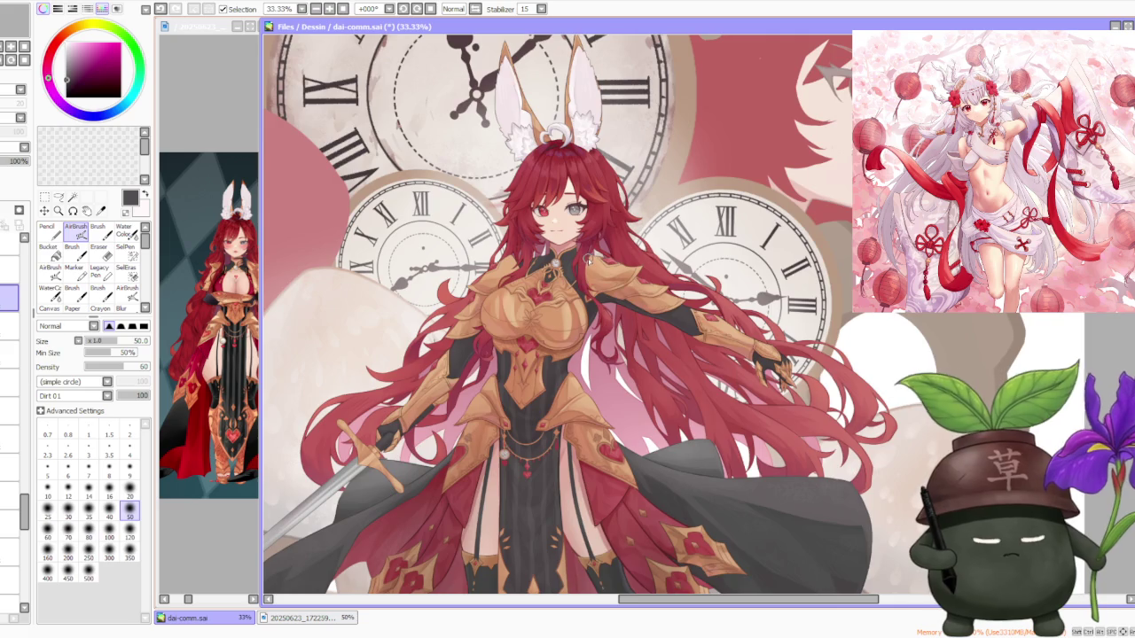
{"action": "scroll", "coordinate": [587, 257], "scroll_direction": "up", "scroll_amount": 1}
{"action": "scroll", "coordinate": [585, 262], "scroll_direction": "up", "scroll_amount": 2}
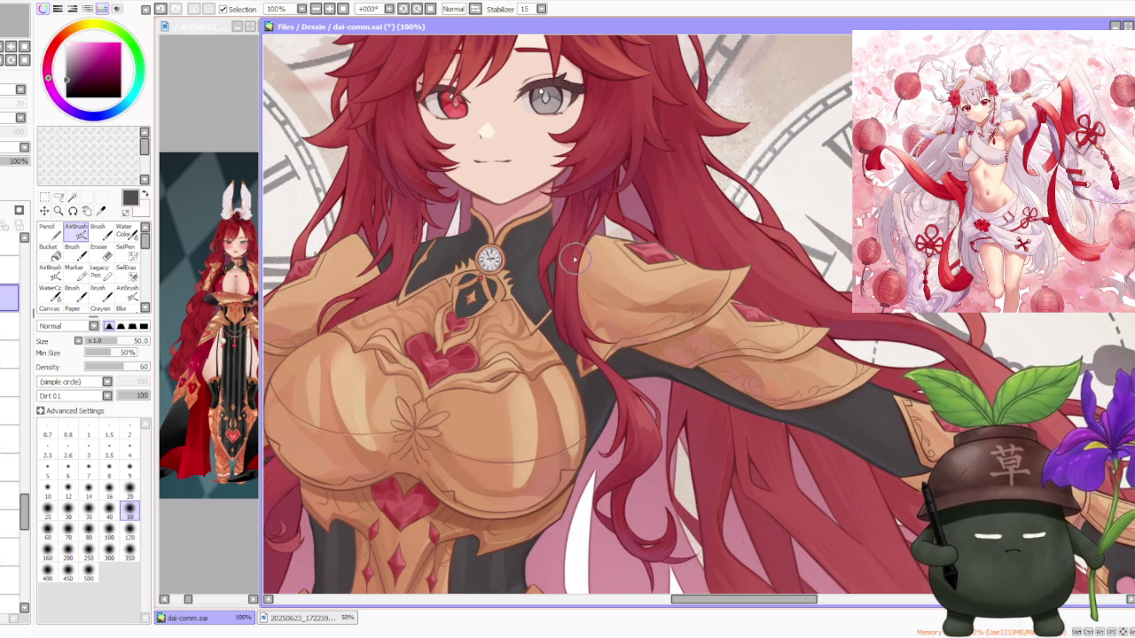
- Return to the Brush with Blending raised from 31 to 66 and blend the collar shading
{"action": "key", "text": "b"}
{"action": "scroll", "coordinate": [518, 273], "scroll_direction": "up", "scroll_amount": 1}
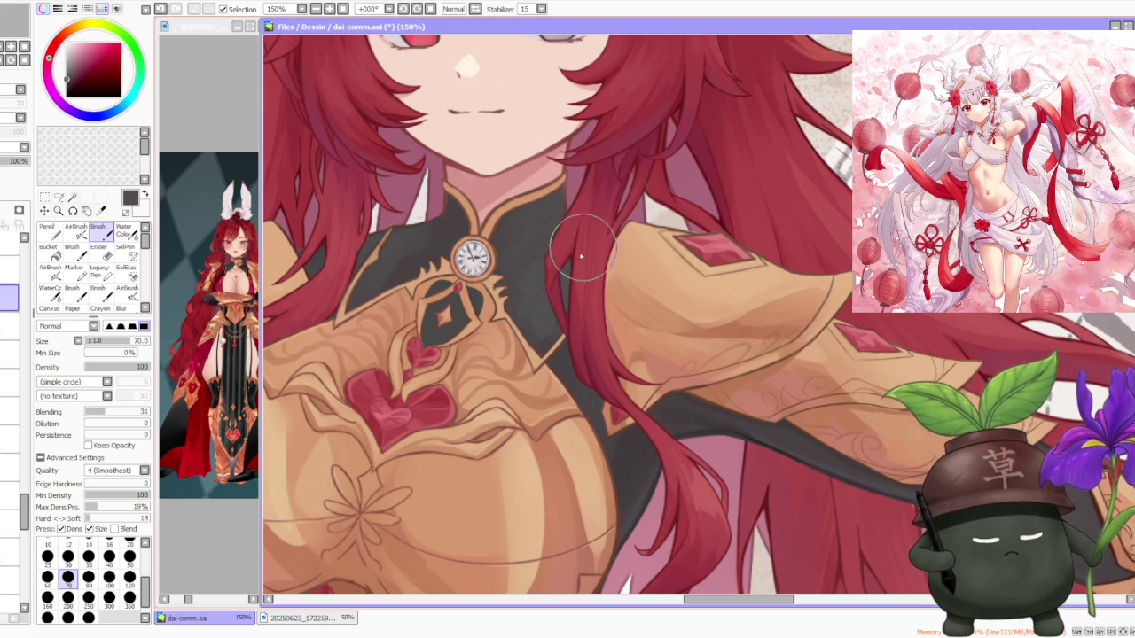
{"action": "scroll", "coordinate": [520, 277], "scroll_direction": "down", "scroll_amount": 2}
{"action": "scroll", "coordinate": [537, 255], "scroll_direction": "up", "scroll_amount": 3}
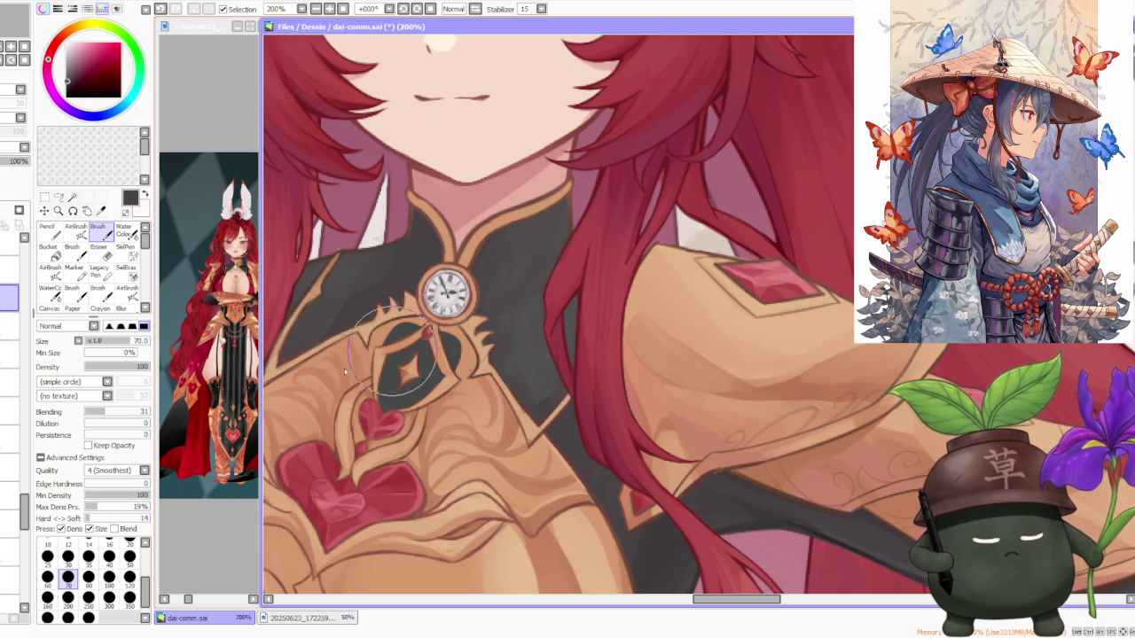
{"action": "left_click", "coordinate": [127, 411]}
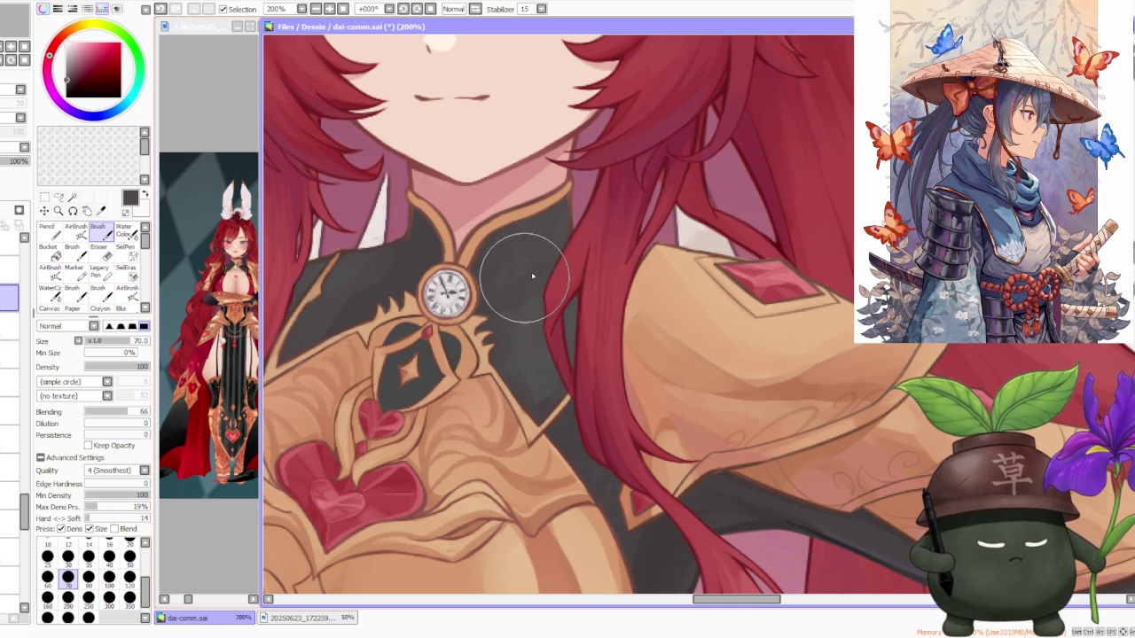
{"action": "scroll", "coordinate": [574, 254], "scroll_direction": "down", "scroll_amount": 2}
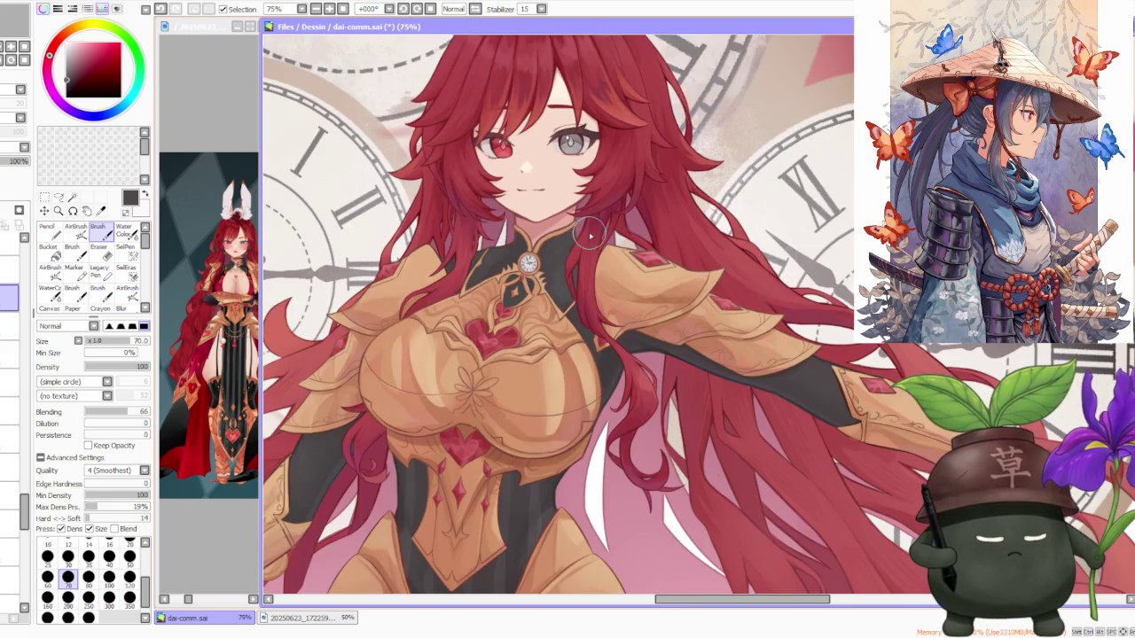
{"action": "scroll", "coordinate": [589, 247], "scroll_direction": "down", "scroll_amount": 1}
{"action": "scroll", "coordinate": [612, 240], "scroll_direction": "down", "scroll_amount": 1}
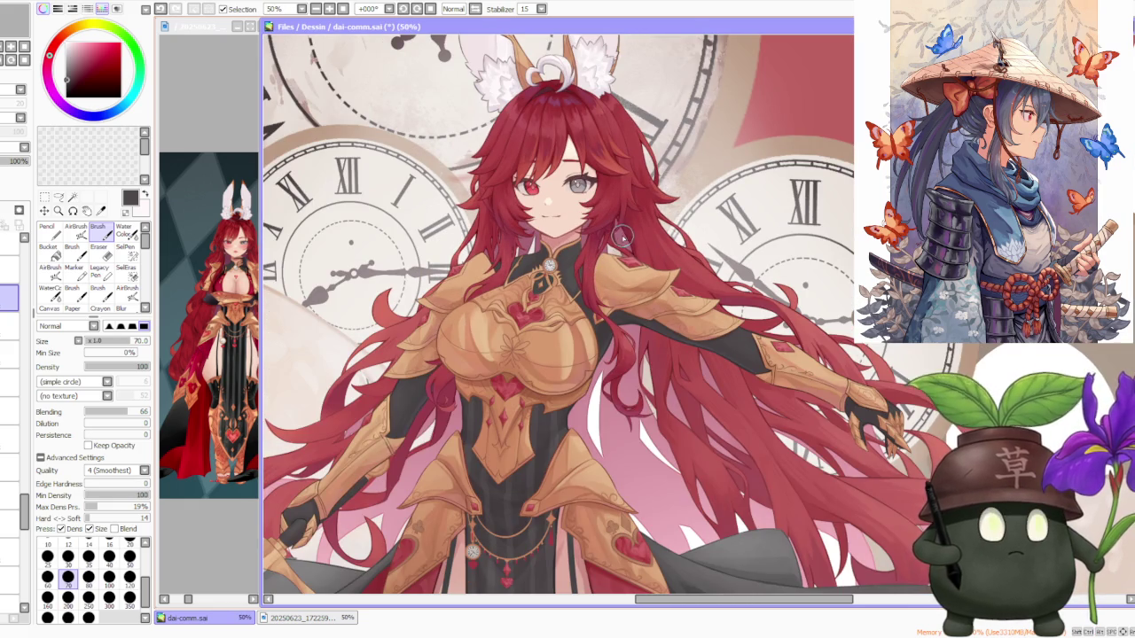
{"action": "scroll", "coordinate": [581, 224], "scroll_direction": "up", "scroll_amount": 2}
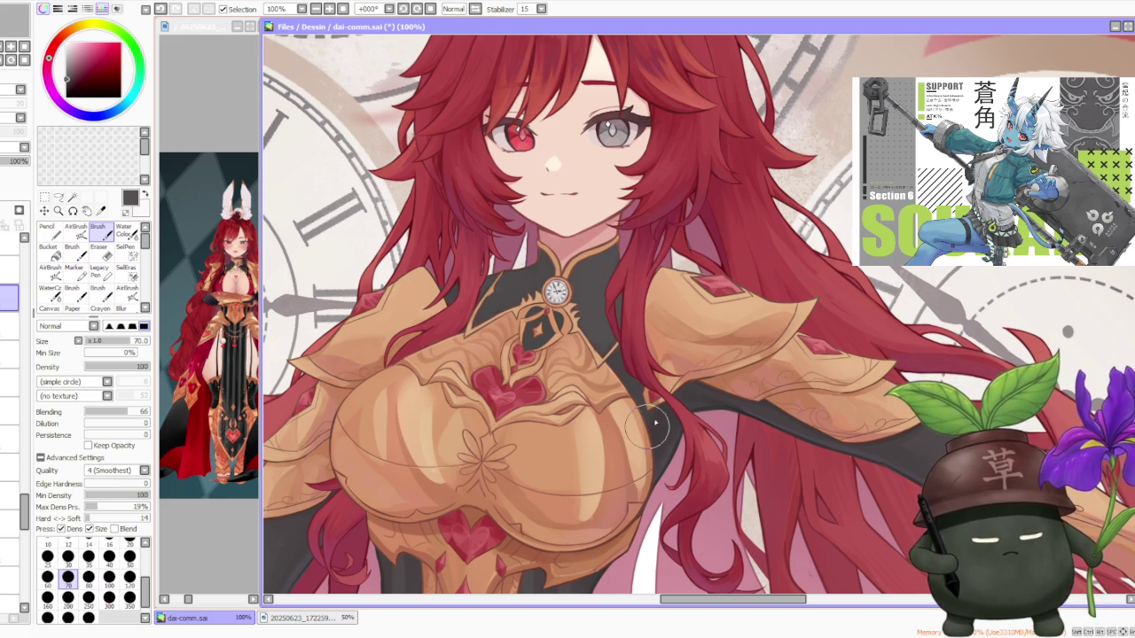
- Undo the latest touch-up strokes on the clock brooch at the collar
{"action": "left_click", "coordinate": [618, 260], "text": "alt"}
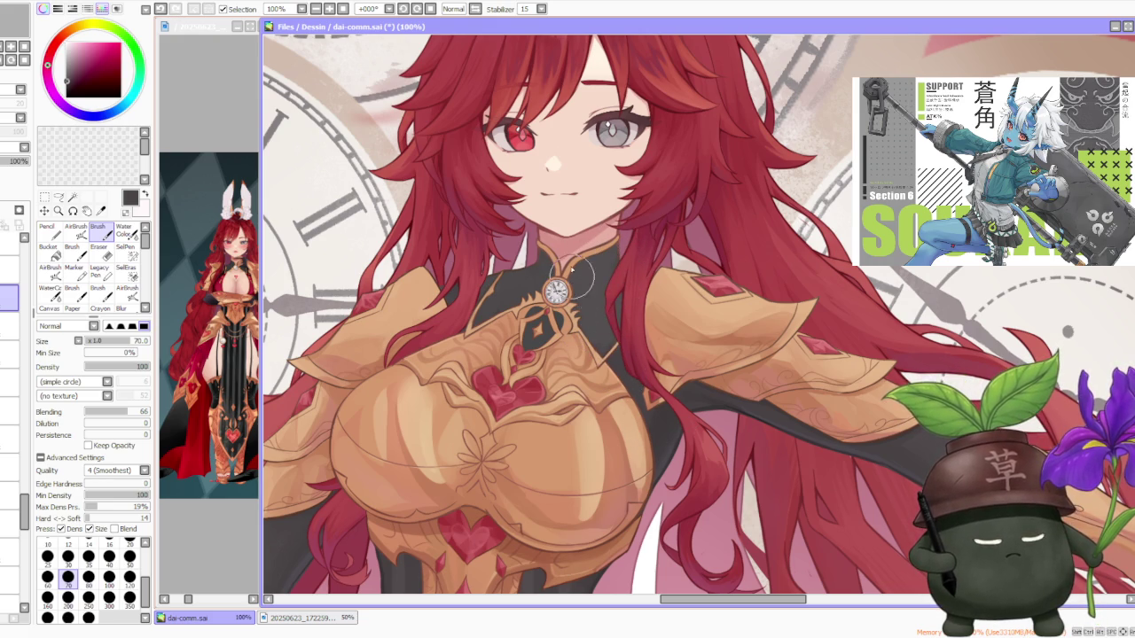
{"action": "key", "text": "ctrl+z"}
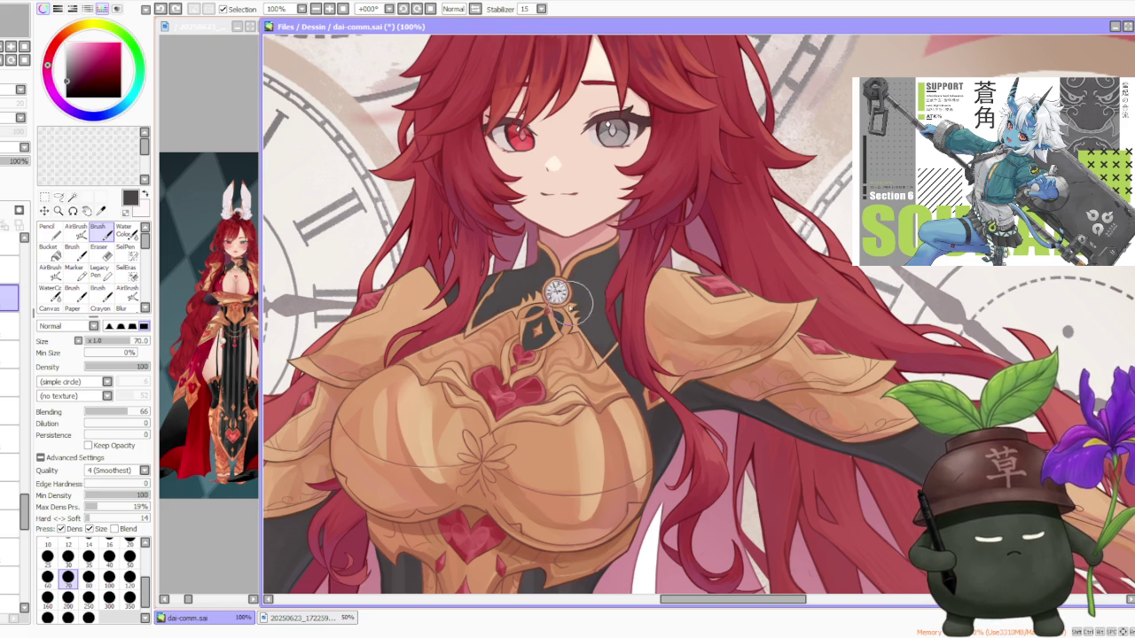
{"action": "key", "text": "ctrl+z"}
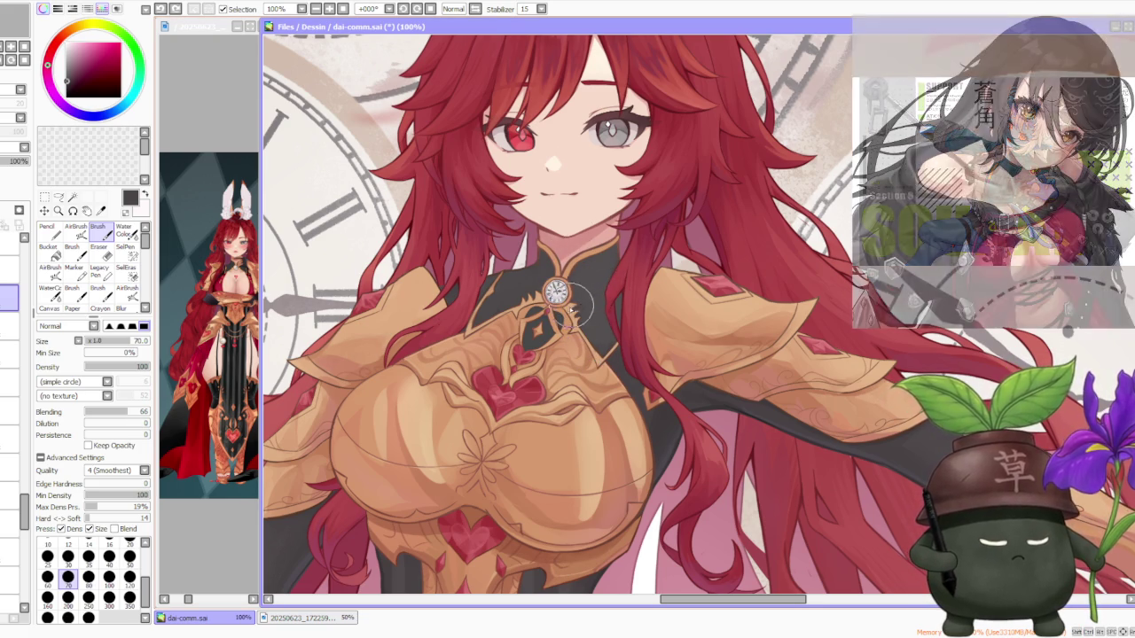
{"action": "left_click_drag", "start_coordinate": [572, 301], "coordinate": [581, 311]}
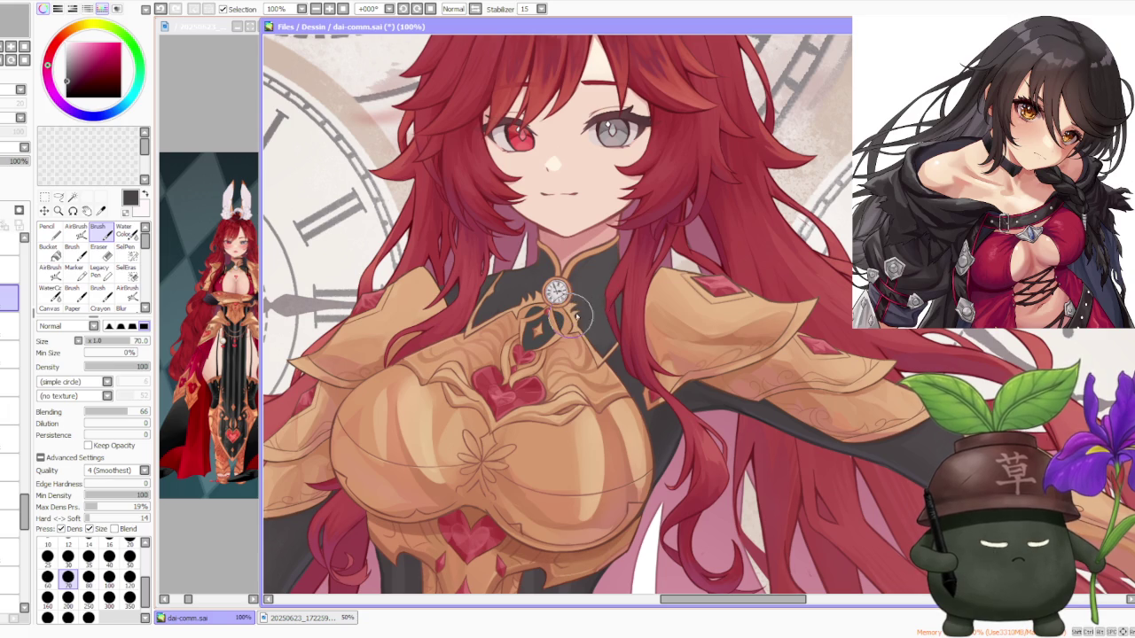
{"action": "key", "text": "ctrl+z"}
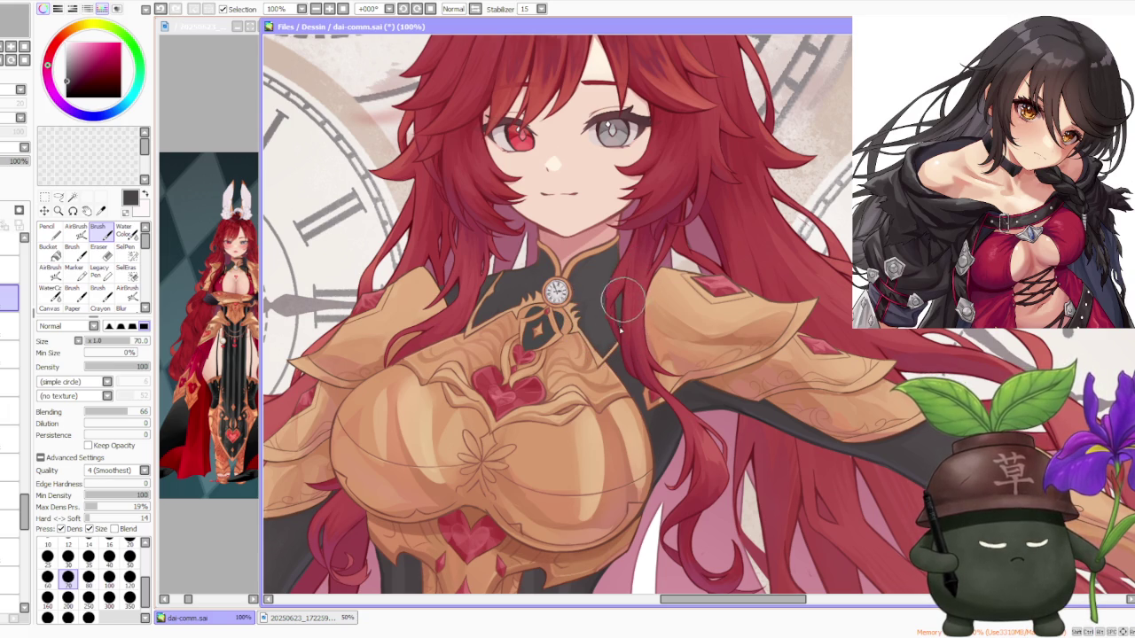
- Pick a darker red on the colour wheel and select the AirBrush
{"action": "left_click", "coordinate": [501, 302], "text": "alt"}
{"action": "left_click", "coordinate": [492, 306], "text": "alt"}
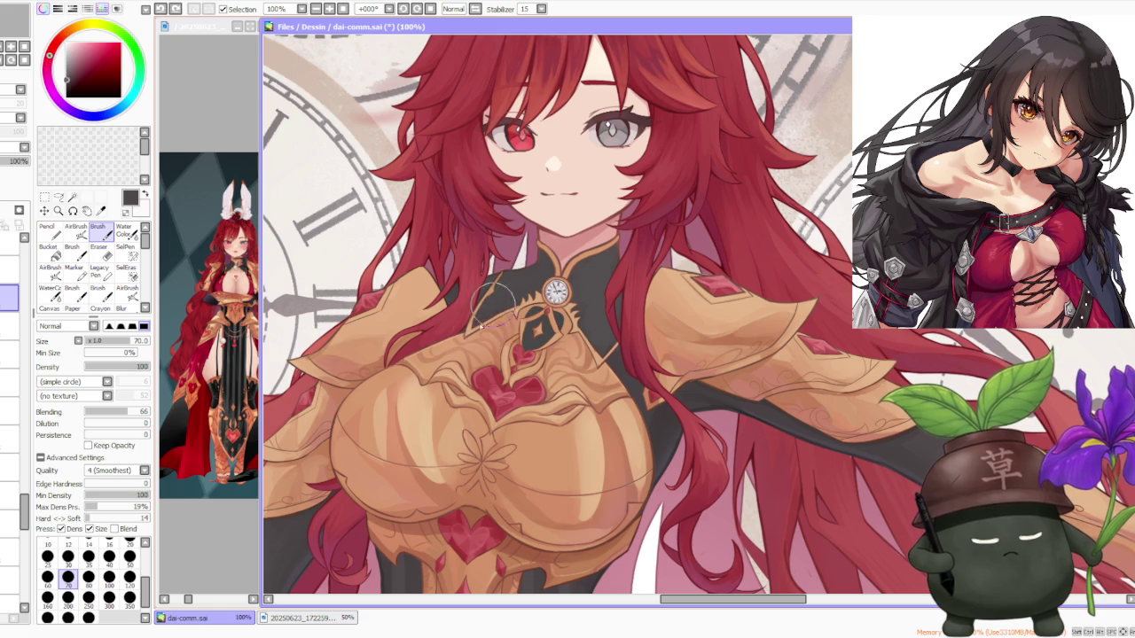
{"action": "left_click", "coordinate": [548, 297], "text": "alt"}
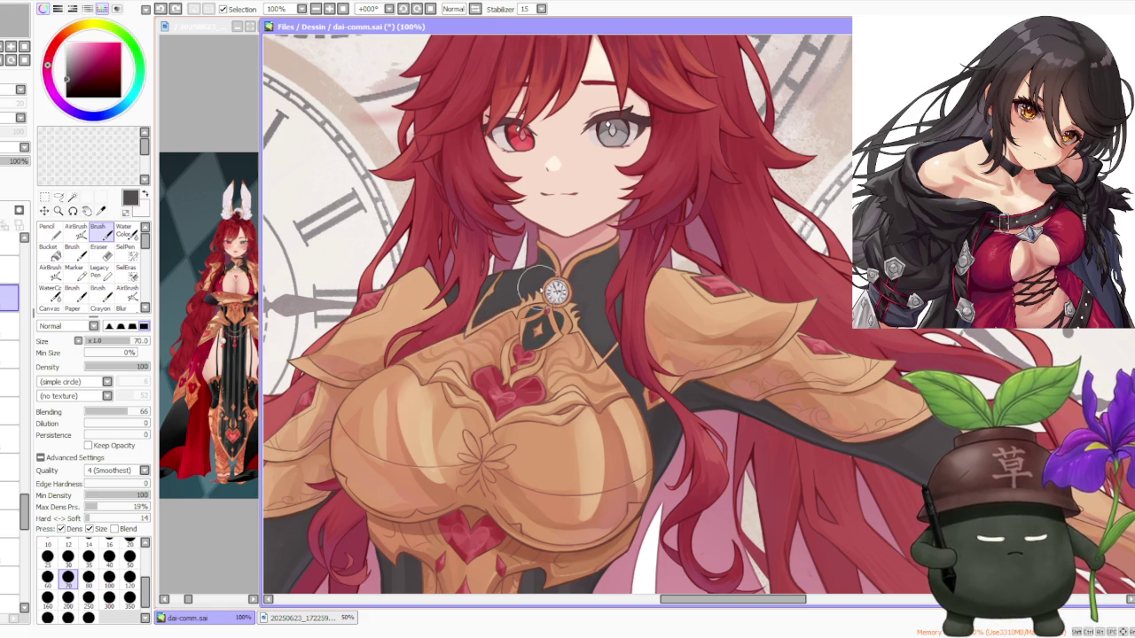
{"action": "left_click", "coordinate": [587, 309], "text": "alt"}
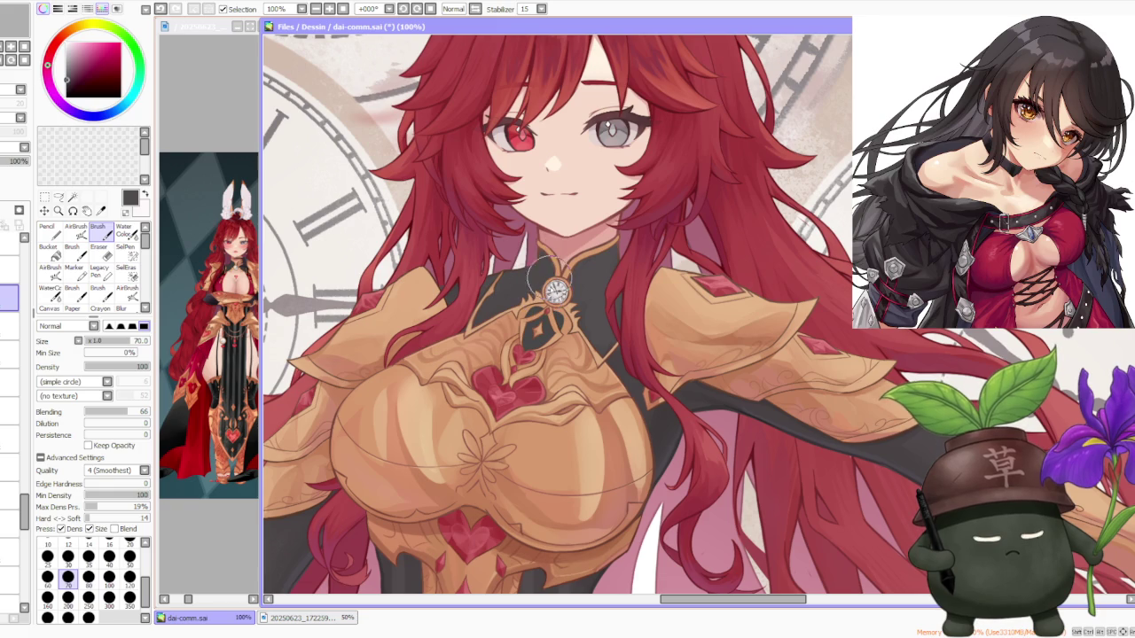
{"action": "scroll", "coordinate": [660, 213], "scroll_direction": "down", "scroll_amount": 2}
{"action": "scroll", "coordinate": [635, 220], "scroll_direction": "up", "scroll_amount": 2}
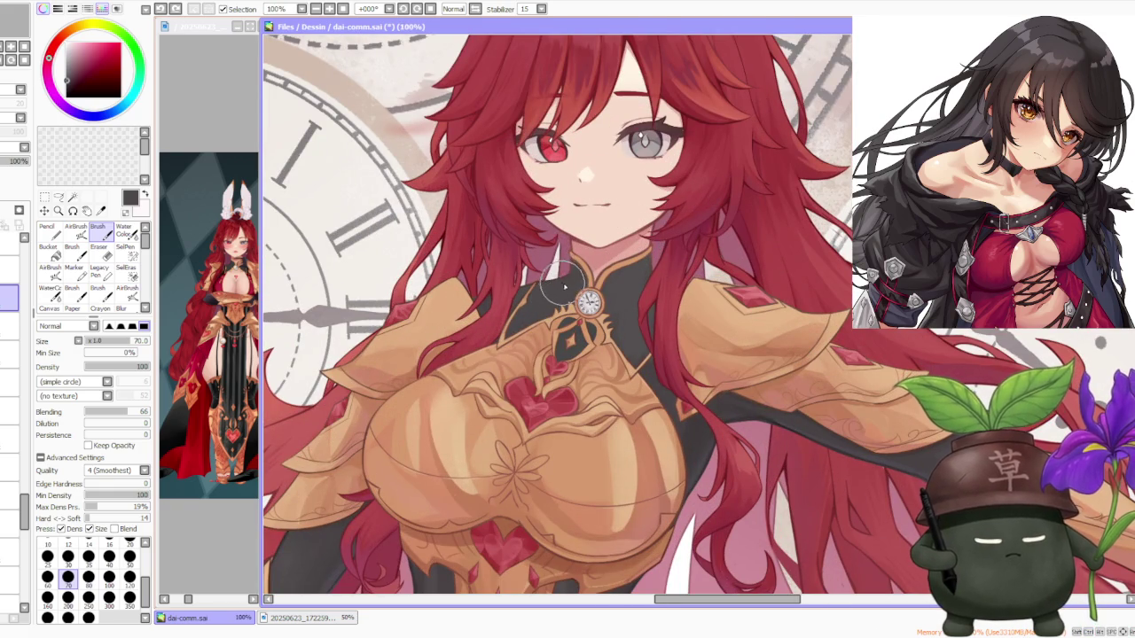
{"action": "scroll", "coordinate": [577, 259], "scroll_direction": "down", "scroll_amount": 3}
{"action": "scroll", "coordinate": [630, 142], "scroll_direction": "down", "scroll_amount": 1}
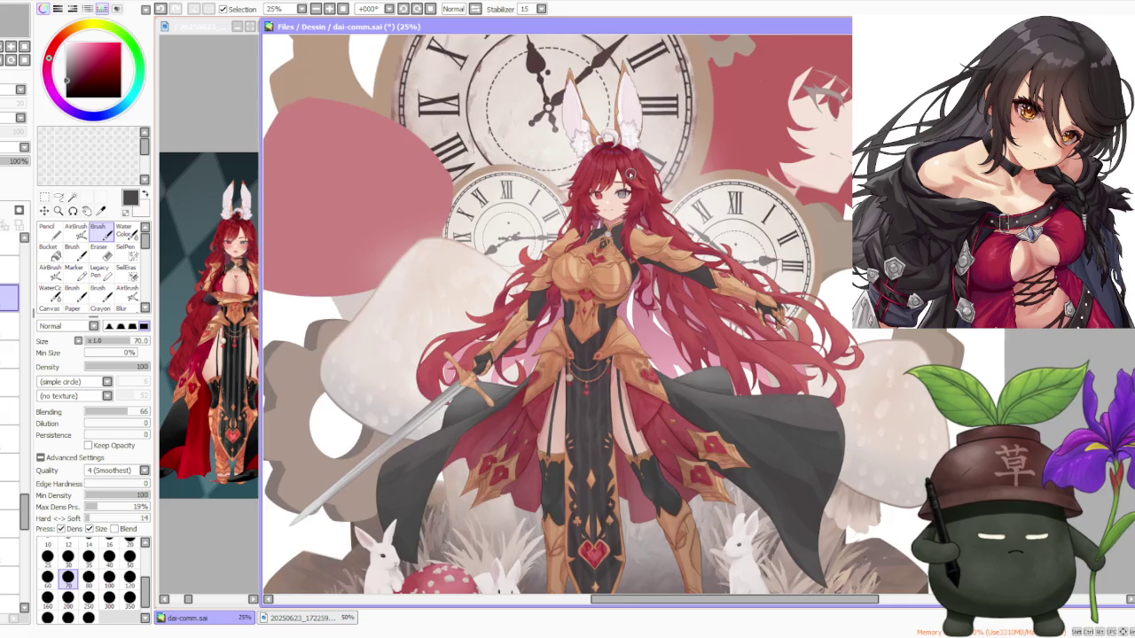
{"action": "scroll", "coordinate": [631, 176], "scroll_direction": "up", "scroll_amount": 4}
{"action": "scroll", "coordinate": [602, 346], "scroll_direction": "up", "scroll_amount": 1}
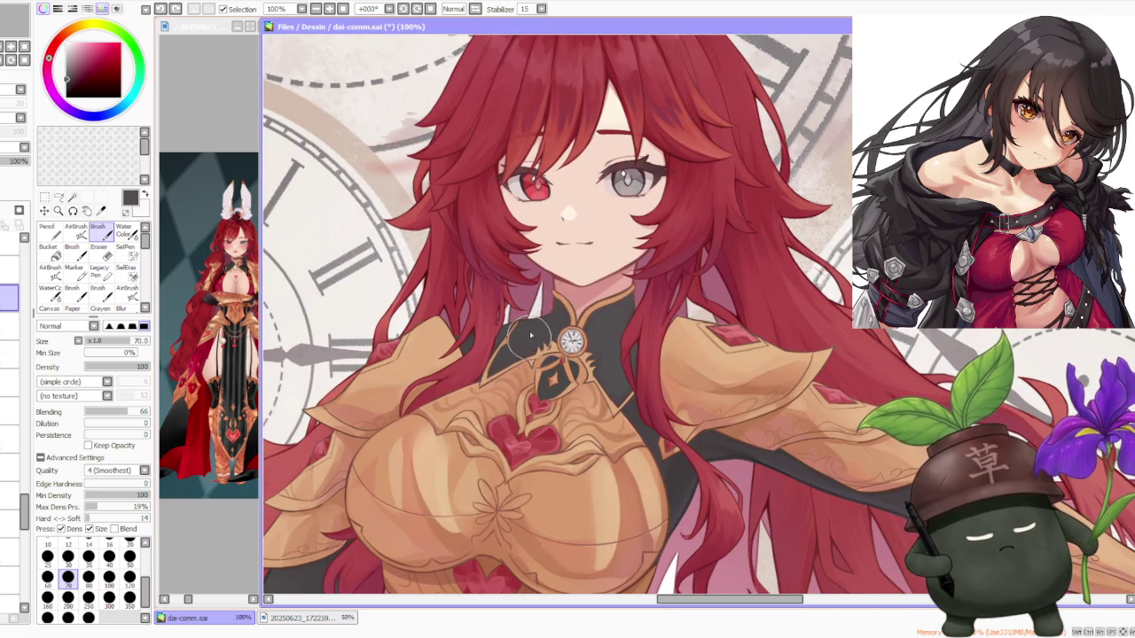
{"action": "scroll", "coordinate": [612, 244], "scroll_direction": "down", "scroll_amount": 3}
{"action": "scroll", "coordinate": [624, 261], "scroll_direction": "up", "scroll_amount": 2}
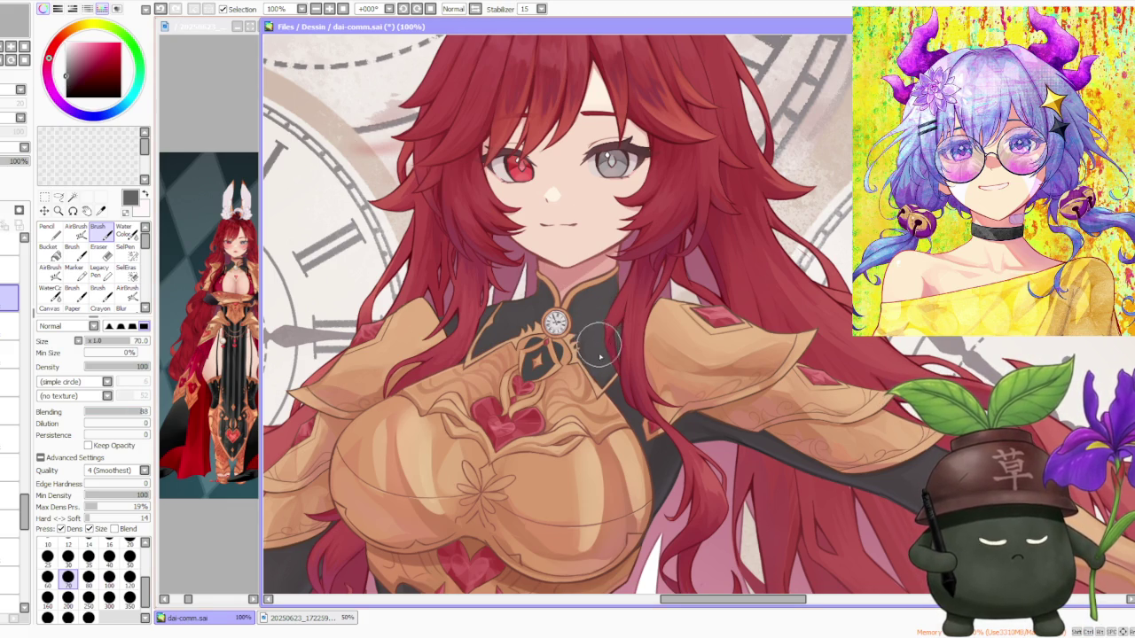
{"action": "scroll", "coordinate": [659, 206], "scroll_direction": "down", "scroll_amount": 2}
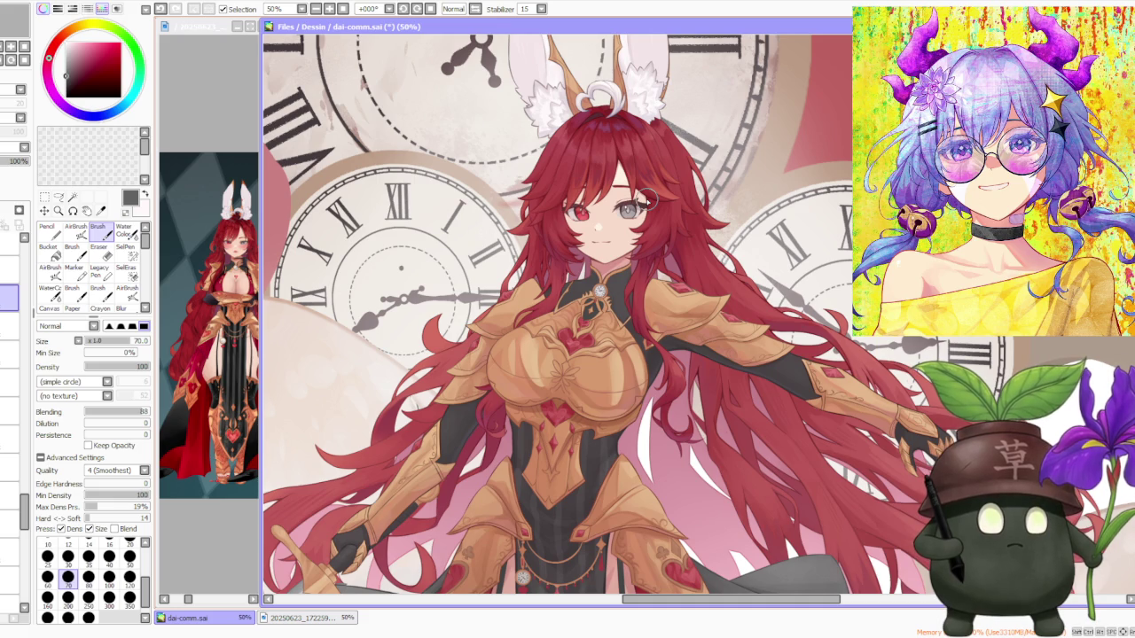
{"action": "scroll", "coordinate": [650, 198], "scroll_direction": "down", "scroll_amount": 1}
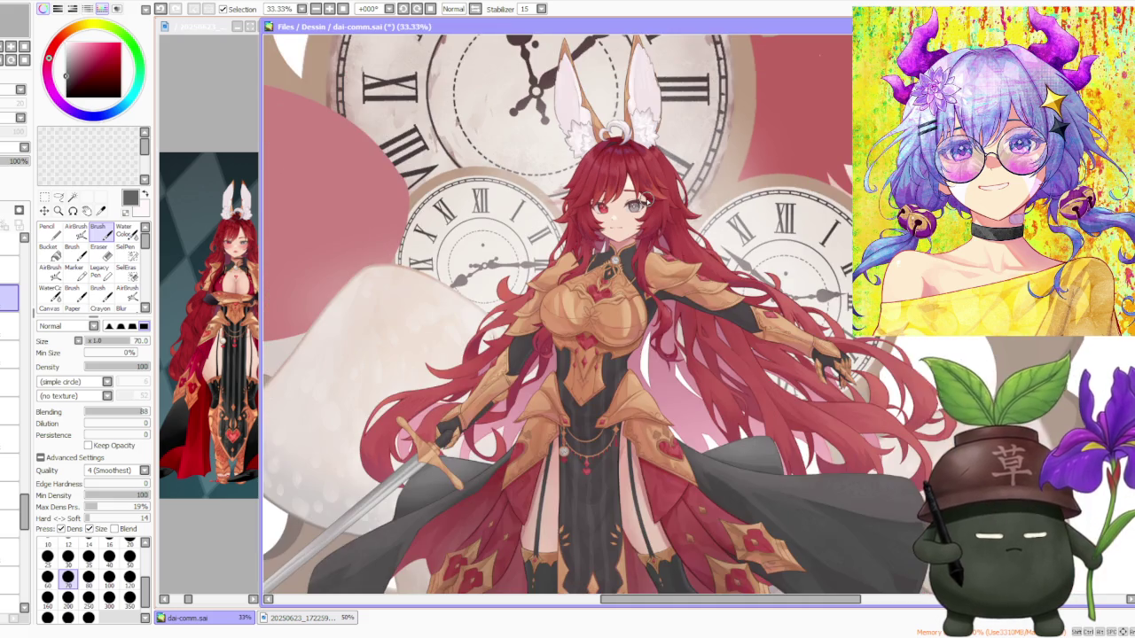
{"action": "scroll", "coordinate": [648, 200], "scroll_direction": "up", "scroll_amount": 3}
{"action": "scroll", "coordinate": [526, 341], "scroll_direction": "up", "scroll_amount": 1}
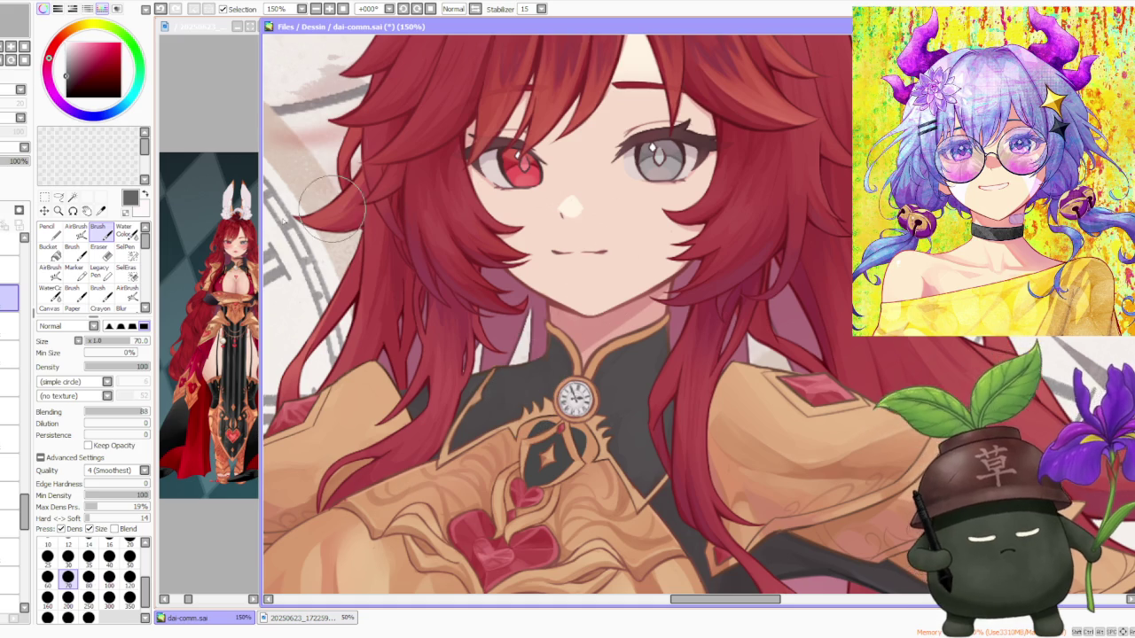
{"action": "left_click", "coordinate": [76, 231]}
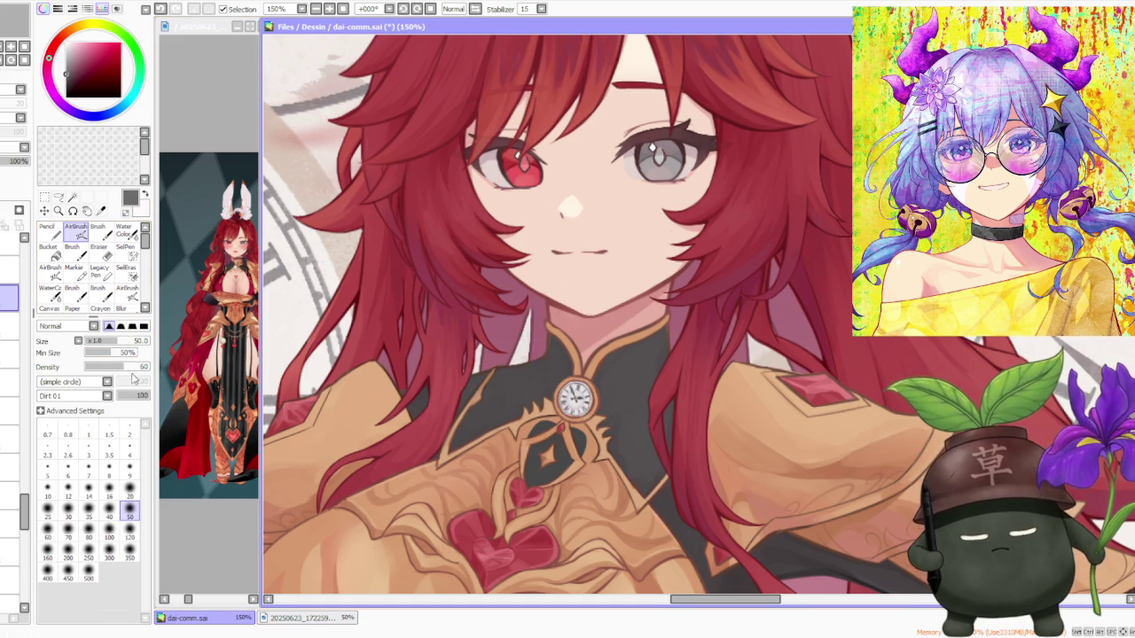
- Undo the last stroke and enlarge the brush to size 120
{"action": "key", "text": "ctrl+z"}
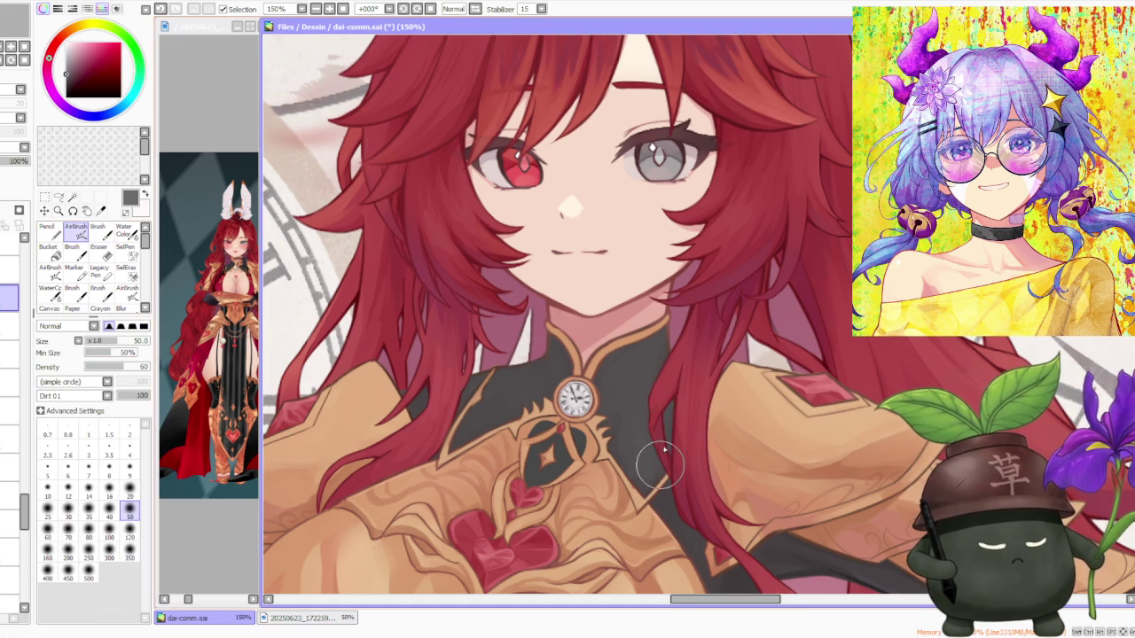
{"action": "key", "text": "bracketright"}
{"action": "key", "text": "bracketright"}
{"action": "key", "text": "bracketright"}
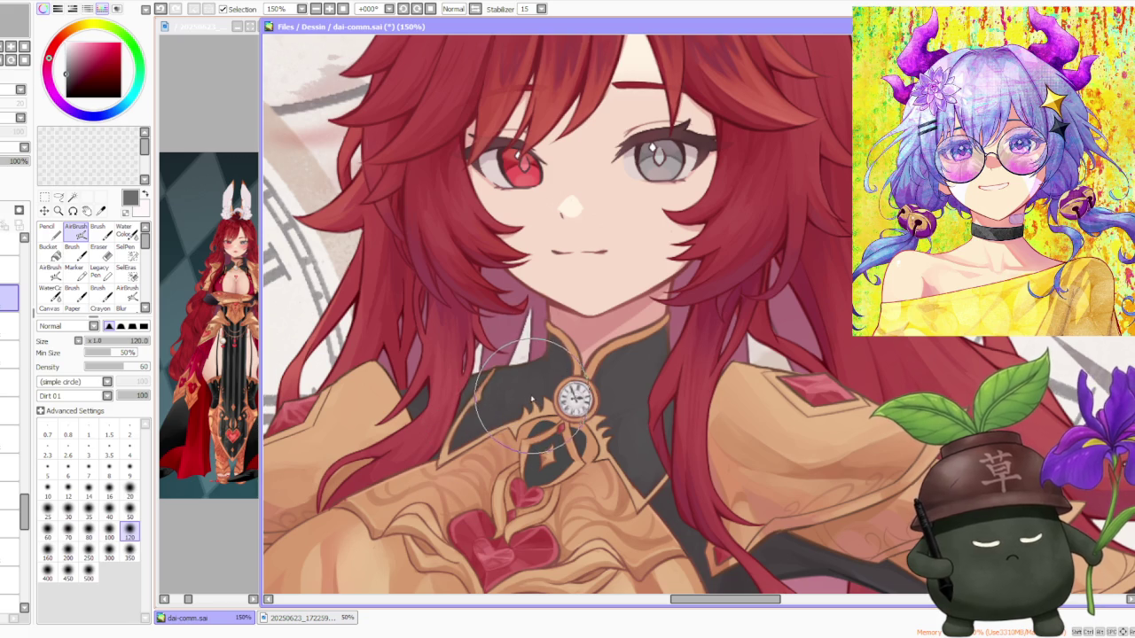
{"action": "scroll", "coordinate": [580, 339], "scroll_direction": "up", "scroll_amount": 2}
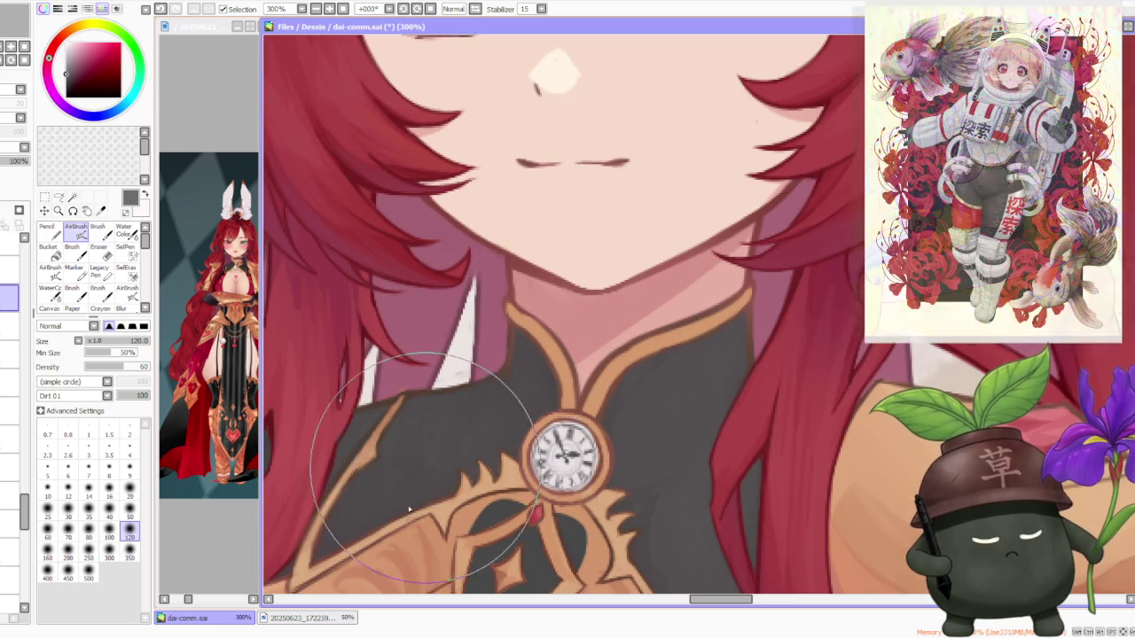
{"action": "scroll", "coordinate": [517, 400], "scroll_direction": "down", "scroll_amount": 3}
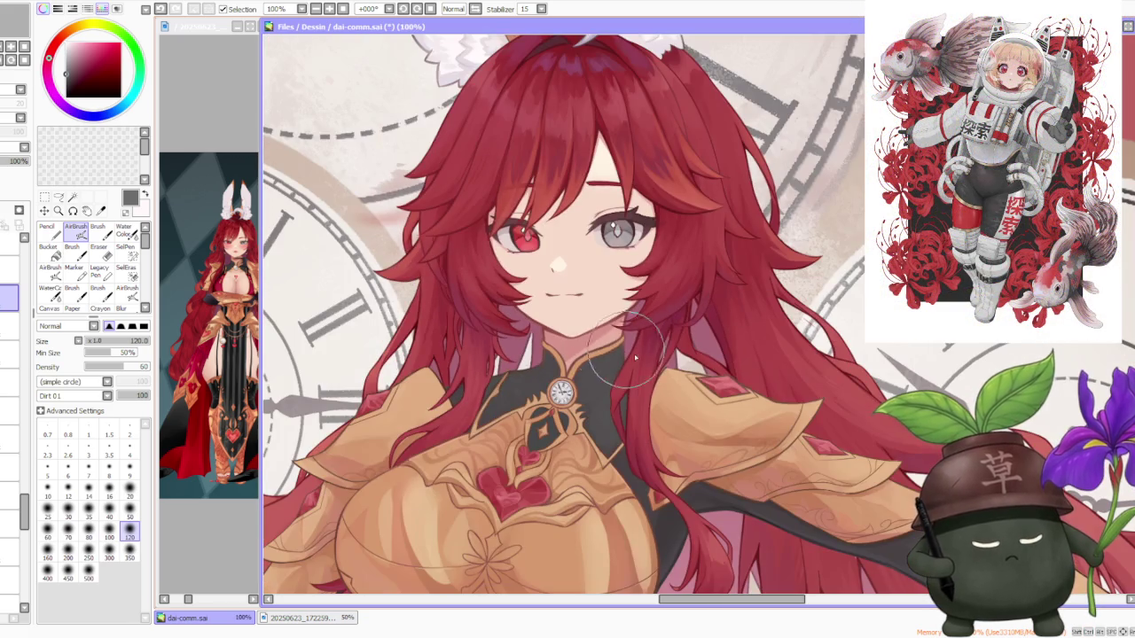
{"action": "scroll", "coordinate": [622, 432], "scroll_direction": "down", "scroll_amount": 1}
{"action": "scroll", "coordinate": [626, 422], "scroll_direction": "up", "scroll_amount": 2}
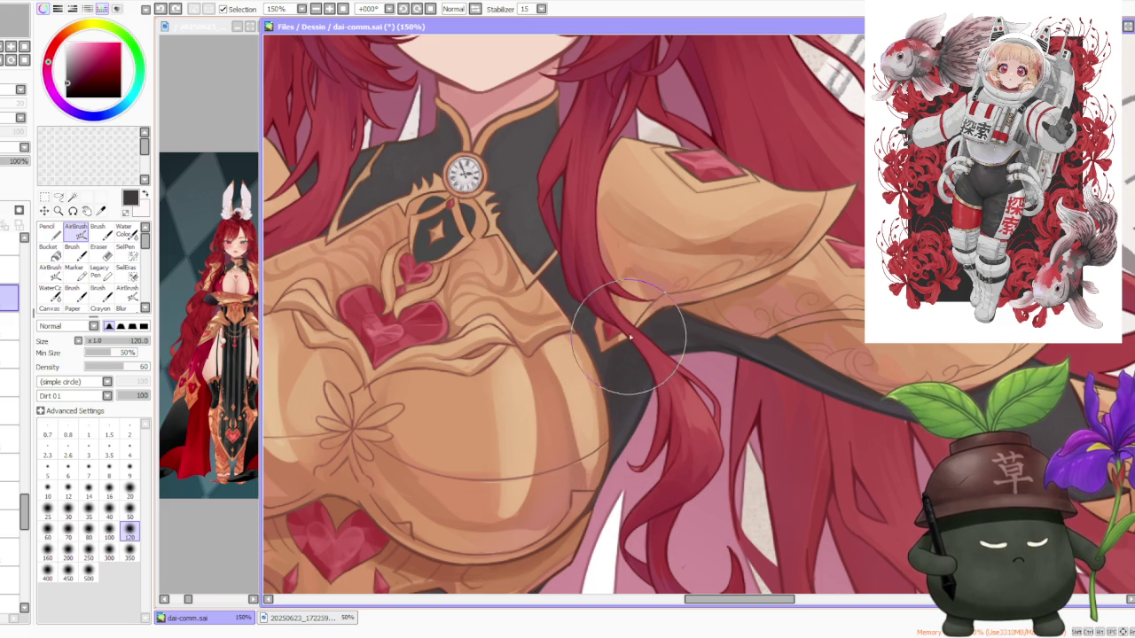
- Sample a dark purple from the artwork and switch back to the regular Brush
{"action": "left_click", "coordinate": [626, 384], "text": "alt"}
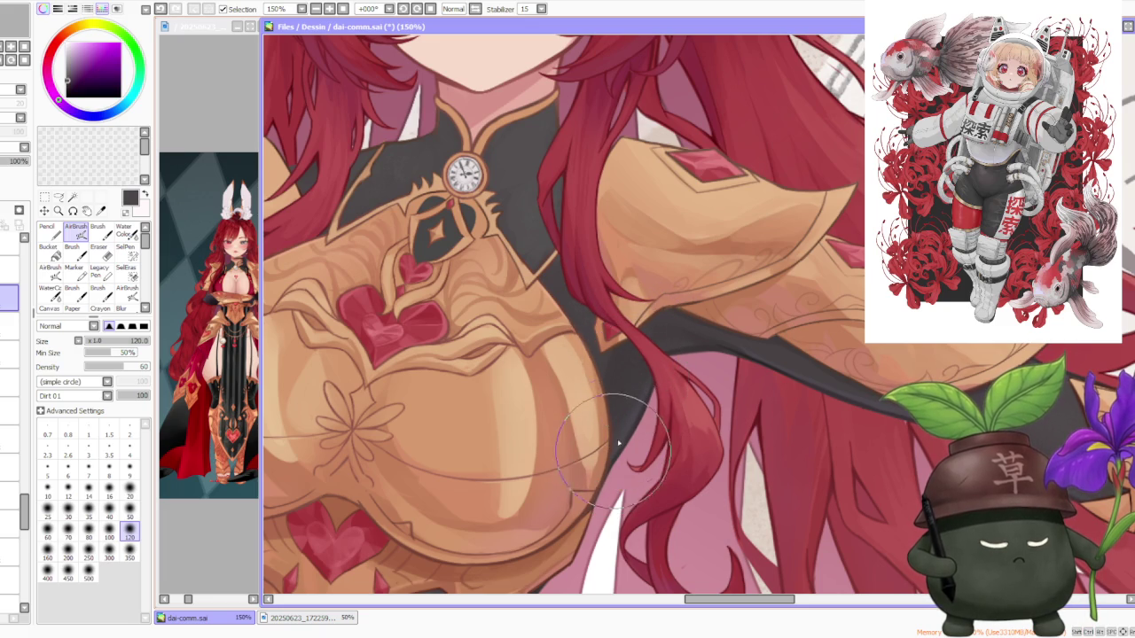
{"action": "scroll", "coordinate": [633, 394], "scroll_direction": "down", "scroll_amount": 2}
{"action": "scroll", "coordinate": [674, 403], "scroll_direction": "up", "scroll_amount": 1}
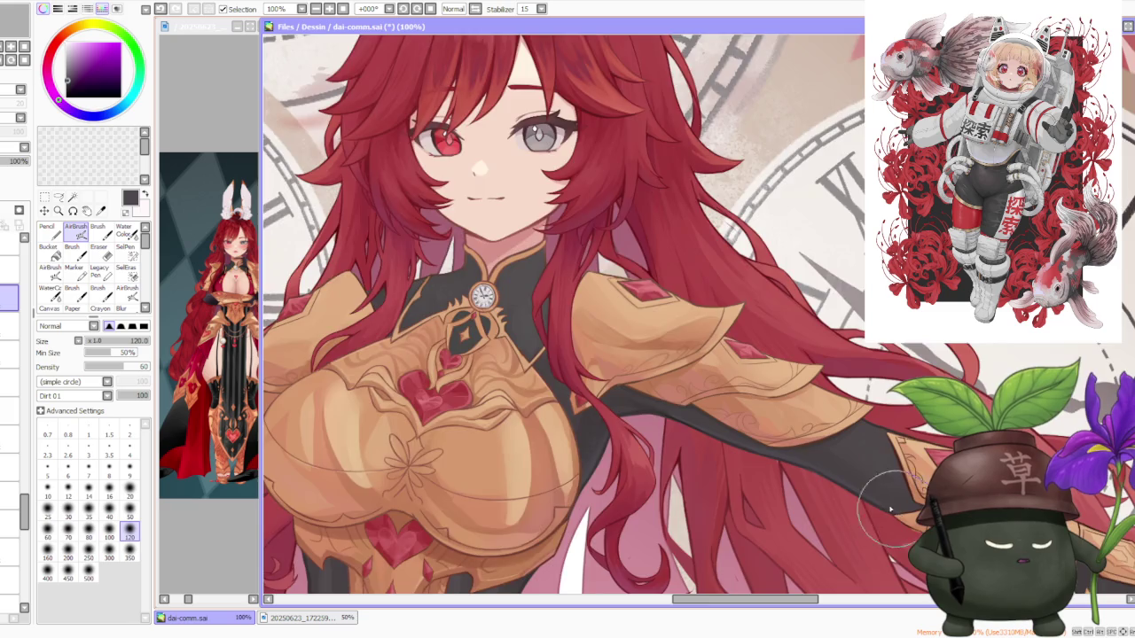
{"action": "scroll", "coordinate": [816, 456], "scroll_direction": "up", "scroll_amount": 2}
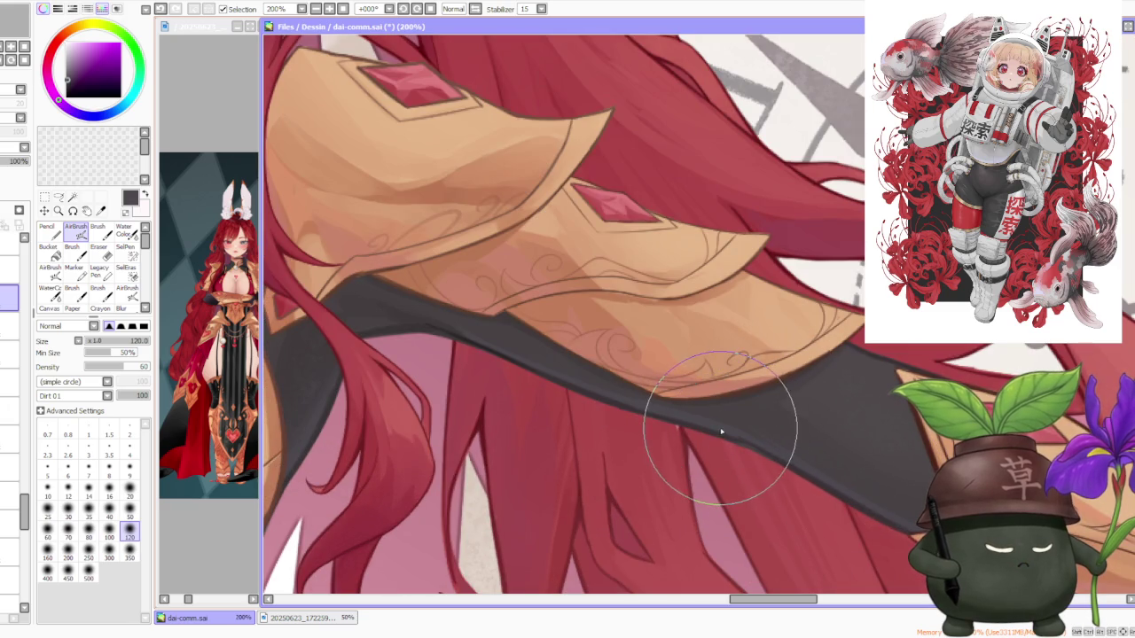
{"action": "scroll", "coordinate": [836, 456], "scroll_direction": "down", "scroll_amount": 4}
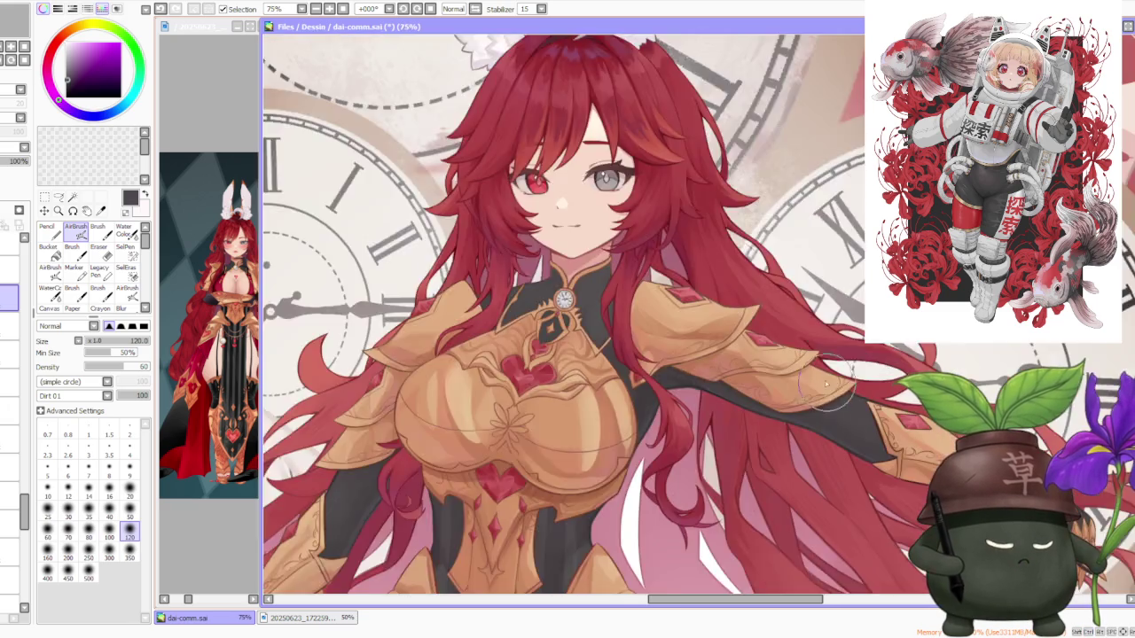
{"action": "left_click", "coordinate": [97, 227]}
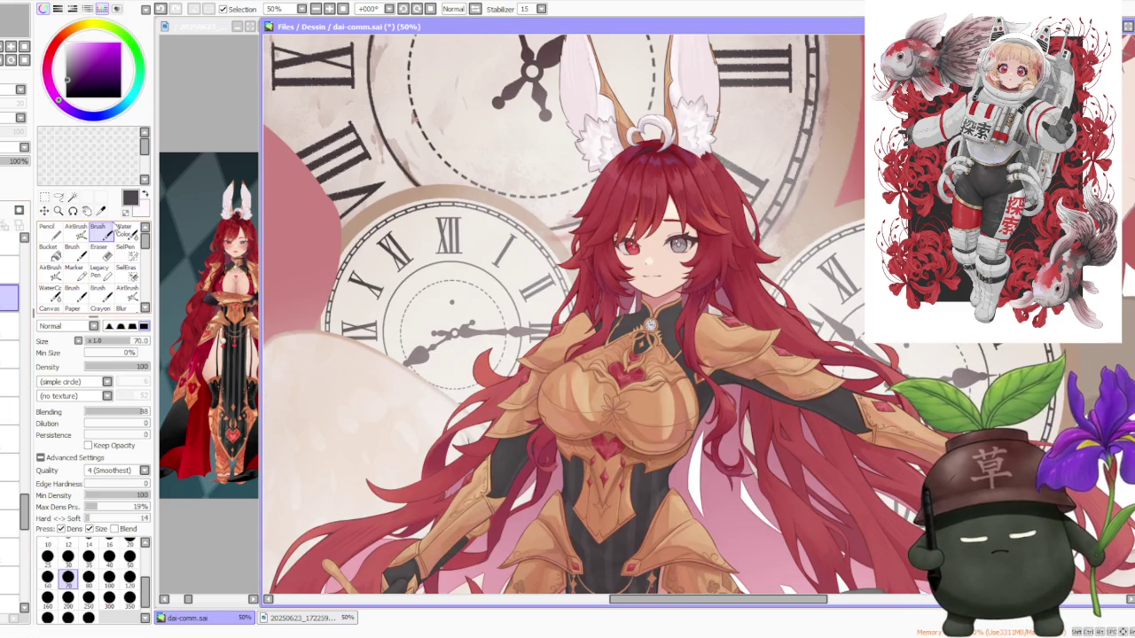
- Zoom the canvas out from 100% to 25% to see the full armored figure and clocks
{"action": "scroll", "coordinate": [790, 403], "scroll_direction": "up", "scroll_amount": 2}
{"action": "scroll", "coordinate": [812, 405], "scroll_direction": "up", "scroll_amount": 2}
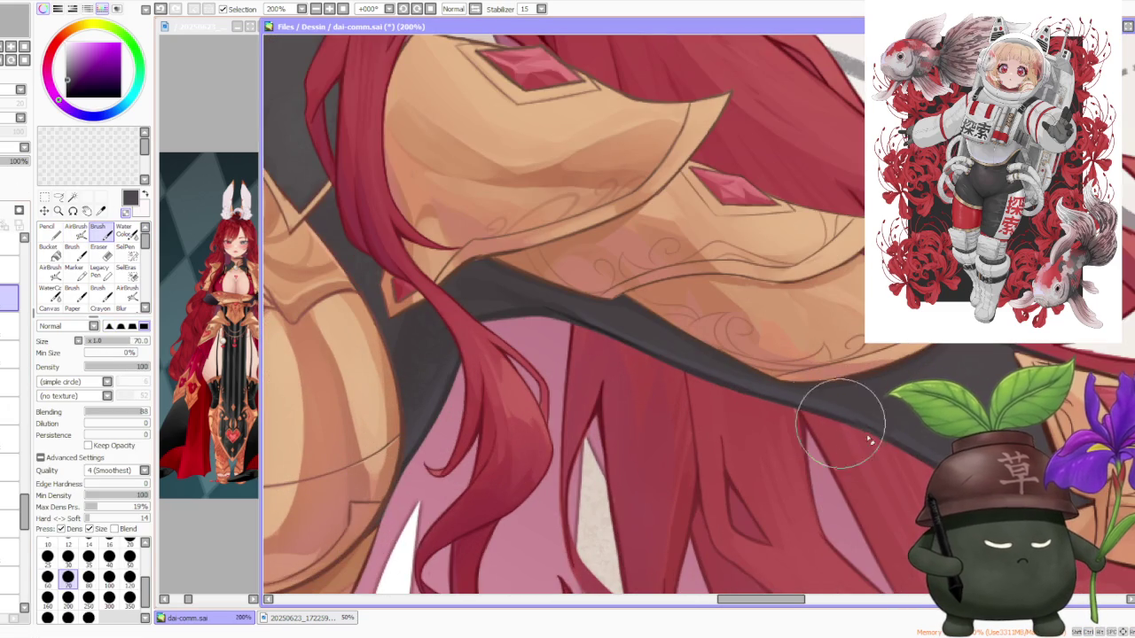
{"action": "scroll", "coordinate": [865, 408], "scroll_direction": "down", "scroll_amount": 3}
{"action": "scroll", "coordinate": [877, 371], "scroll_direction": "down", "scroll_amount": 2}
{"action": "scroll", "coordinate": [882, 358], "scroll_direction": "down", "scroll_amount": 1}
{"action": "scroll", "coordinate": [896, 381], "scroll_direction": "up", "scroll_amount": 3}
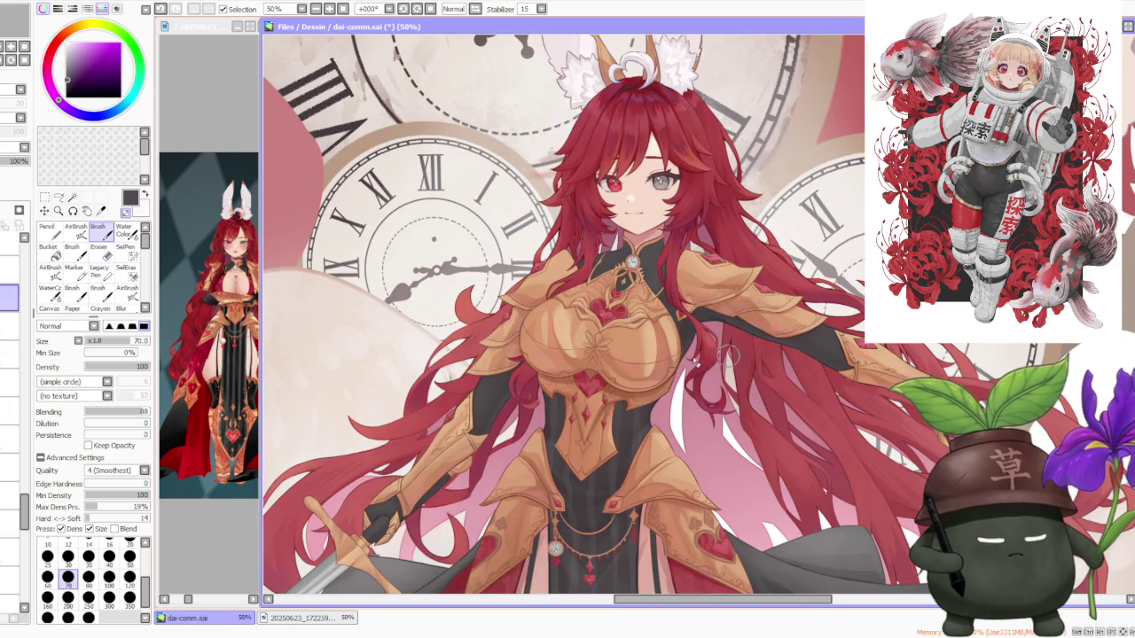
{"action": "scroll", "coordinate": [521, 401], "scroll_direction": "up", "scroll_amount": 1}
{"action": "scroll", "coordinate": [521, 402], "scroll_direction": "up", "scroll_amount": 1}
{"action": "scroll", "coordinate": [532, 400], "scroll_direction": "down", "scroll_amount": 2}
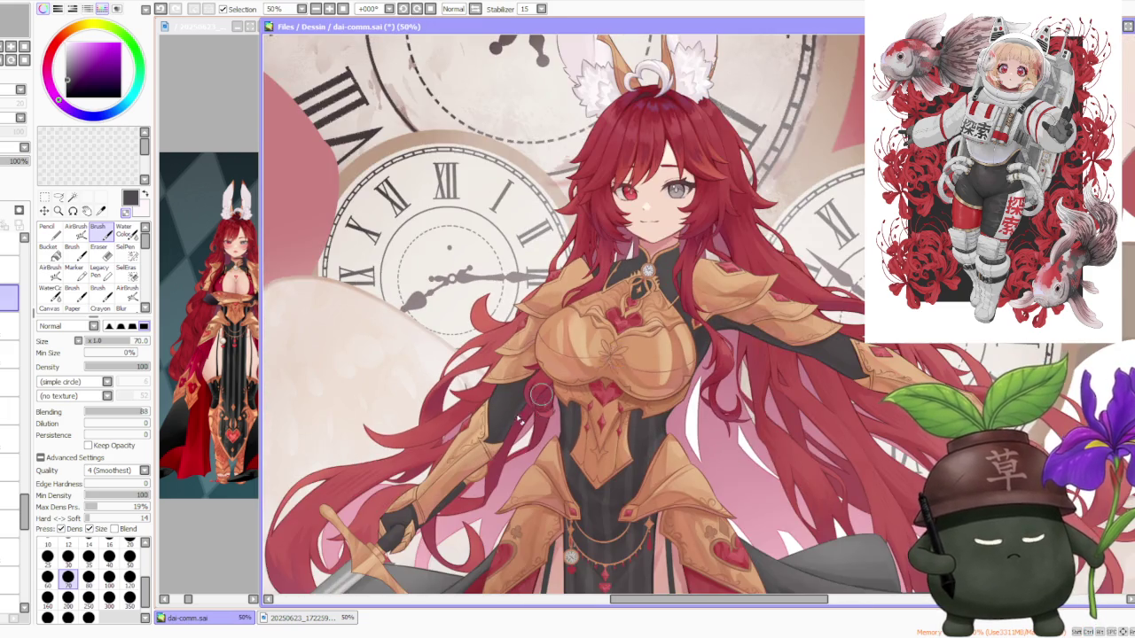
{"action": "scroll", "coordinate": [545, 396], "scroll_direction": "up", "scroll_amount": 3}
{"action": "scroll", "coordinate": [558, 393], "scroll_direction": "up", "scroll_amount": 2}
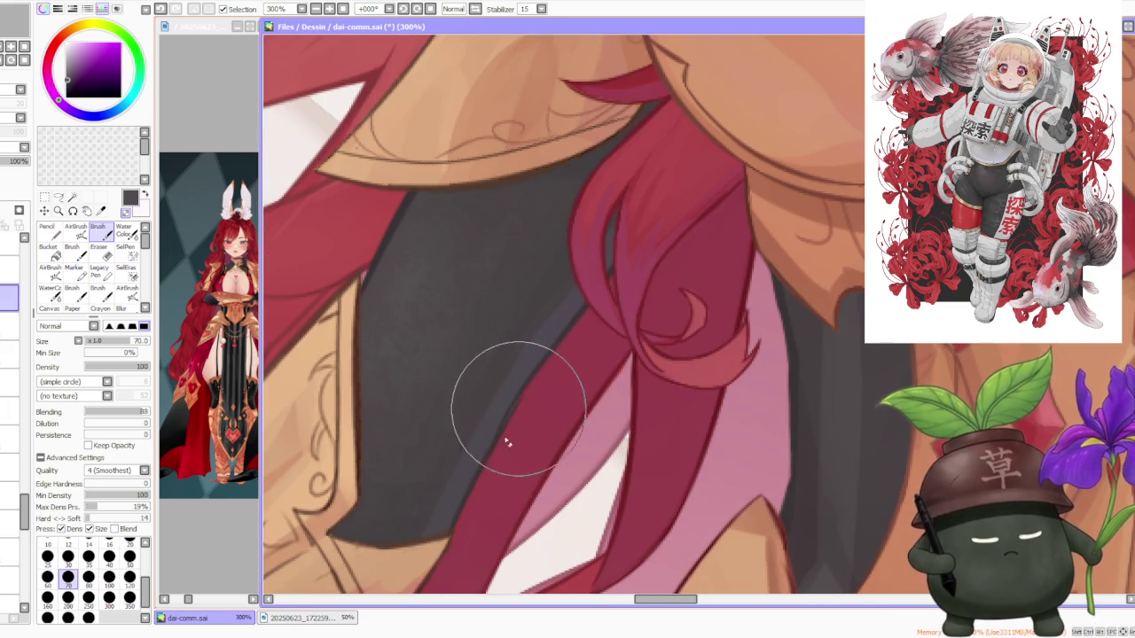
{"action": "scroll", "coordinate": [500, 450], "scroll_direction": "down", "scroll_amount": 3}
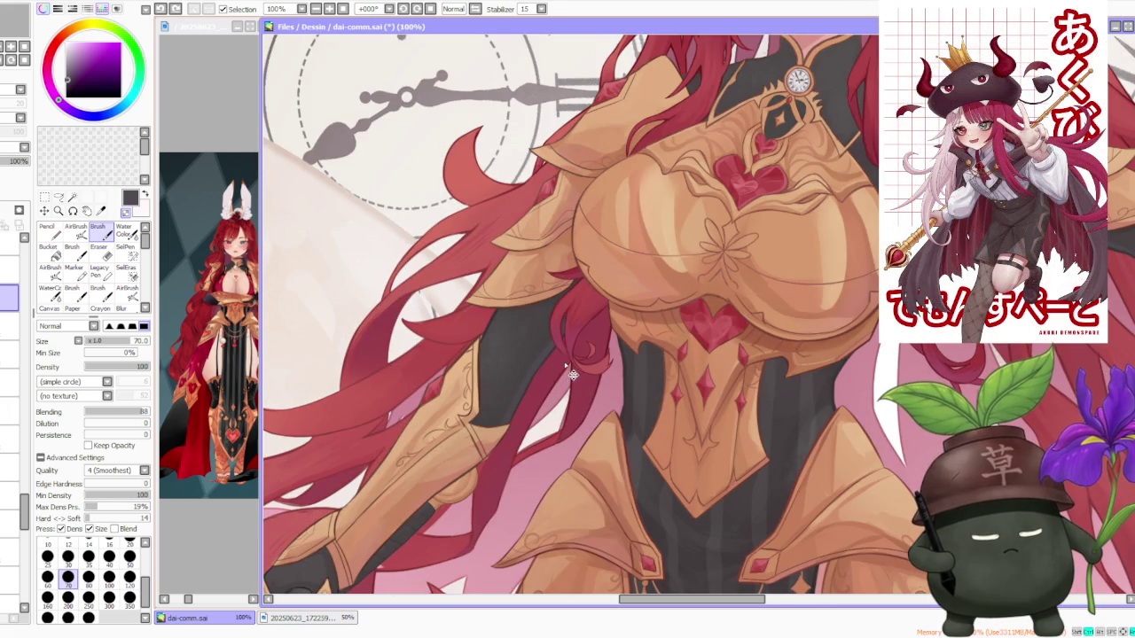
{"action": "scroll", "coordinate": [509, 393], "scroll_direction": "down", "scroll_amount": 2}
{"action": "scroll", "coordinate": [567, 382], "scroll_direction": "up", "scroll_amount": 1}
{"action": "scroll", "coordinate": [606, 367], "scroll_direction": "up", "scroll_amount": 2}
{"action": "scroll", "coordinate": [605, 367], "scroll_direction": "down", "scroll_amount": 3}
{"action": "scroll", "coordinate": [632, 480], "scroll_direction": "up", "scroll_amount": 1}
{"action": "scroll", "coordinate": [632, 479], "scroll_direction": "up", "scroll_amount": 1}
{"action": "scroll", "coordinate": [627, 408], "scroll_direction": "down", "scroll_amount": 3}
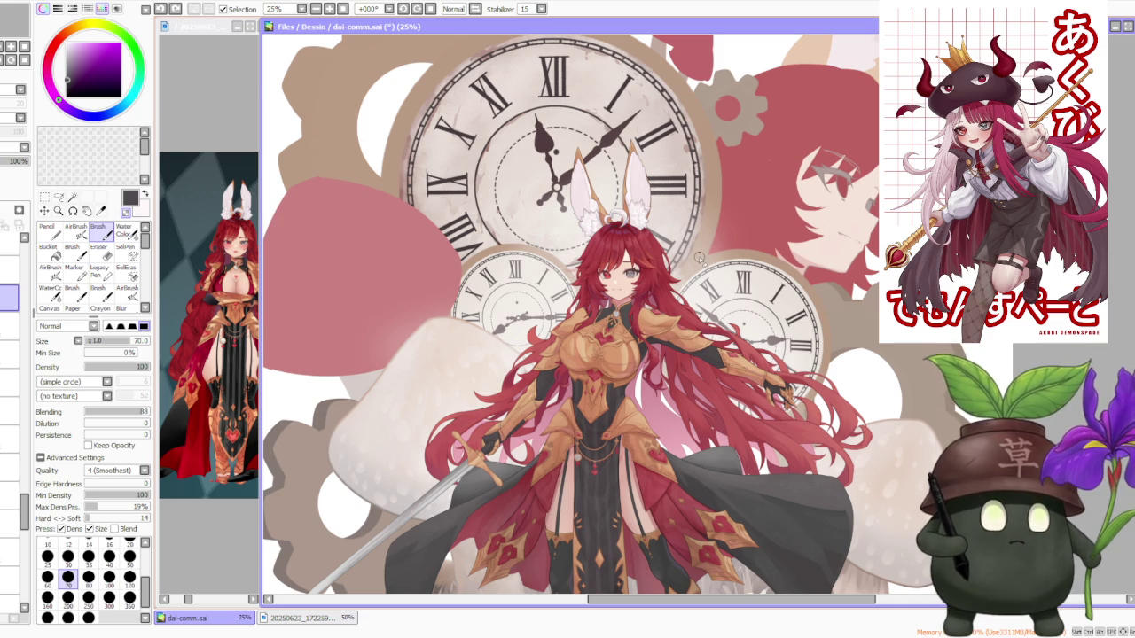
- Zoom the reference image in on the waist chain and pocket watch
{"action": "scroll", "coordinate": [665, 220], "scroll_direction": "down", "scroll_amount": 2}
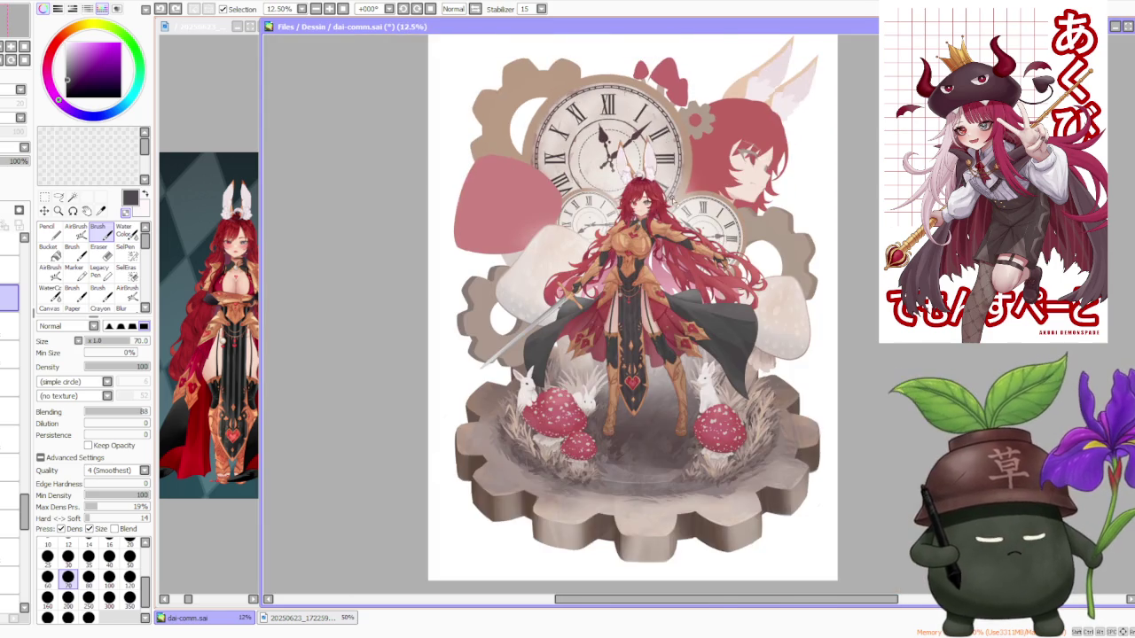
{"action": "scroll", "coordinate": [674, 404], "scroll_direction": "up", "scroll_amount": 2}
{"action": "scroll", "coordinate": [575, 277], "scroll_direction": "down", "scroll_amount": 2}
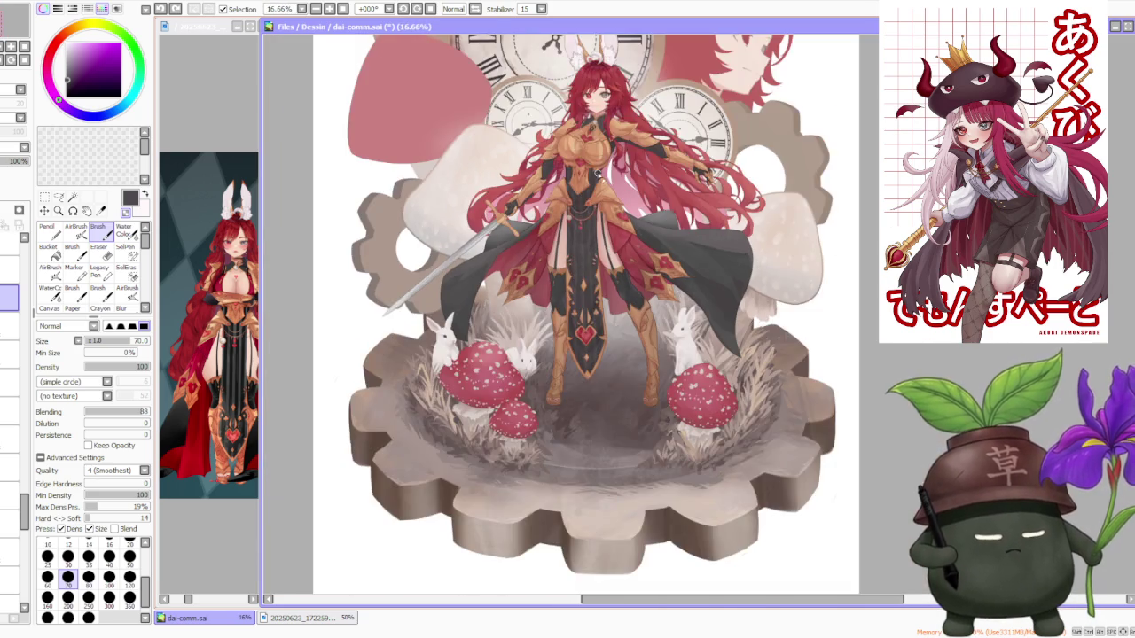
{"action": "scroll", "coordinate": [553, 263], "scroll_direction": "up", "scroll_amount": 3}
{"action": "scroll", "coordinate": [540, 260], "scroll_direction": "up", "scroll_amount": 2}
{"action": "scroll", "coordinate": [515, 266], "scroll_direction": "up", "scroll_amount": 1}
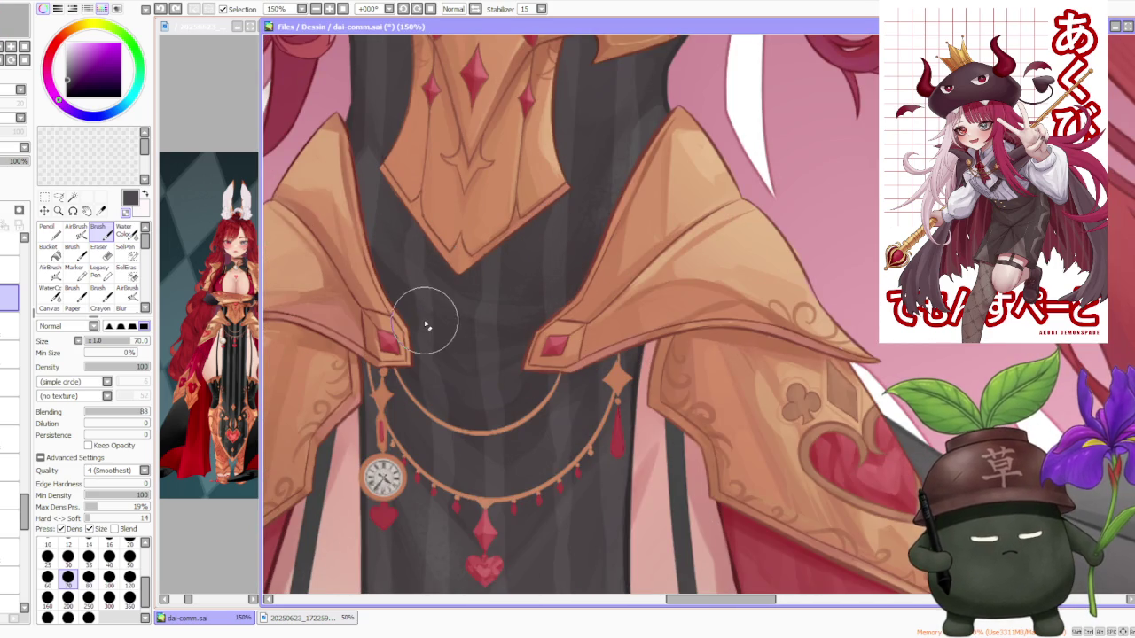
{"action": "scroll", "coordinate": [450, 332], "scroll_direction": "down", "scroll_amount": 1}
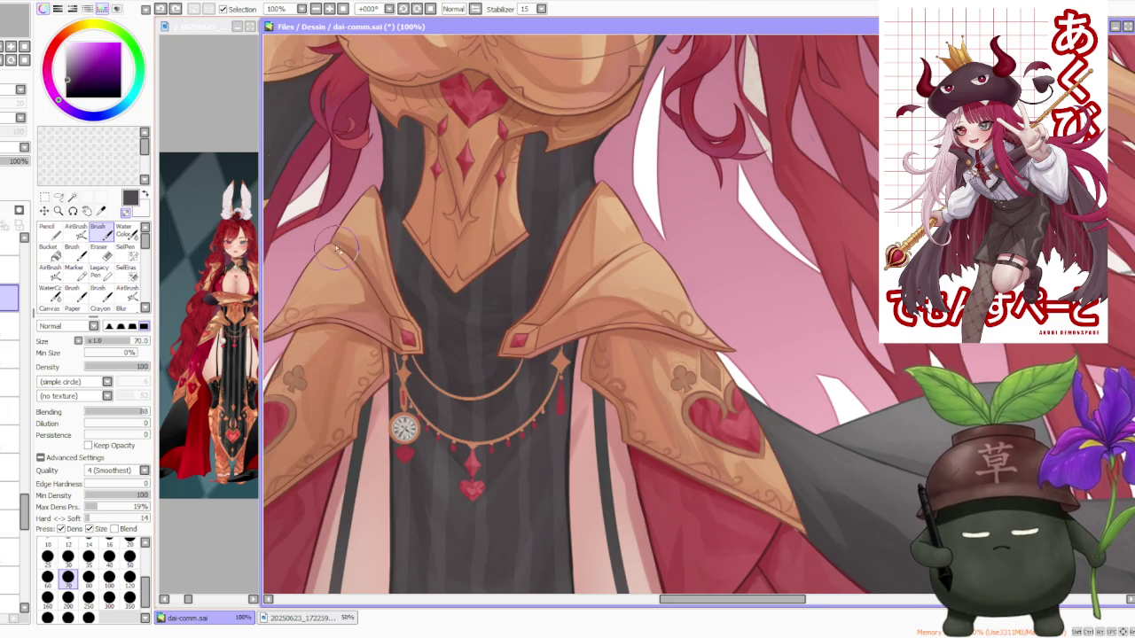
{"action": "left_click", "coordinate": [229, 101]}
{"action": "scroll", "coordinate": [218, 239], "scroll_direction": "down", "scroll_amount": 1}
{"action": "scroll", "coordinate": [218, 285], "scroll_direction": "up", "scroll_amount": 3}
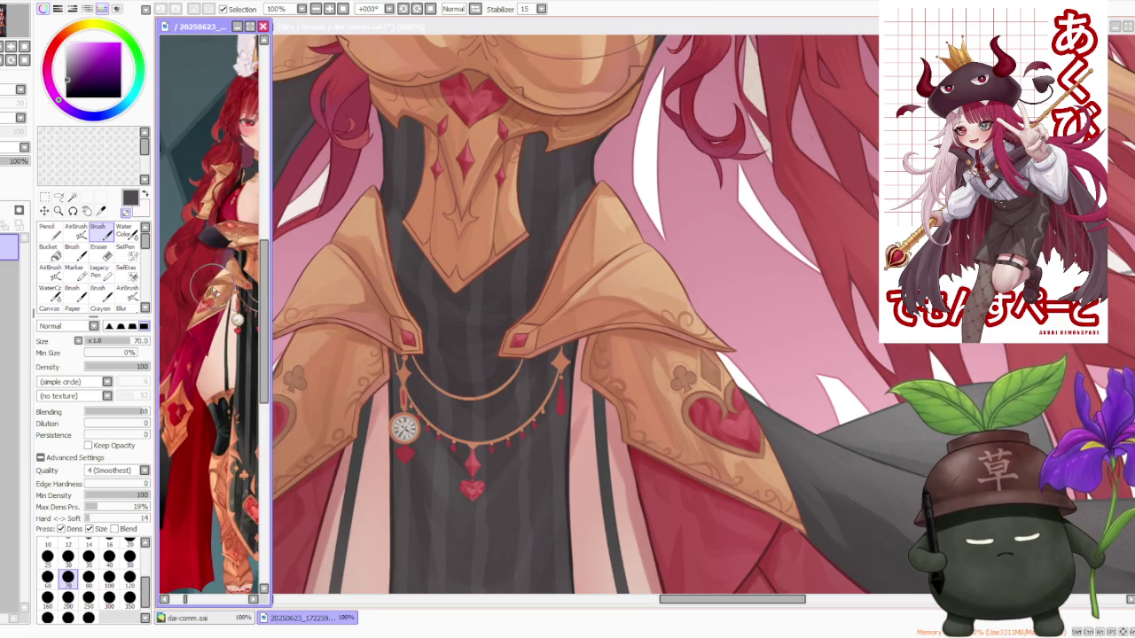
{"action": "scroll", "coordinate": [218, 286], "scroll_direction": "down", "scroll_amount": 1}
{"action": "scroll", "coordinate": [233, 302], "scroll_direction": "up", "scroll_amount": 1}
{"action": "scroll", "coordinate": [232, 304], "scroll_direction": "up", "scroll_amount": 1}
{"action": "scroll", "coordinate": [232, 304], "scroll_direction": "up", "scroll_amount": 1}
{"action": "scroll", "coordinate": [233, 303], "scroll_direction": "down", "scroll_amount": 1}
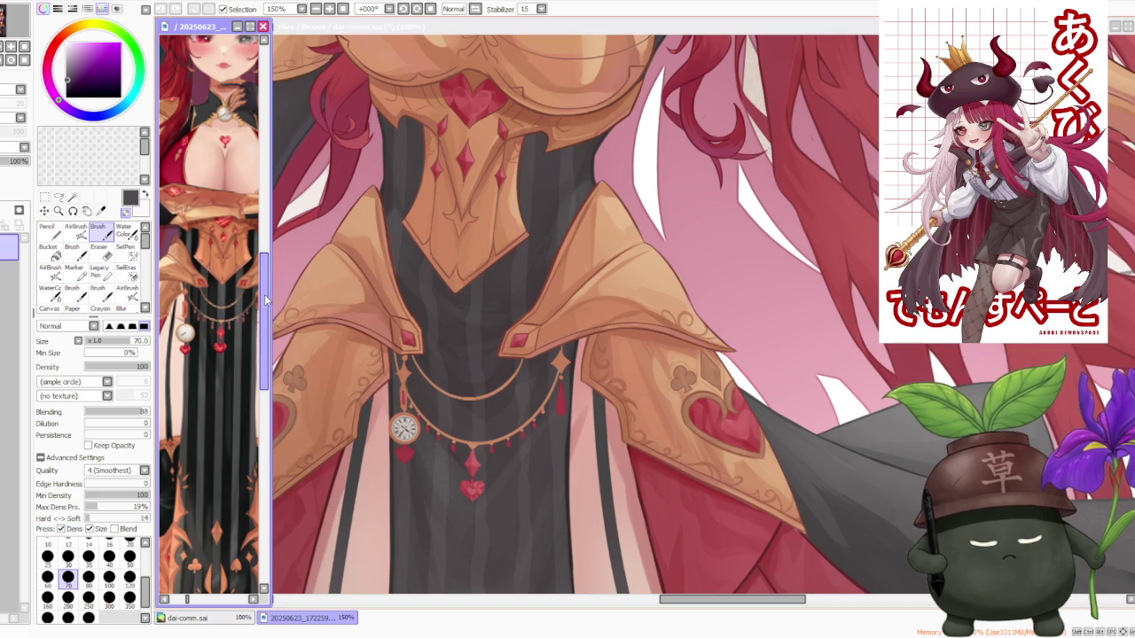
- Select the waist chain's layer on the main canvas, then choose red with brush size 120
{"action": "left_click", "coordinate": [440, 296]}
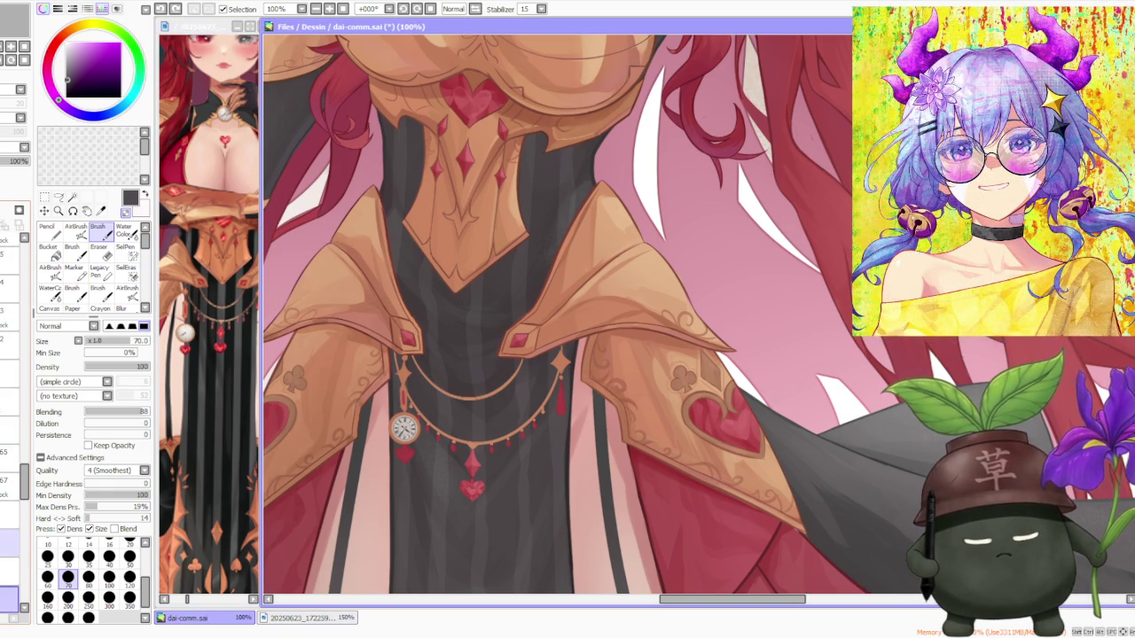
{"action": "left_click", "coordinate": [9, 514]}
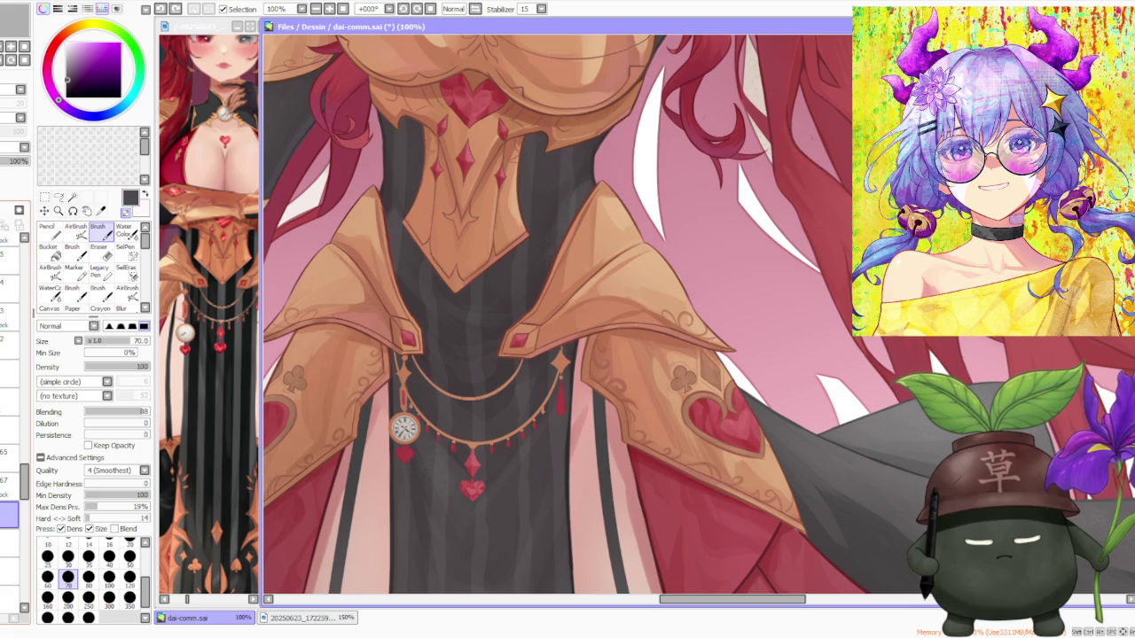
{"action": "left_click", "coordinate": [9, 430]}
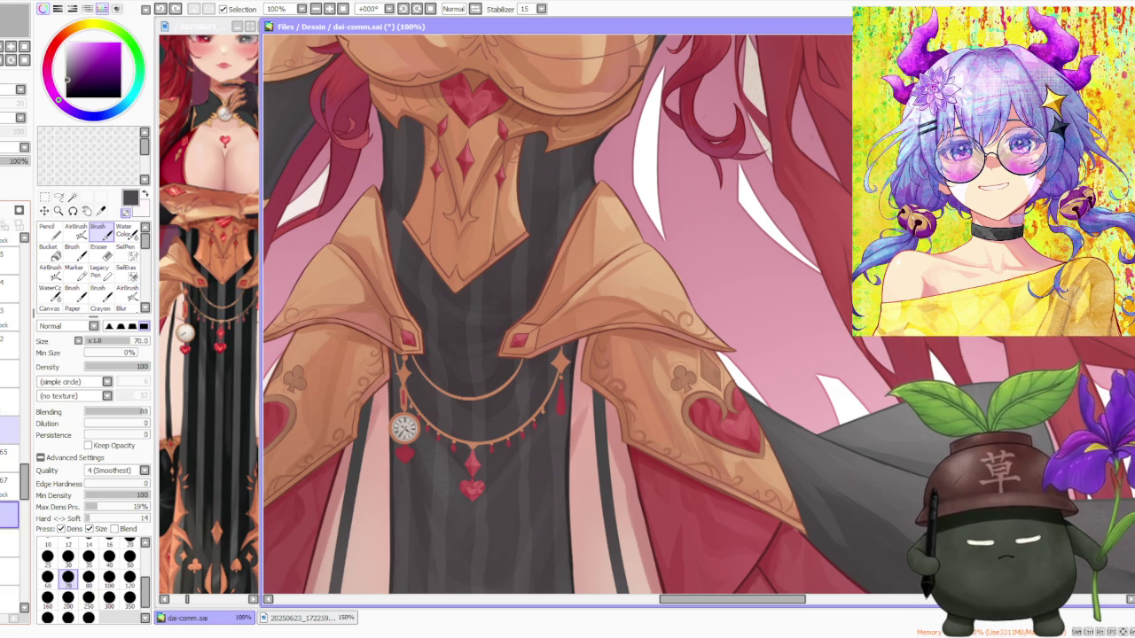
{"action": "left_click", "coordinate": [7, 364]}
{"action": "key", "text": "ctrl+z"}
{"action": "left_click", "coordinate": [9, 433]}
{"action": "left_click", "coordinate": [9, 459]}
{"action": "left_click", "coordinate": [9, 433]}
{"action": "left_click", "coordinate": [9, 399]}
{"action": "left_click", "coordinate": [9, 399]}
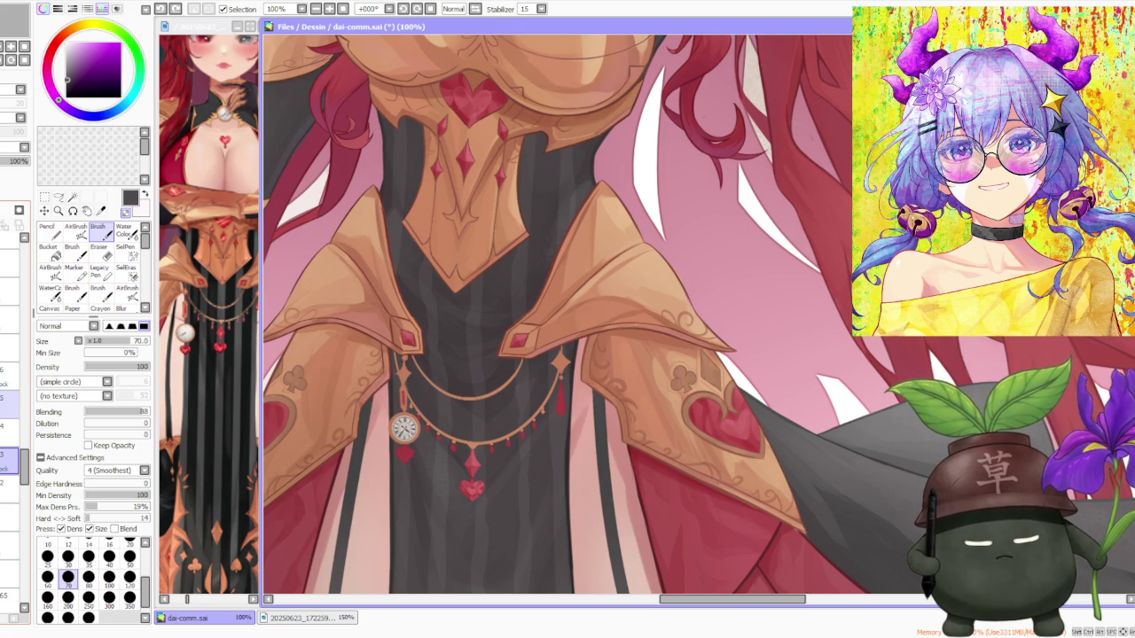
{"action": "left_click", "coordinate": [9, 404]}
{"action": "left_click", "coordinate": [9, 376]}
{"action": "left_click", "coordinate": [8, 404]}
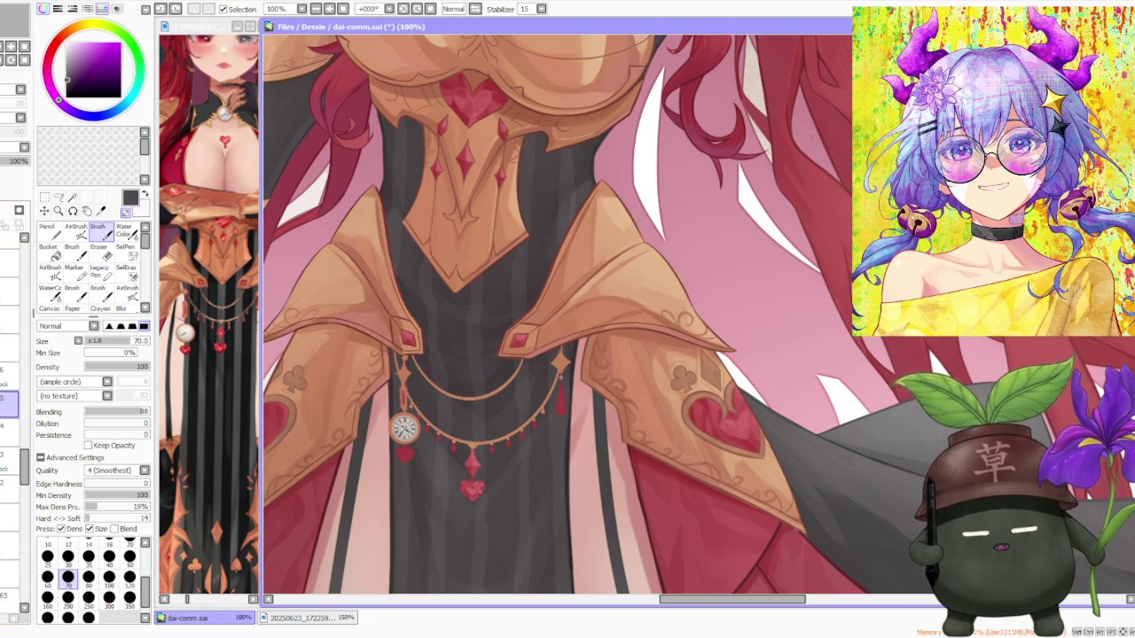
{"action": "left_click", "coordinate": [404, 454], "text": "alt"}
{"action": "left_click", "coordinate": [130, 576]}
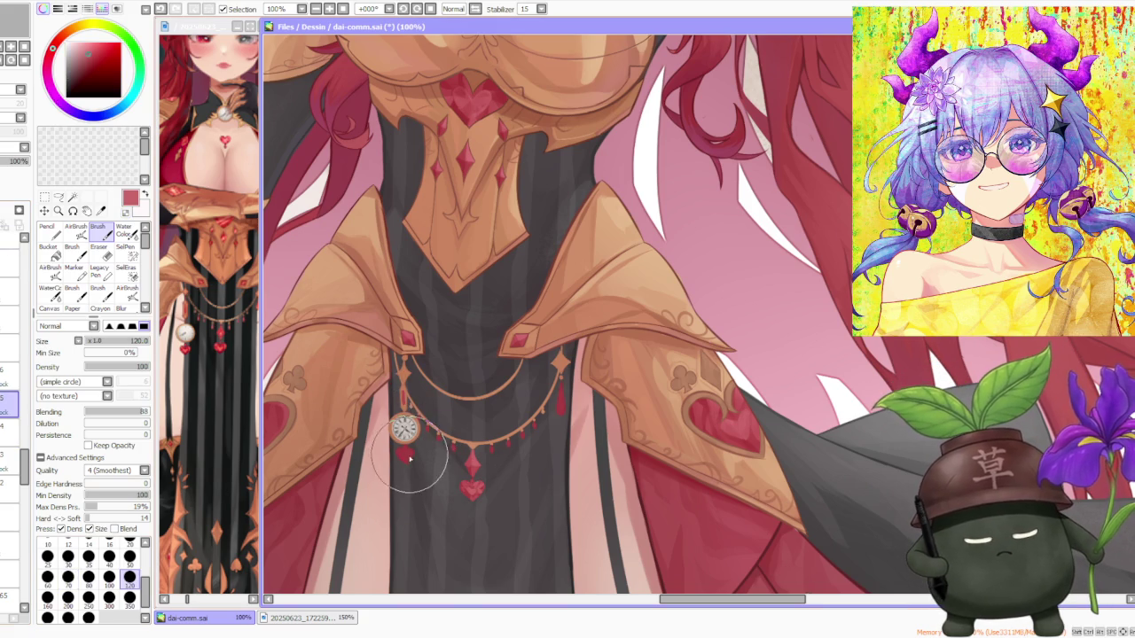
- Paint the watch with the heart charm's sampled red and a lighter red-pink, brush size 100–120
{"action": "left_click", "coordinate": [109, 577]}
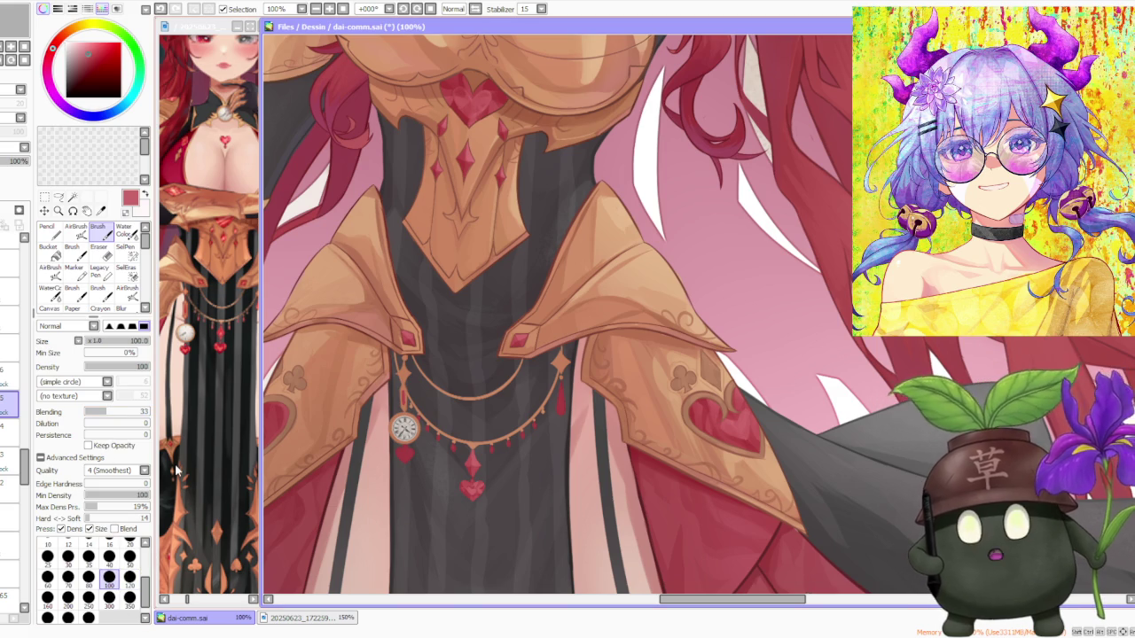
{"action": "scroll", "coordinate": [391, 438], "scroll_direction": "up", "scroll_amount": 2}
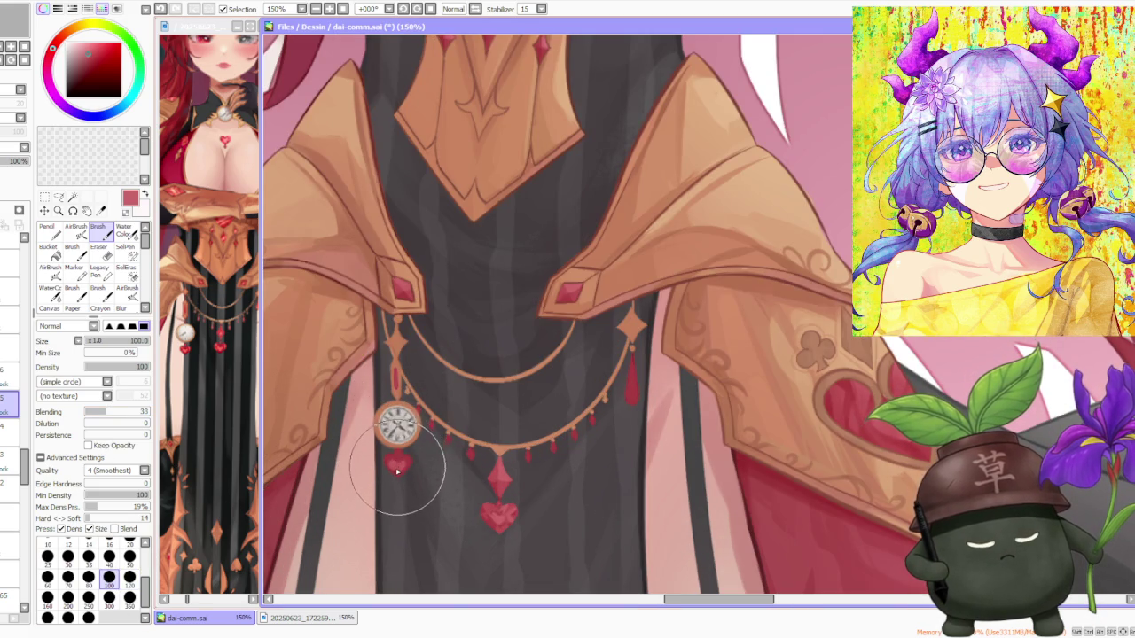
{"action": "left_click", "coordinate": [404, 458], "text": "alt"}
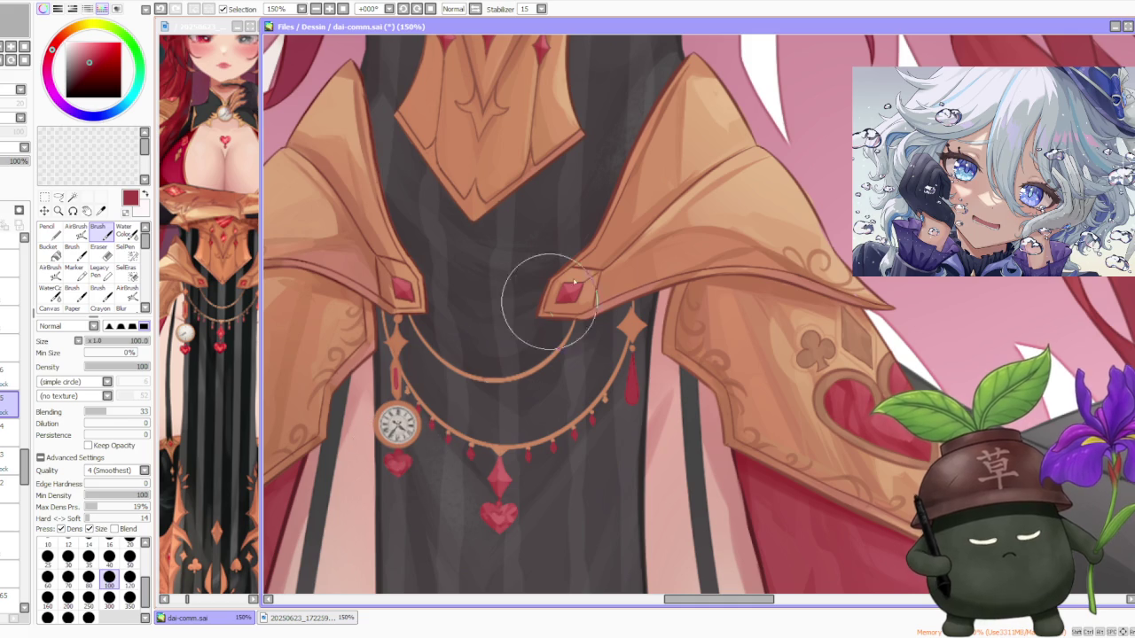
{"action": "left_click", "coordinate": [498, 476], "text": "alt"}
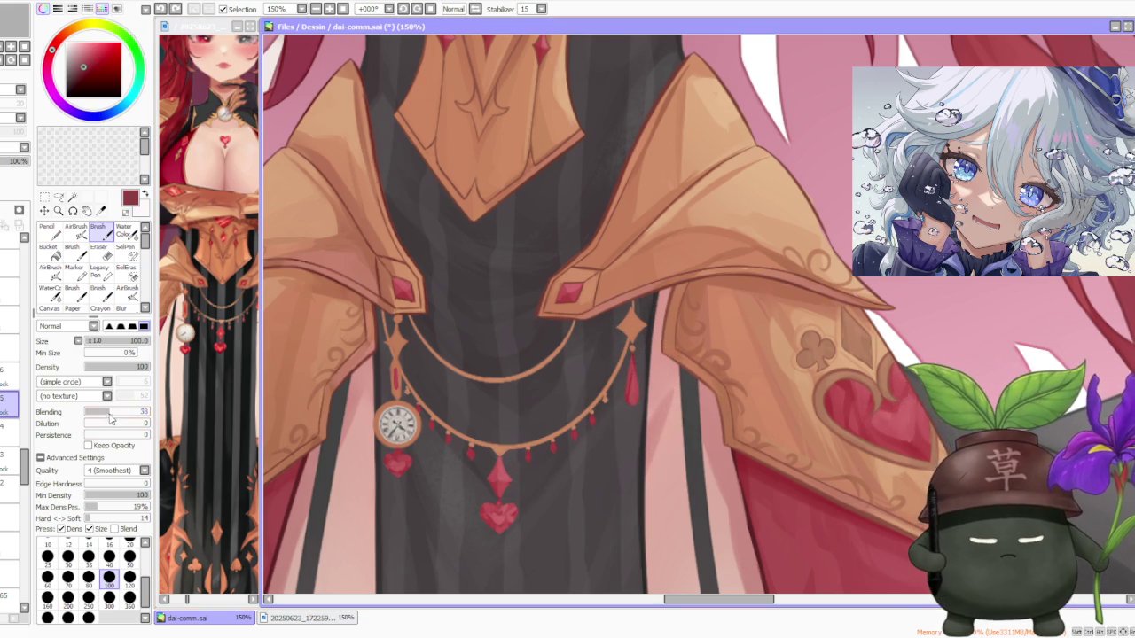
{"action": "left_click", "coordinate": [129, 578]}
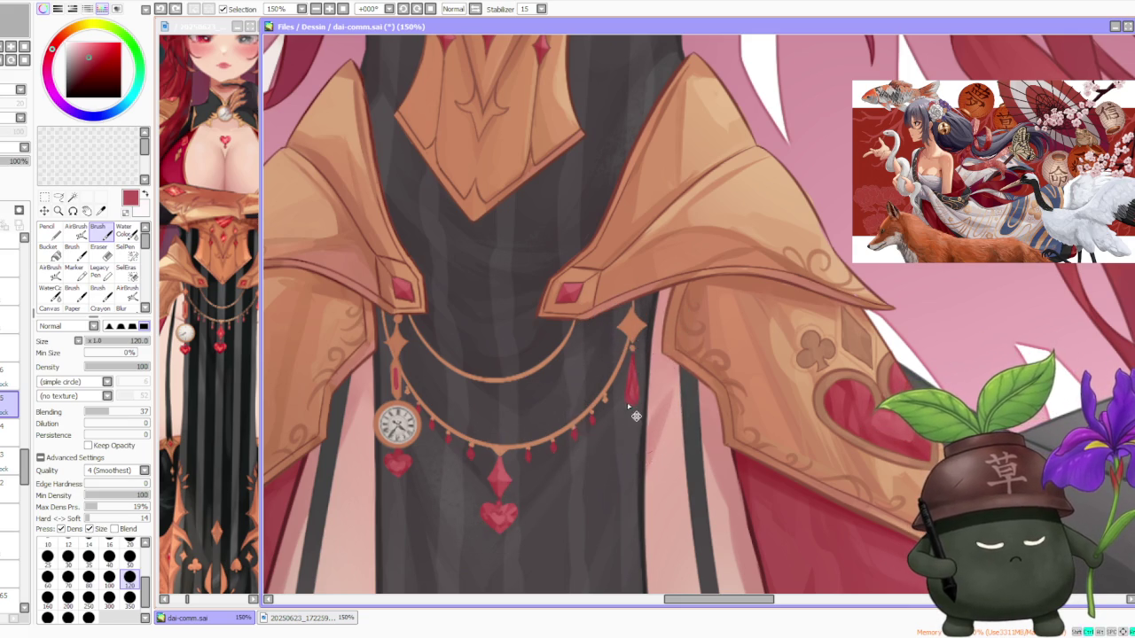
{"action": "scroll", "coordinate": [662, 292], "scroll_direction": "down", "scroll_amount": 2}
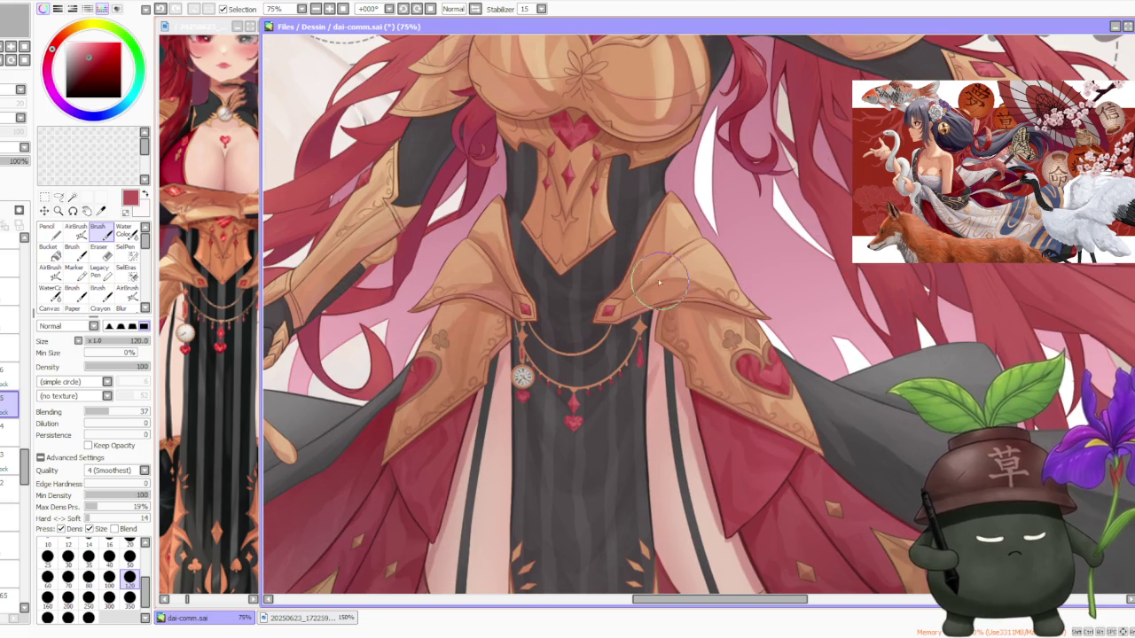
{"action": "scroll", "coordinate": [661, 283], "scroll_direction": "up", "scroll_amount": 2}
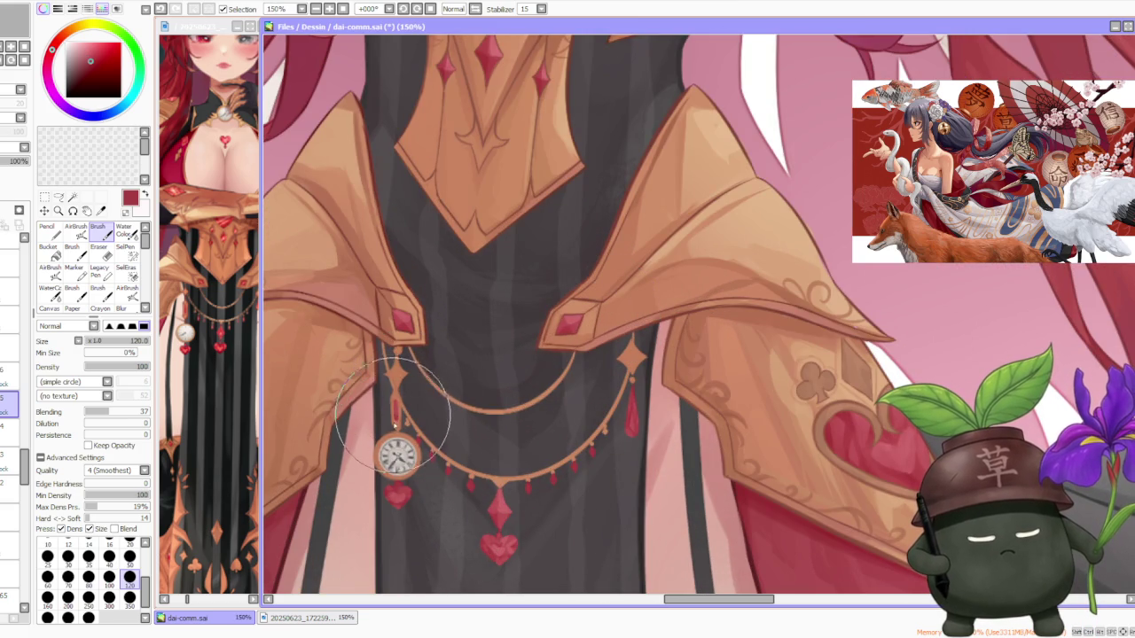
{"action": "scroll", "coordinate": [559, 306], "scroll_direction": "down", "scroll_amount": 2}
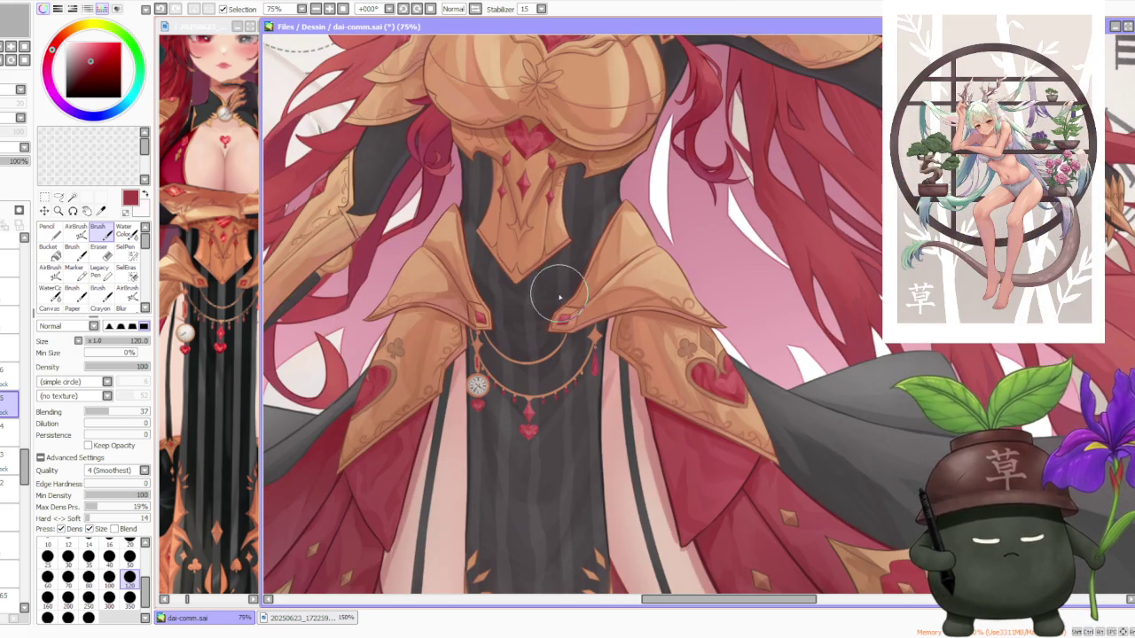
- On a lower layer, check the heart pendant layer and add armour and collar tans
{"action": "left_click", "coordinate": [9, 456]}
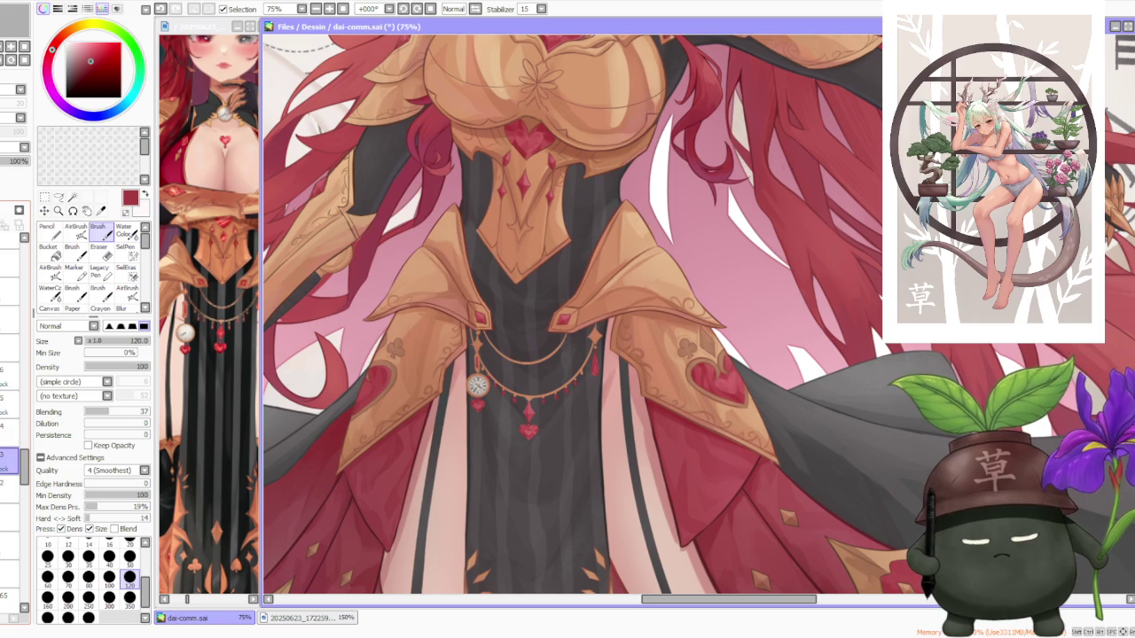
{"action": "left_click", "coordinate": [7, 456]}
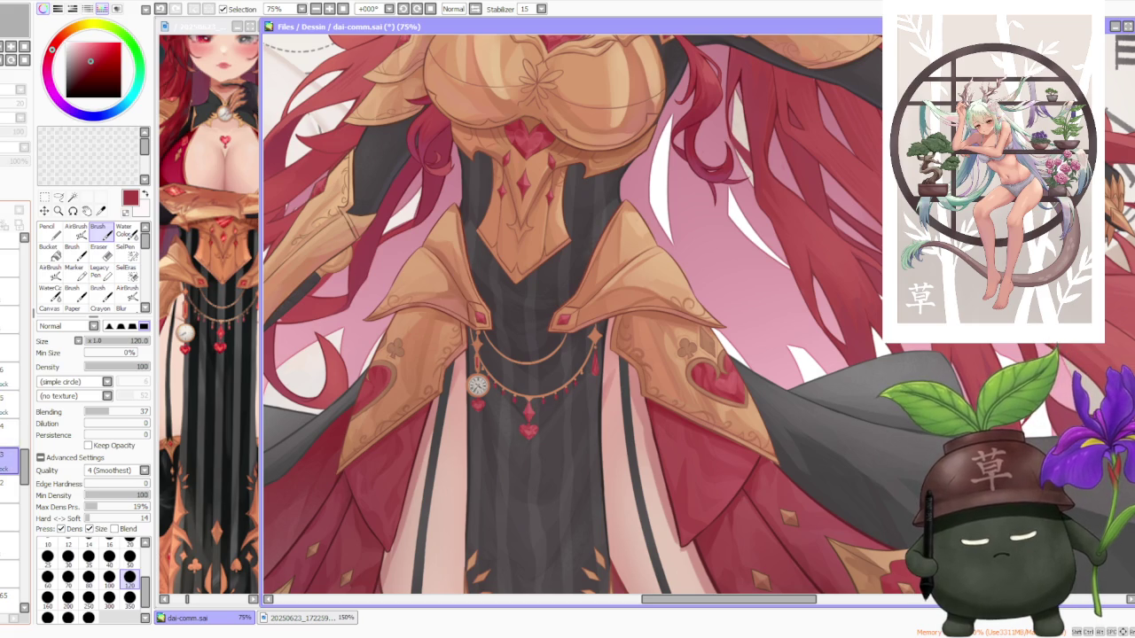
{"action": "left_click", "coordinate": [7, 456]}
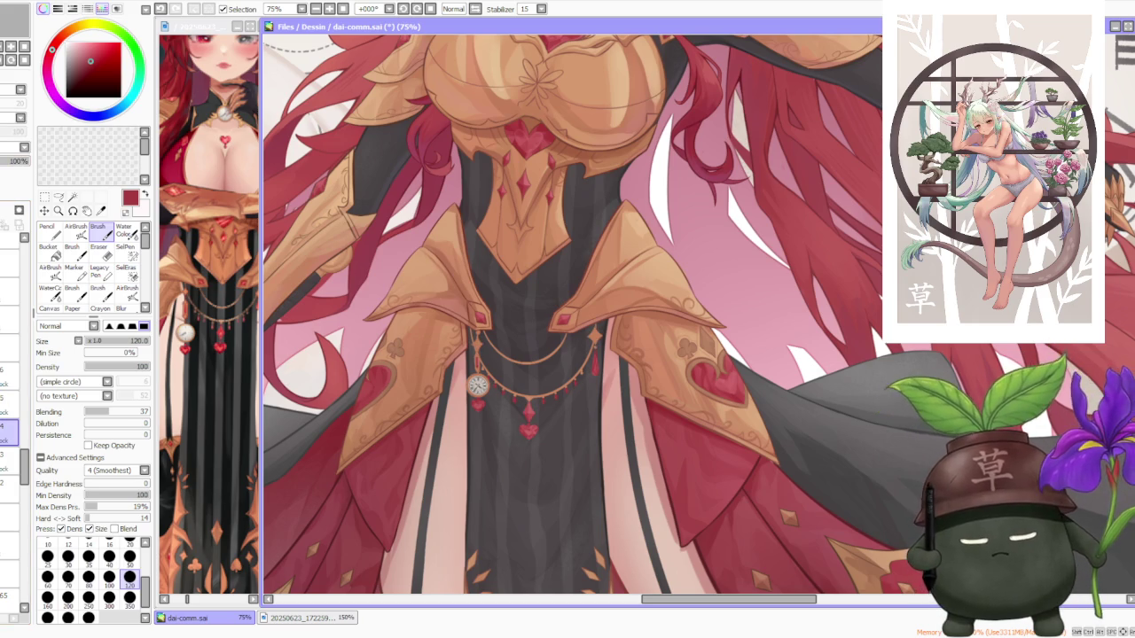
{"action": "scroll", "coordinate": [501, 329], "scroll_direction": "up", "scroll_amount": 2}
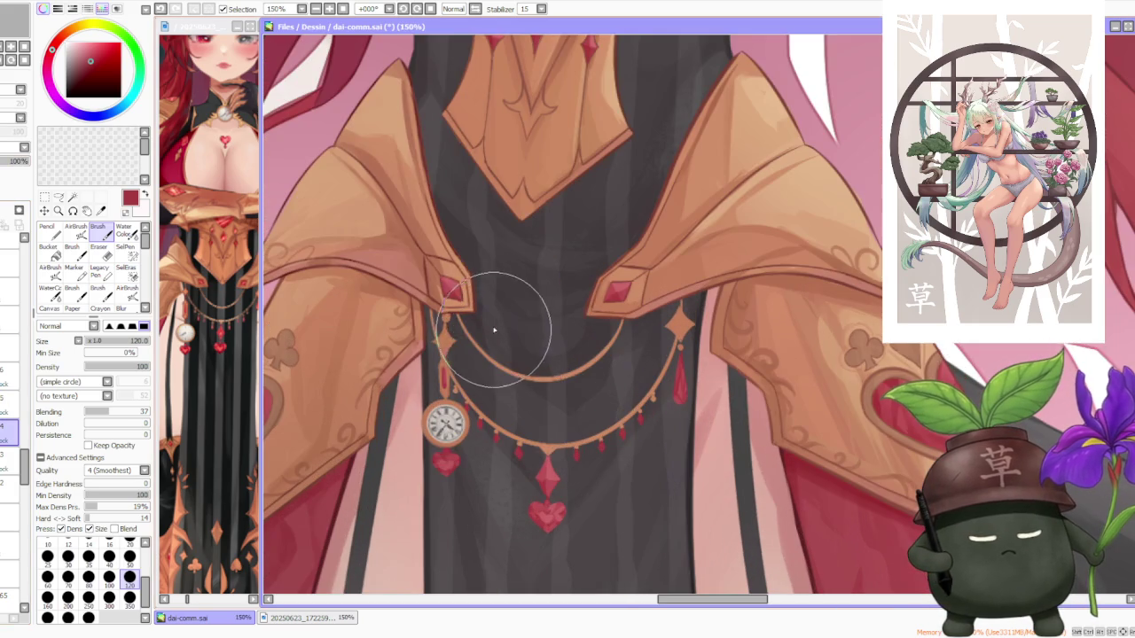
{"action": "left_click", "coordinate": [468, 271], "text": "alt"}
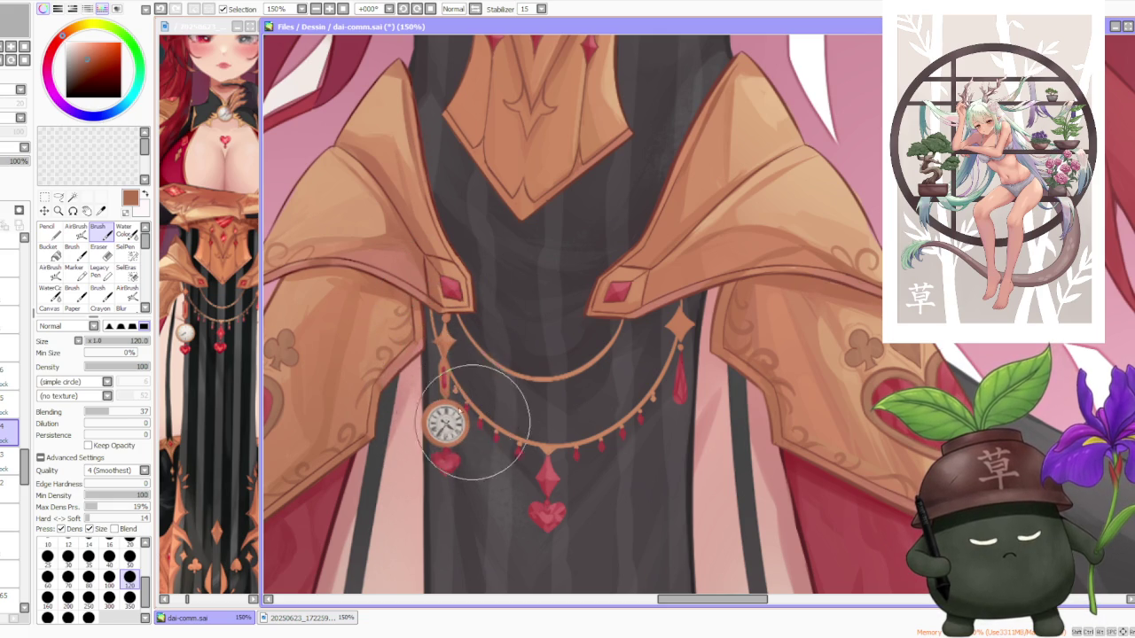
{"action": "left_click", "coordinate": [470, 258], "text": "alt"}
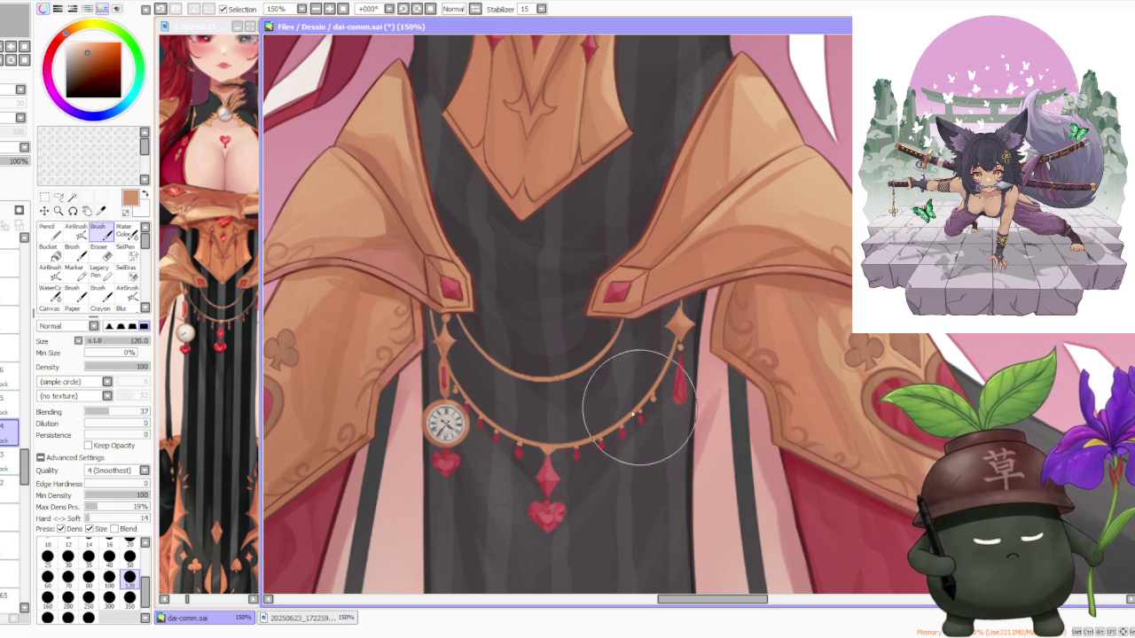
{"action": "scroll", "coordinate": [729, 259], "scroll_direction": "down", "scroll_amount": 5}
{"action": "scroll", "coordinate": [728, 259], "scroll_direction": "up", "scroll_amount": 4}
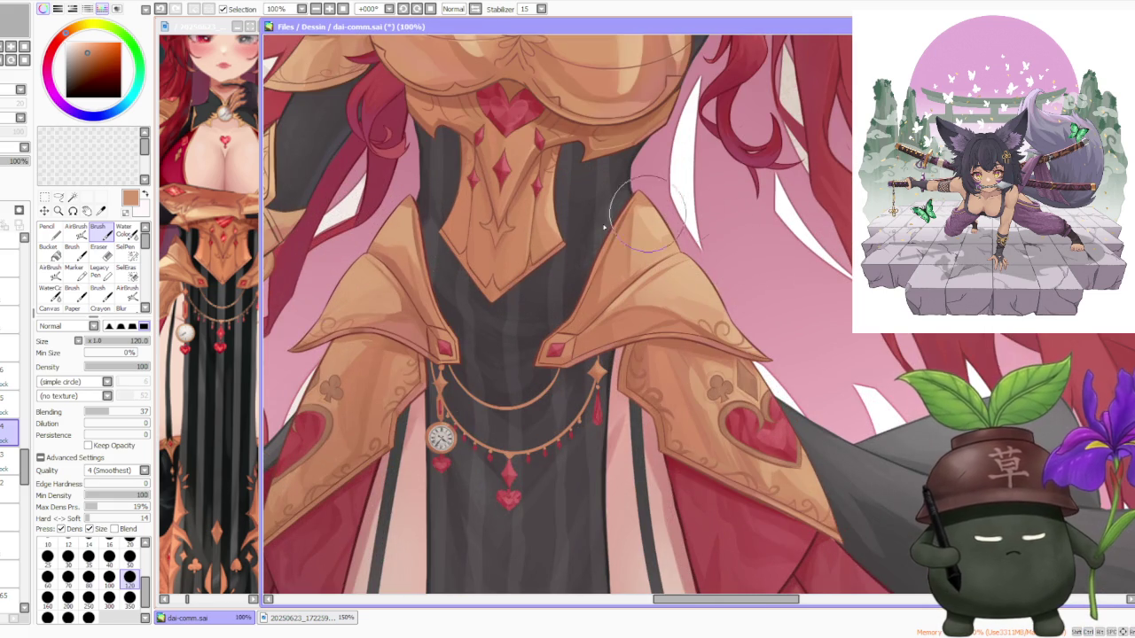
- Switch to the chain-details layer and pick a dark red from the artwork
{"action": "left_click", "coordinate": [8, 376]}
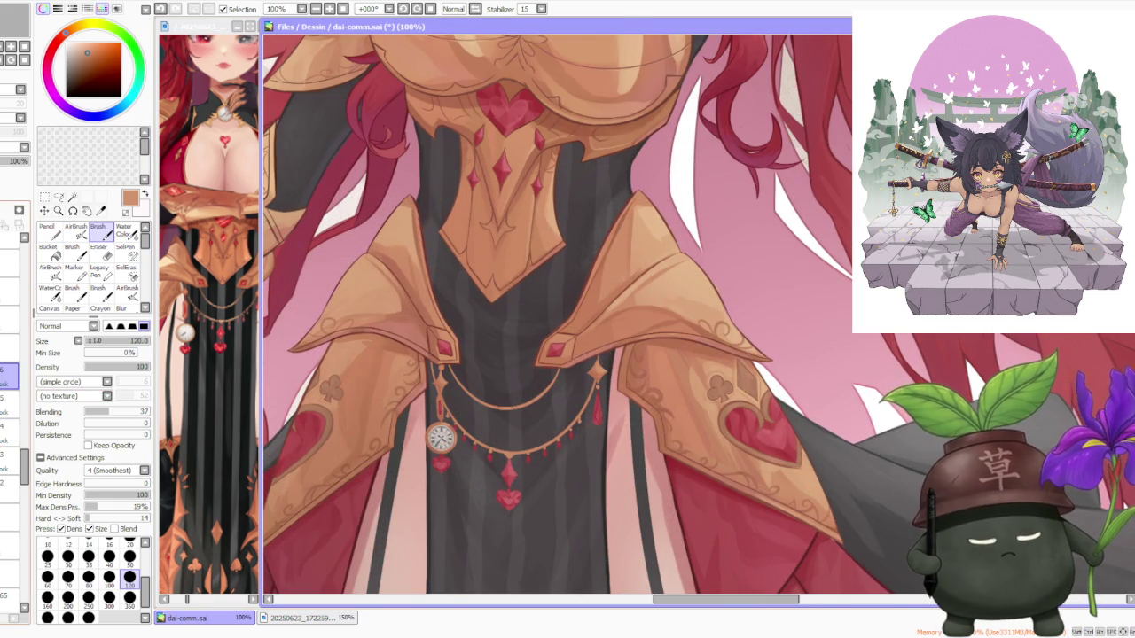
{"action": "scroll", "coordinate": [699, 314], "scroll_direction": "down", "scroll_amount": 3}
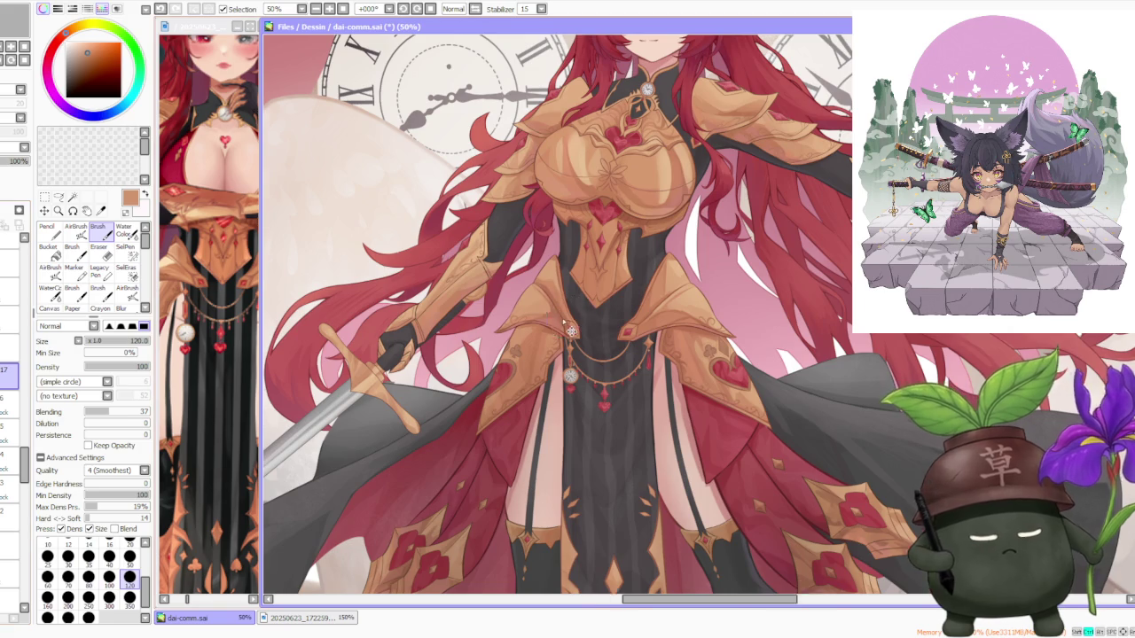
{"action": "scroll", "coordinate": [567, 315], "scroll_direction": "up", "scroll_amount": 3}
{"action": "scroll", "coordinate": [572, 324], "scroll_direction": "up", "scroll_amount": 3}
{"action": "left_click", "coordinate": [581, 343], "text": "alt"}
{"action": "scroll", "coordinate": [581, 343], "scroll_direction": "down", "scroll_amount": 1}
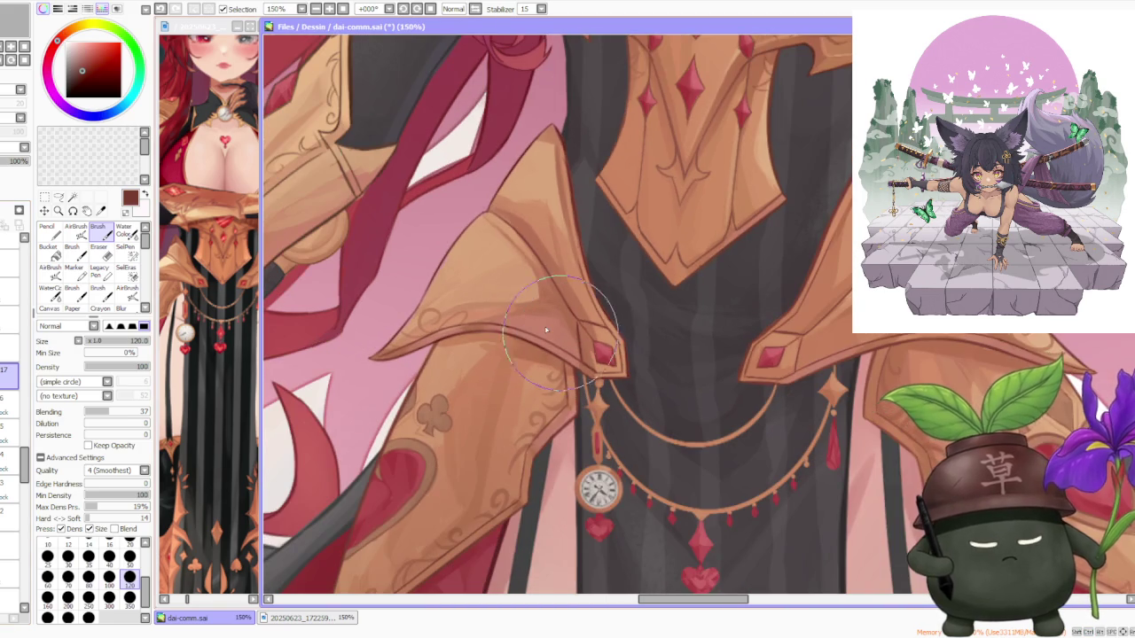
- Set up a dark brown linework brush at size 9, undoing a stray stroke
{"action": "left_click", "coordinate": [79, 77]}
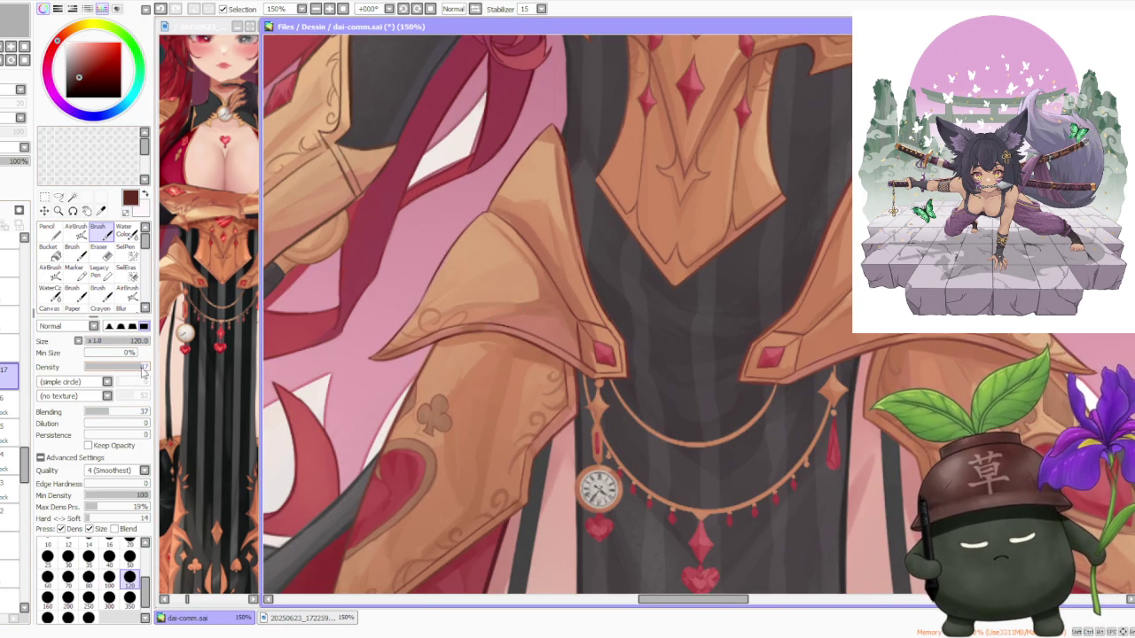
{"action": "scroll", "coordinate": [125, 558], "scroll_direction": "up", "scroll_amount": 1}
{"action": "left_click", "coordinate": [130, 548]}
{"action": "scroll", "coordinate": [626, 361], "scroll_direction": "up", "scroll_amount": 1}
{"action": "scroll", "coordinate": [596, 384], "scroll_direction": "up", "scroll_amount": 1}
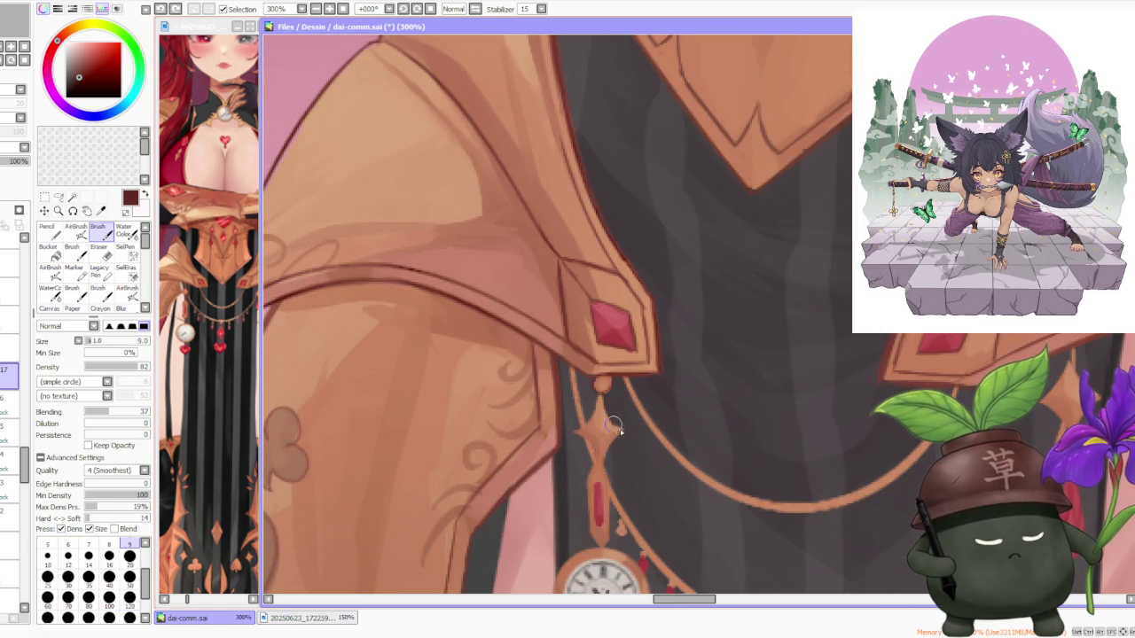
{"action": "key", "text": "ctrl+z"}
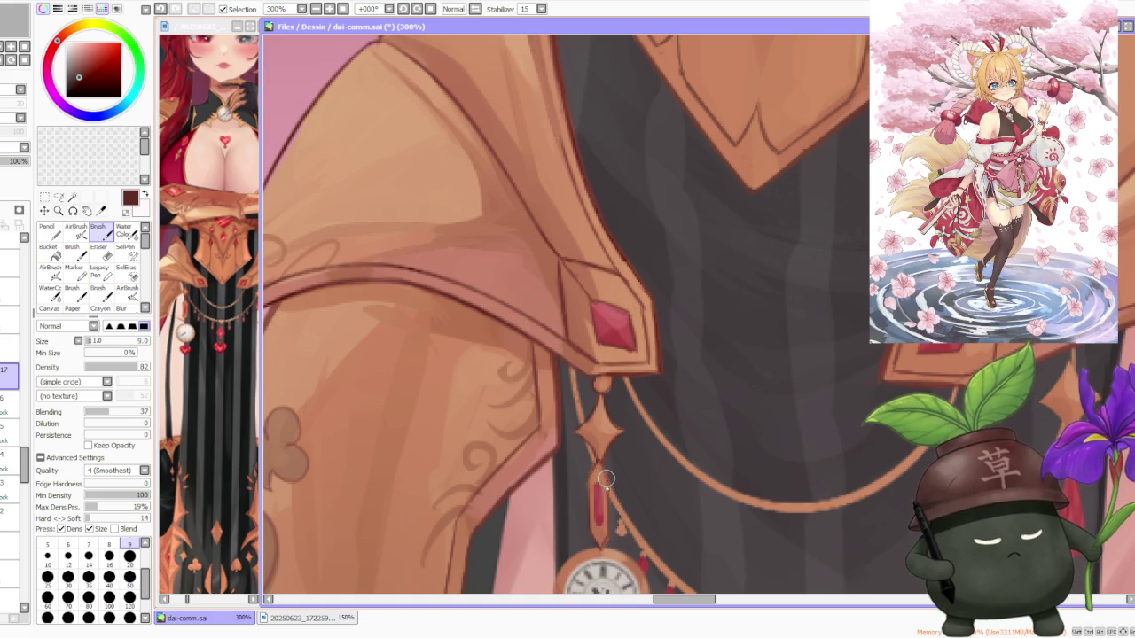
- Undo the unwanted pendant strokes and the retouch on the diamond's edge
{"action": "scroll", "coordinate": [605, 477], "scroll_direction": "down", "scroll_amount": 4}
{"action": "scroll", "coordinate": [656, 528], "scroll_direction": "up", "scroll_amount": 1}
{"action": "scroll", "coordinate": [718, 470], "scroll_direction": "up", "scroll_amount": 1}
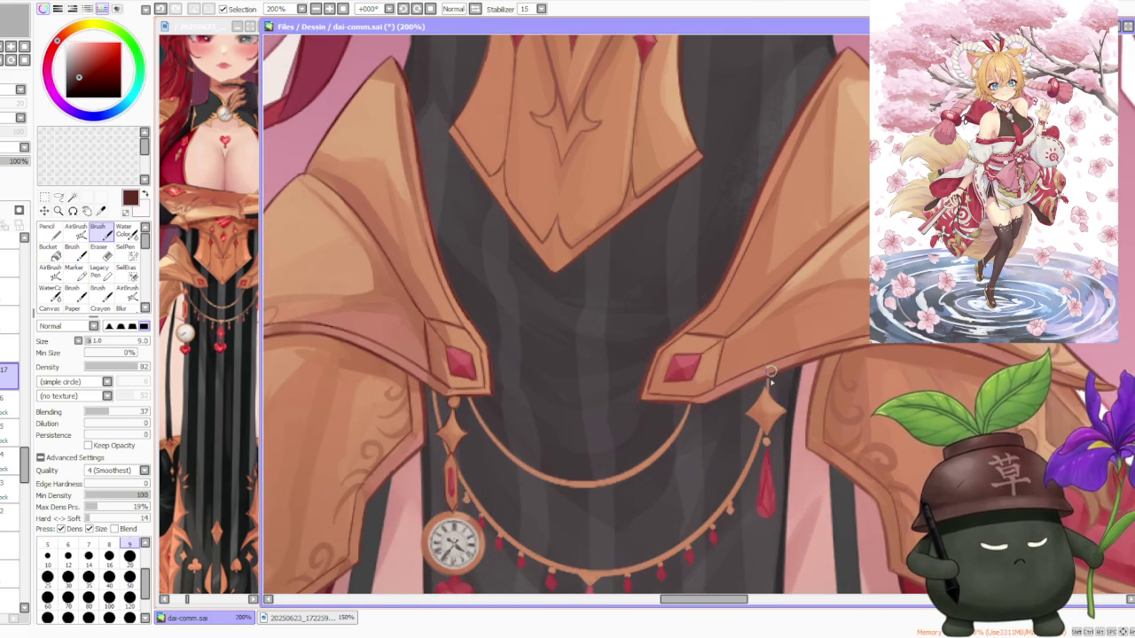
{"action": "key", "text": "ctrl+z"}
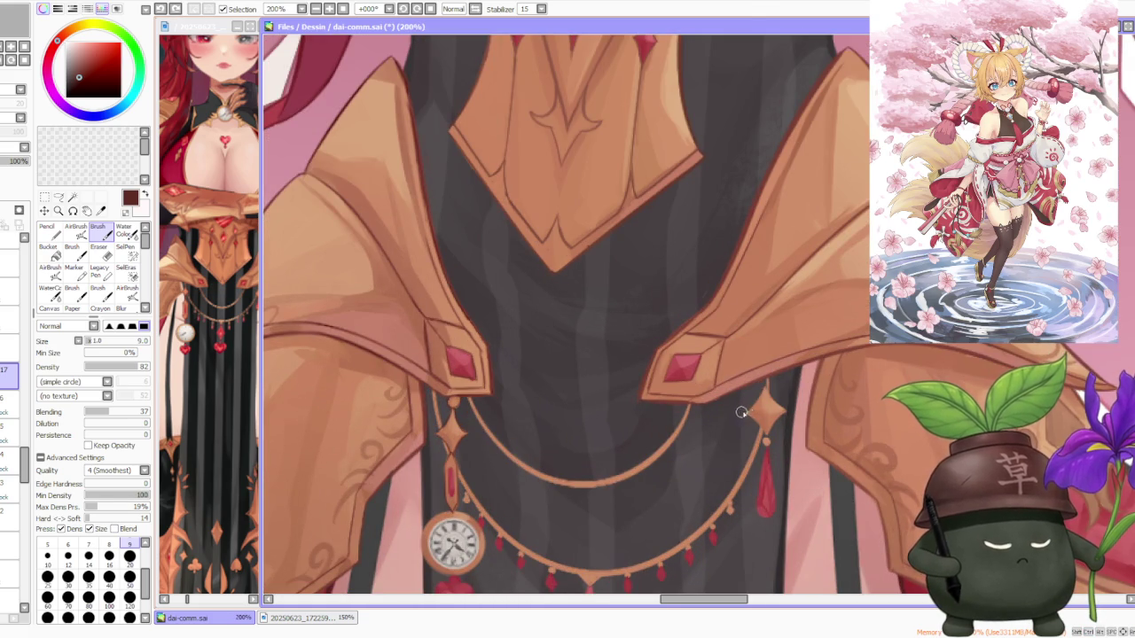
{"action": "key", "text": "ctrl+z"}
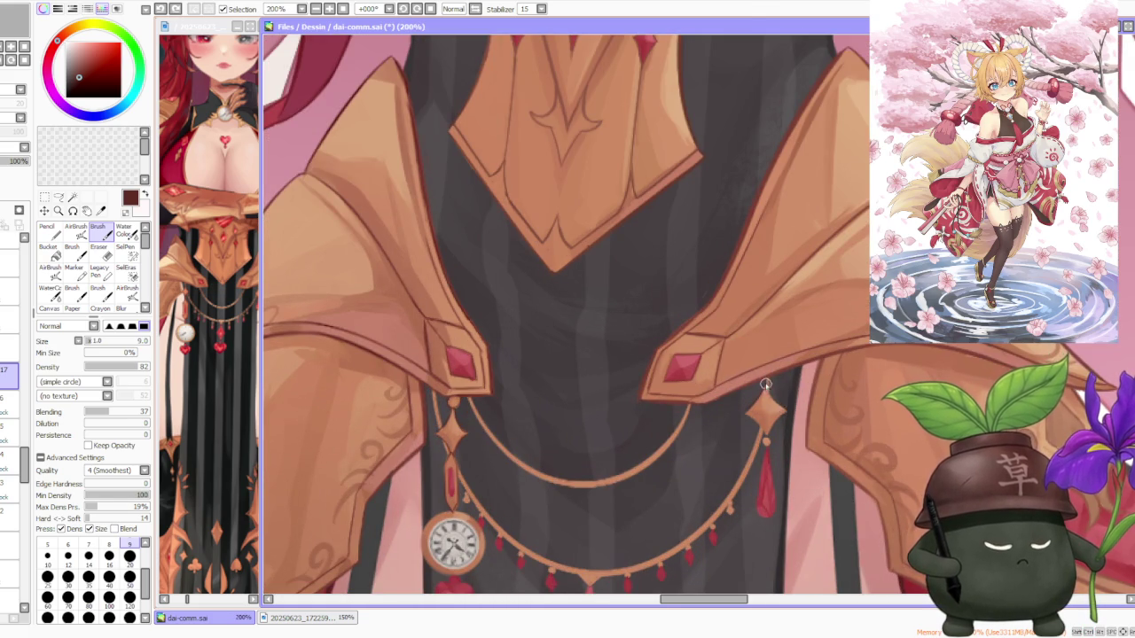
{"action": "key", "text": "ctrl+z"}
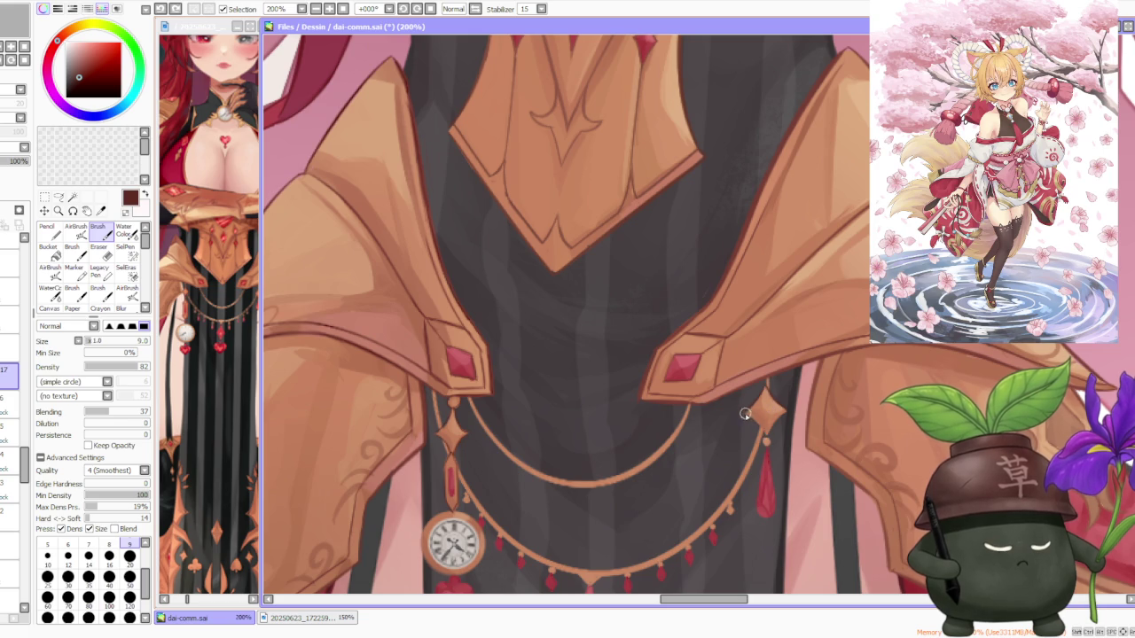
{"action": "key", "text": "ctrl+z"}
{"action": "left_click_drag", "start_coordinate": [785, 416], "coordinate": [791, 416]}
{"action": "key", "text": "ctrl+z"}
{"action": "key", "text": "ctrl+z"}
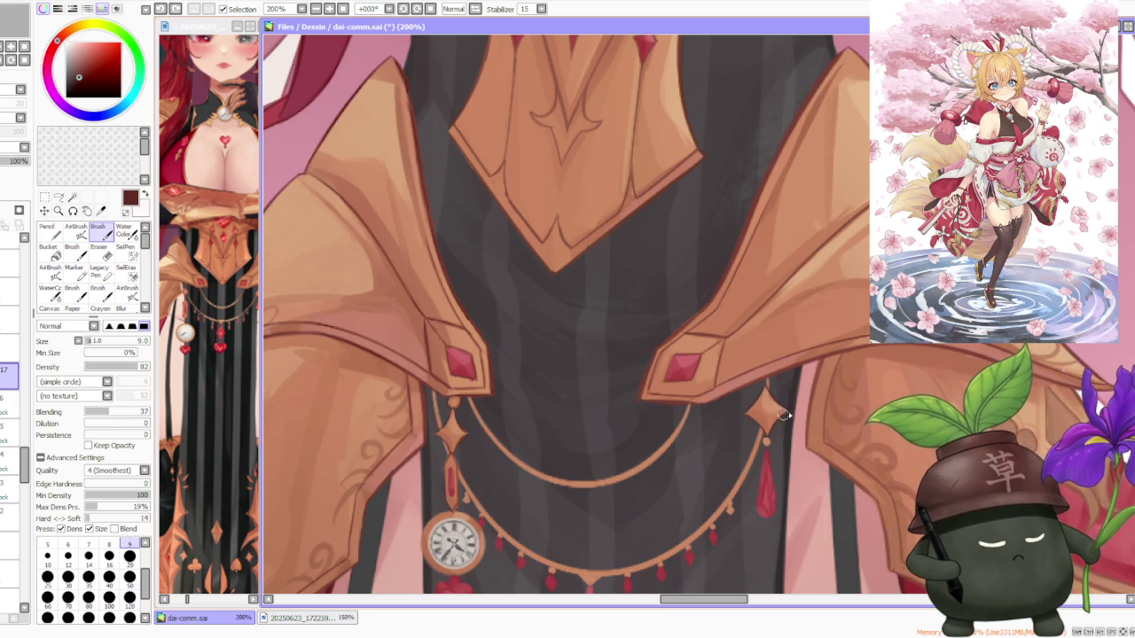
- Repaint and lightly touch up the red tassel below the right diamond
{"action": "scroll", "coordinate": [780, 410], "scroll_direction": "up", "scroll_amount": 2}
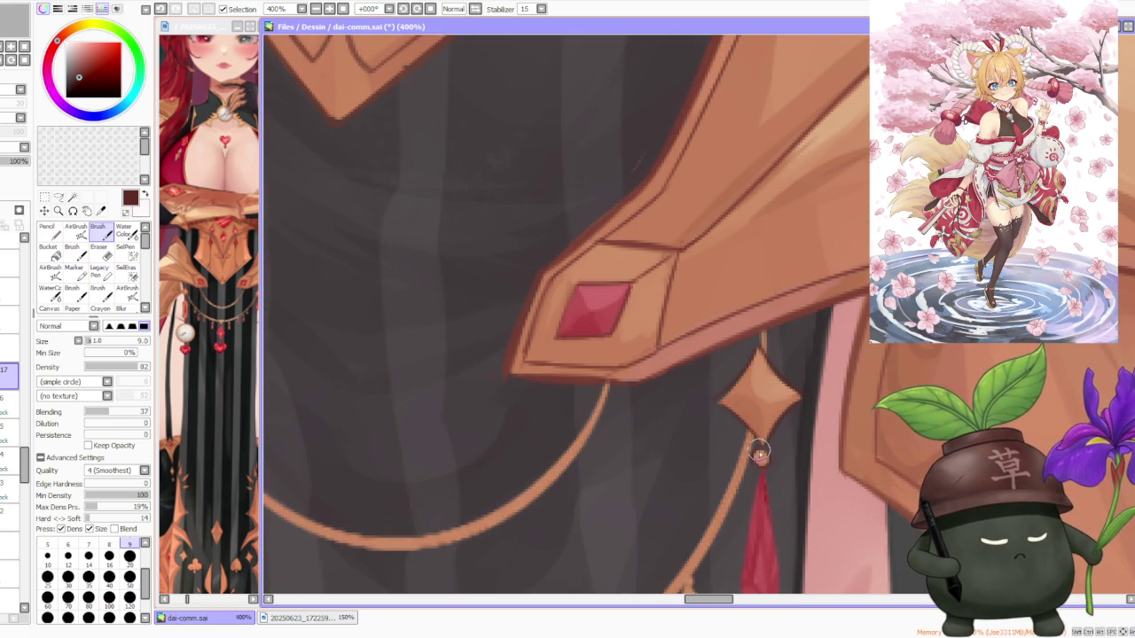
{"action": "scroll", "coordinate": [758, 452], "scroll_direction": "down", "scroll_amount": 2}
{"action": "left_click_drag", "start_coordinate": [747, 514], "coordinate": [757, 502]}
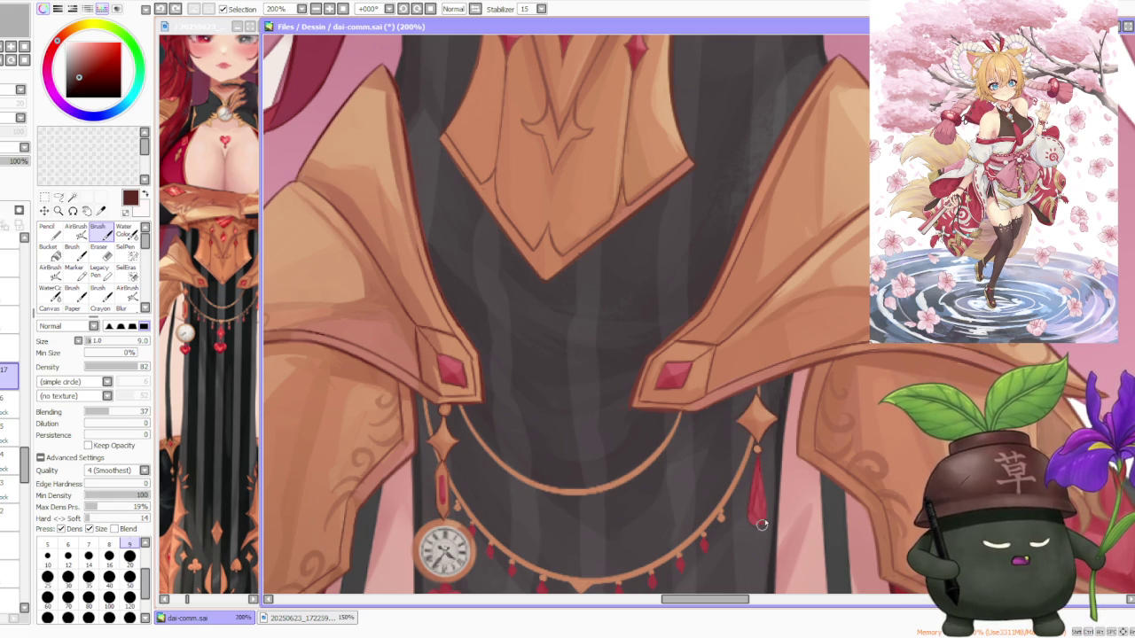
{"action": "left_click_drag", "start_coordinate": [748, 517], "coordinate": [764, 511]}
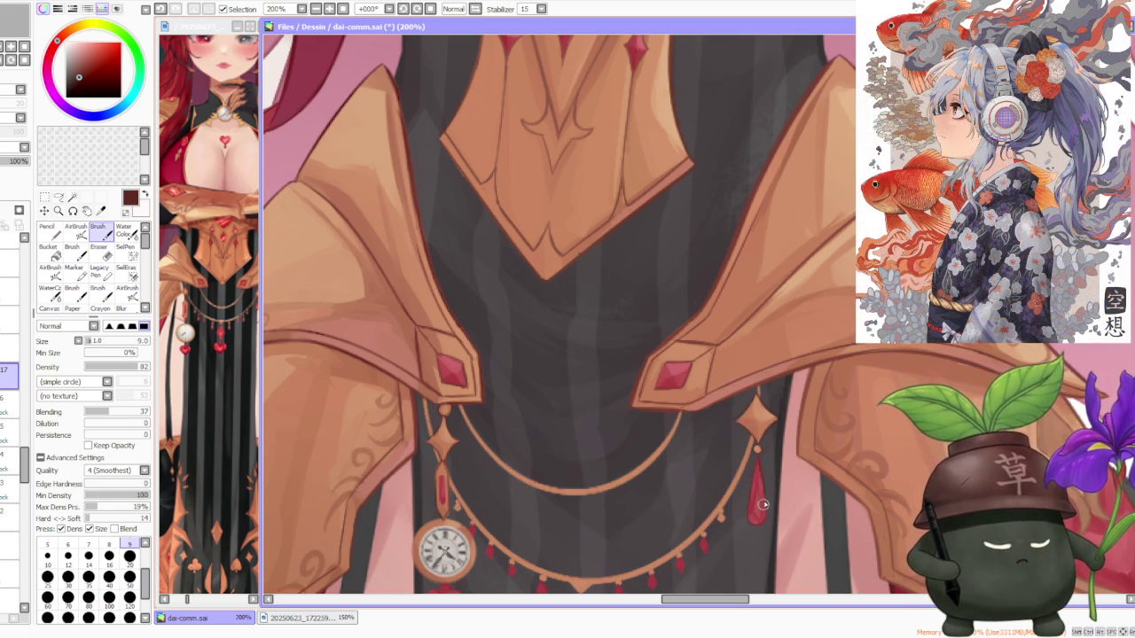
{"action": "scroll", "coordinate": [666, 537], "scroll_direction": "down", "scroll_amount": 2}
{"action": "scroll", "coordinate": [666, 538], "scroll_direction": "up", "scroll_amount": 1}
{"action": "scroll", "coordinate": [676, 481], "scroll_direction": "up", "scroll_amount": 1}
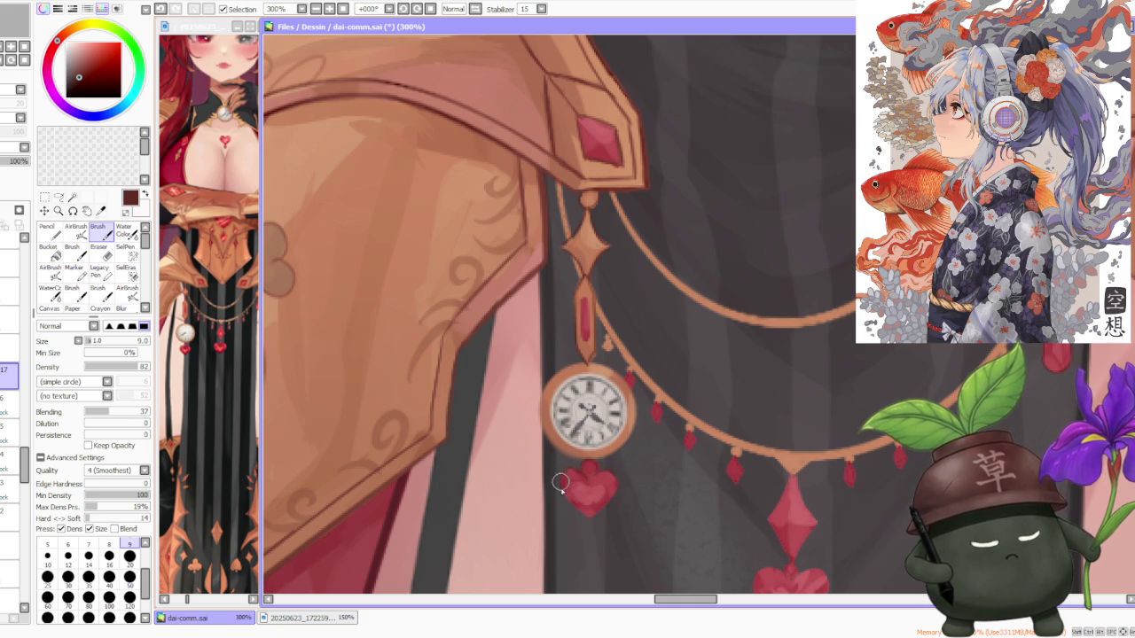
- Touch up the heart under the pocket watch, undoing stray marks at the diamond-heart join
{"action": "left_click_drag", "start_coordinate": [580, 514], "coordinate": [600, 510]}
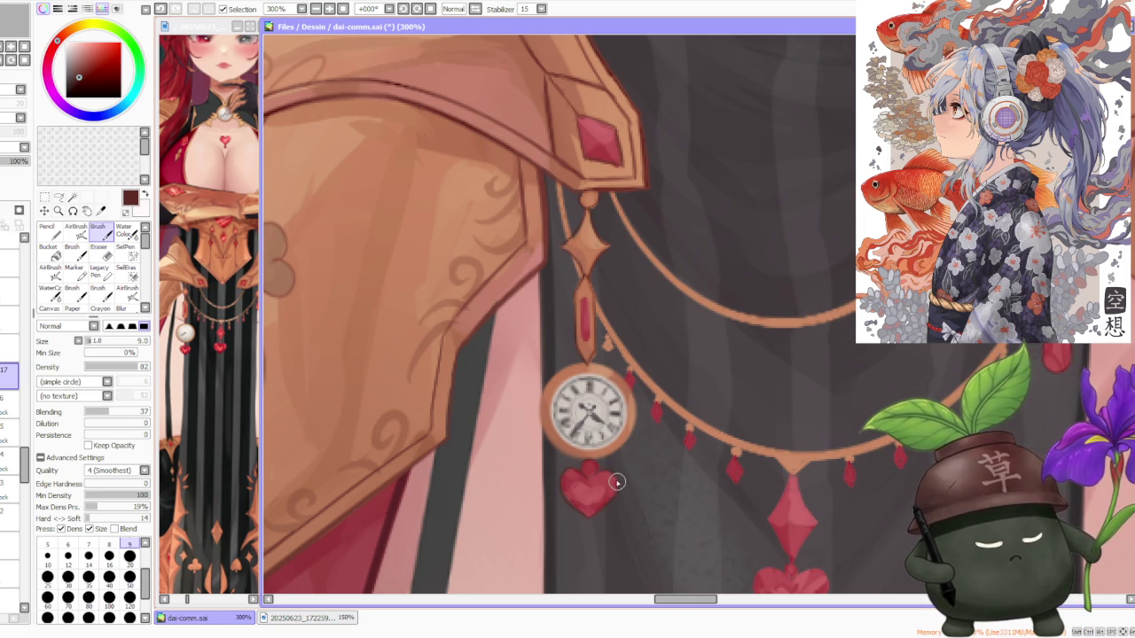
{"action": "scroll", "coordinate": [633, 478], "scroll_direction": "down", "scroll_amount": 3}
{"action": "scroll", "coordinate": [697, 438], "scroll_direction": "up", "scroll_amount": 3}
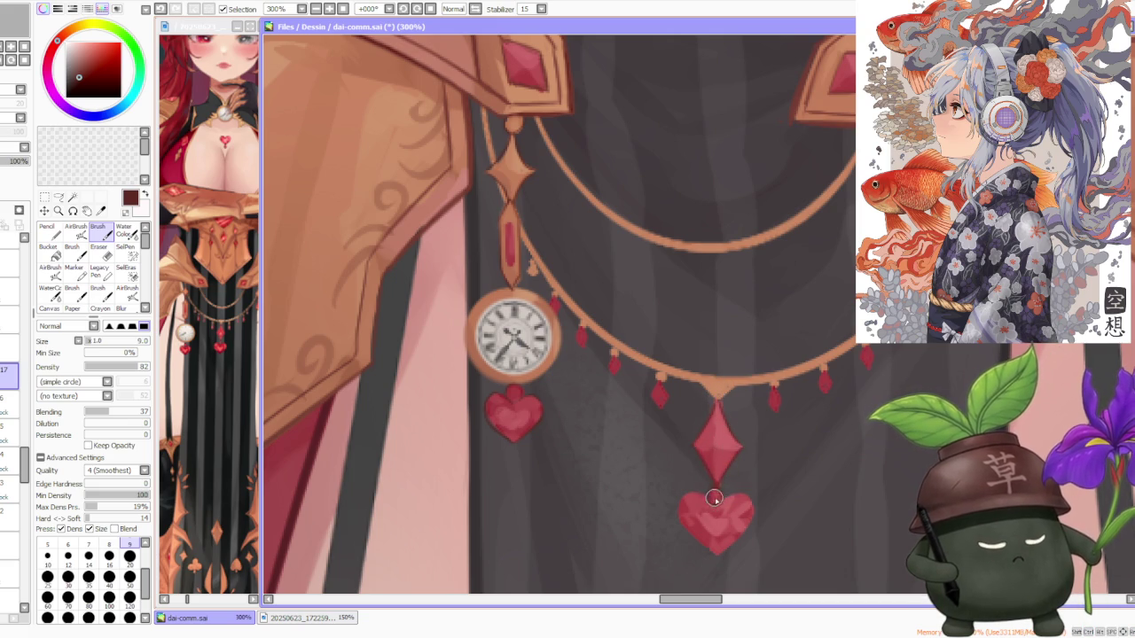
{"action": "key", "text": "ctrl+z"}
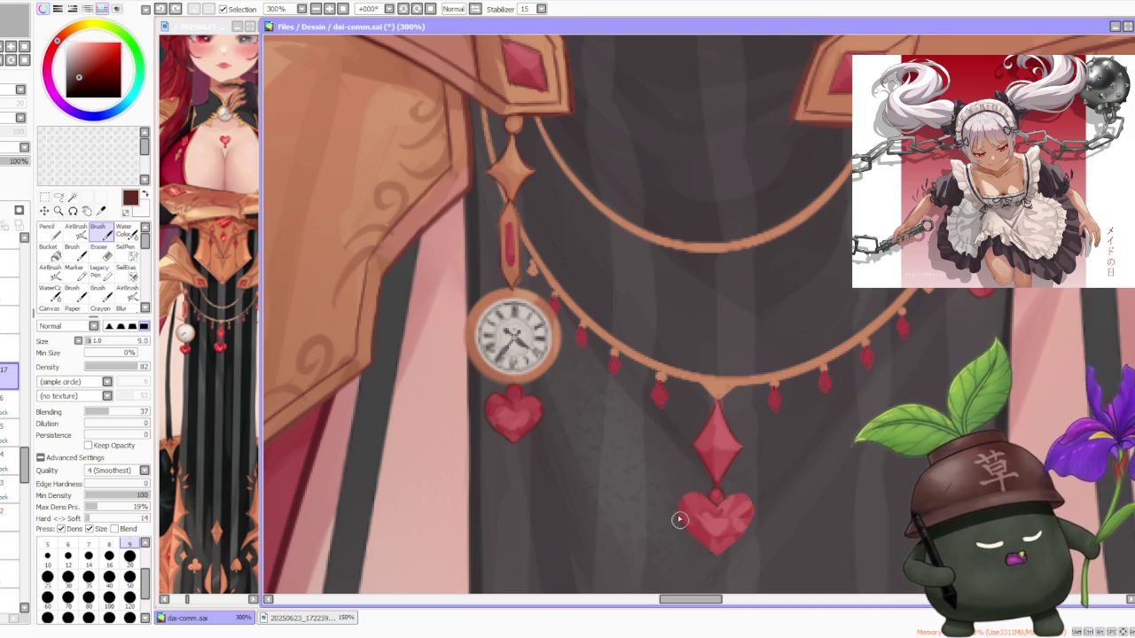
{"action": "scroll", "coordinate": [707, 499], "scroll_direction": "down", "scroll_amount": 2}
{"action": "scroll", "coordinate": [691, 488], "scroll_direction": "up", "scroll_amount": 2}
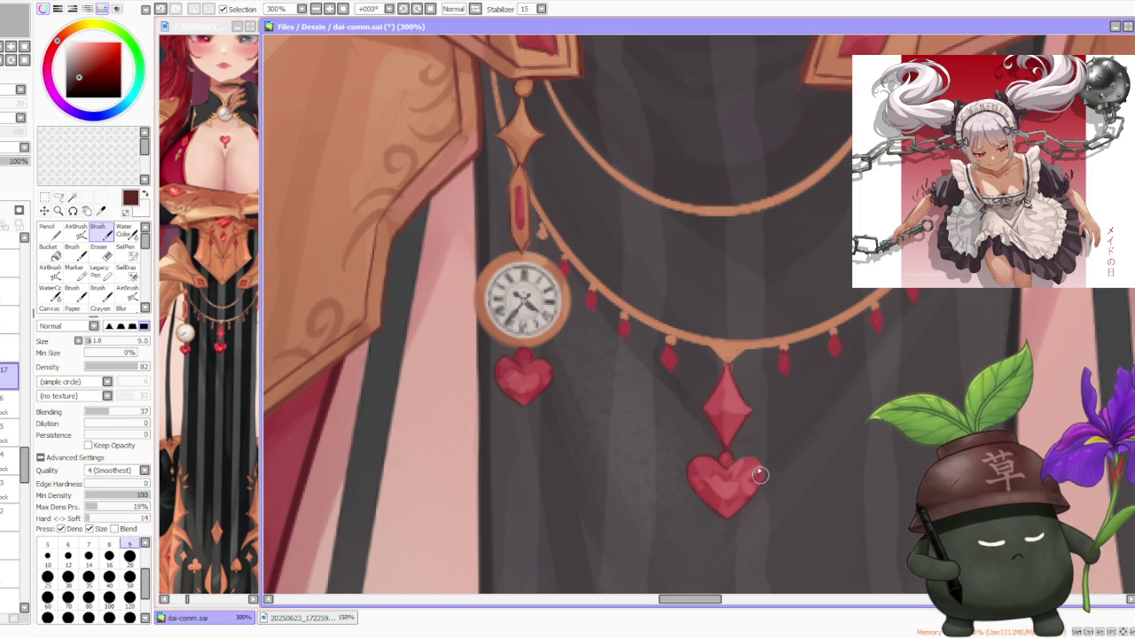
{"action": "key", "text": "ctrl+z"}
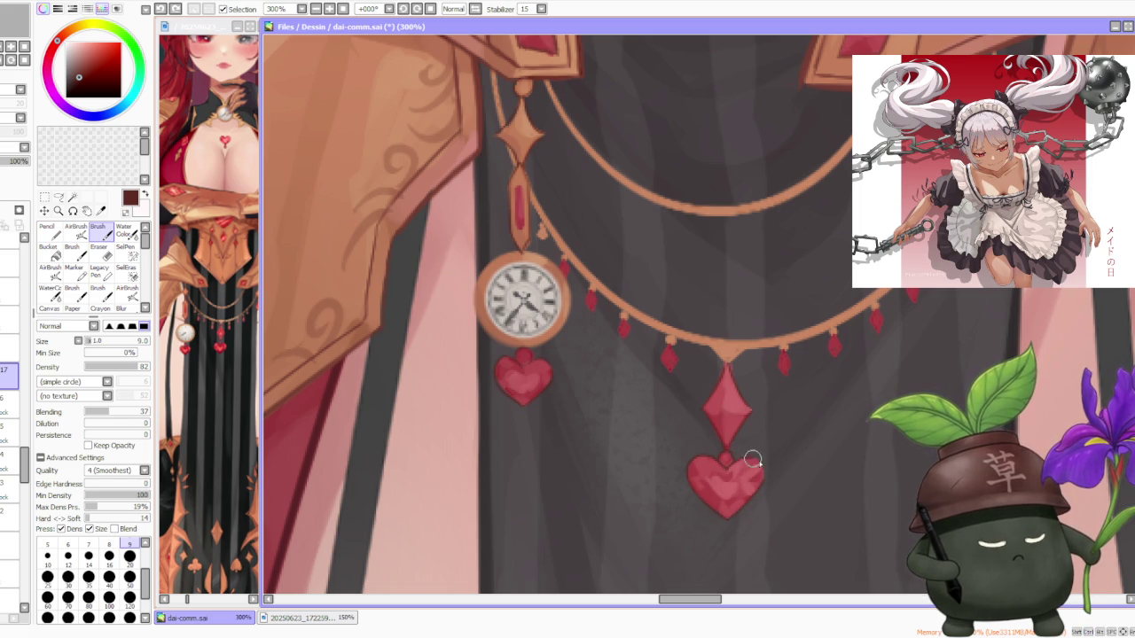
{"action": "scroll", "coordinate": [754, 454], "scroll_direction": "down", "scroll_amount": 2}
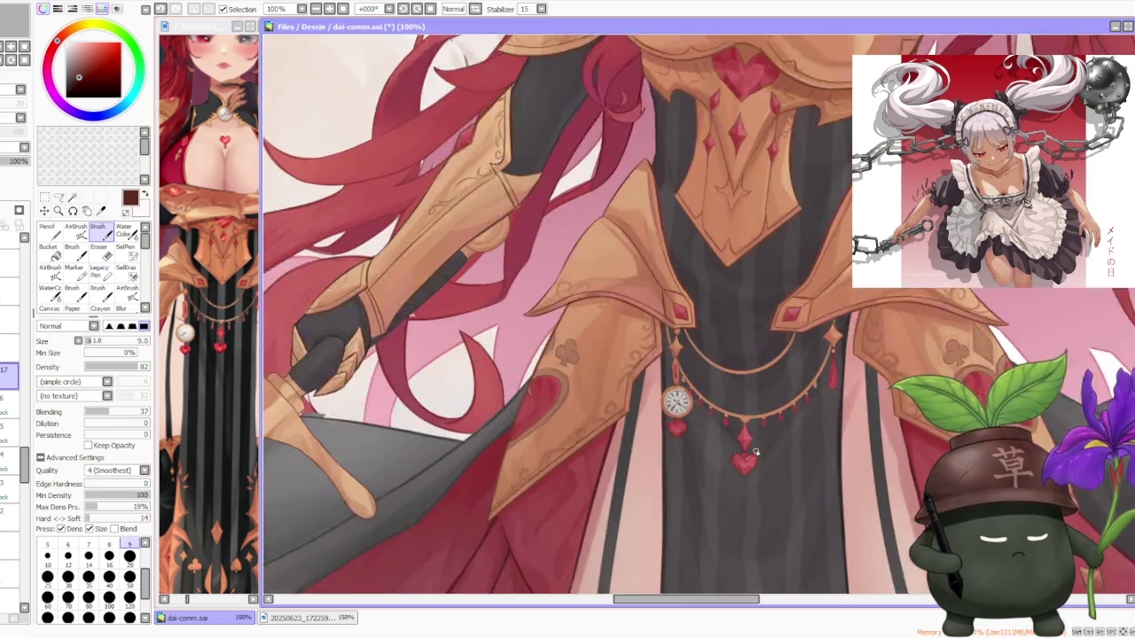
{"action": "scroll", "coordinate": [786, 350], "scroll_direction": "up", "scroll_amount": 1}
{"action": "scroll", "coordinate": [786, 350], "scroll_direction": "down", "scroll_amount": 2}
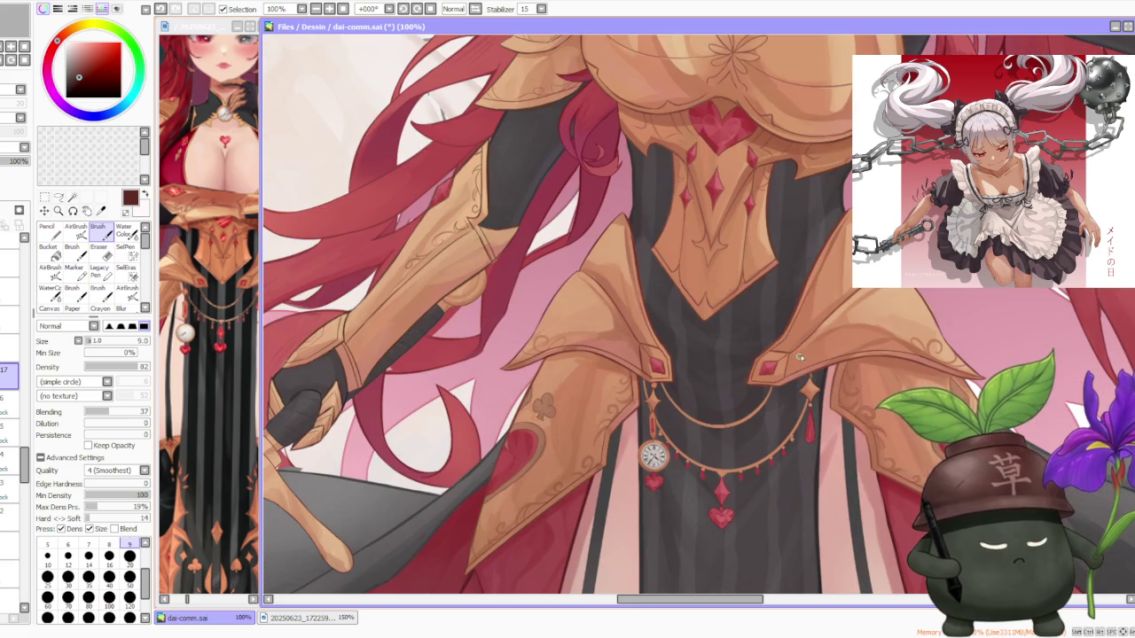
{"action": "scroll", "coordinate": [804, 390], "scroll_direction": "up", "scroll_amount": 1}
{"action": "scroll", "coordinate": [807, 394], "scroll_direction": "up", "scroll_amount": 1}
{"action": "scroll", "coordinate": [821, 391], "scroll_direction": "down", "scroll_amount": 2}
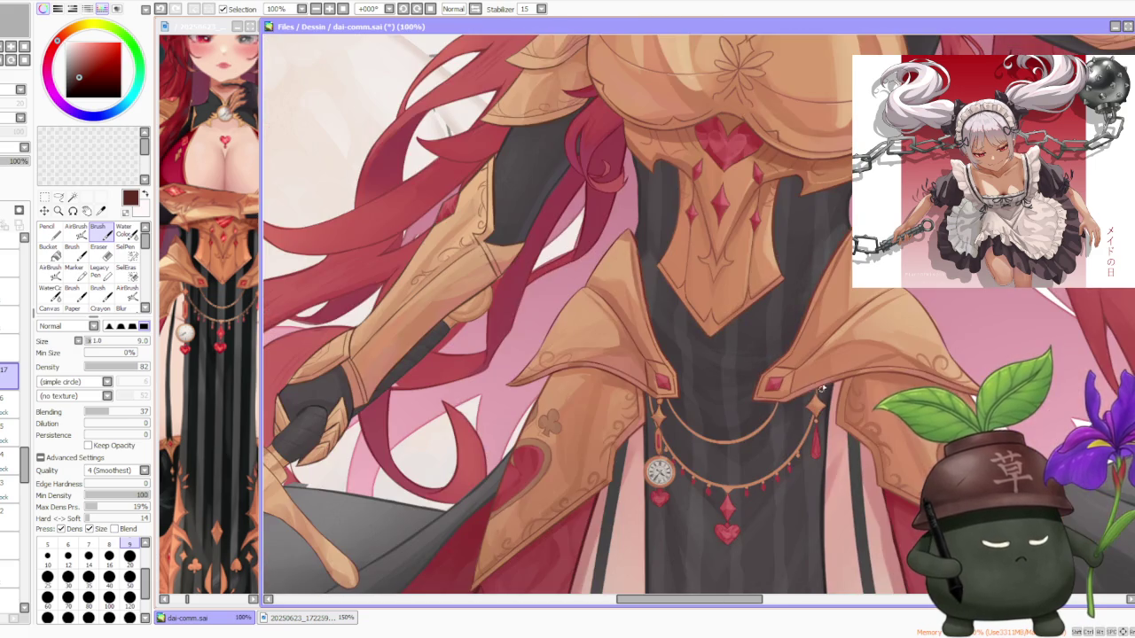
{"action": "scroll", "coordinate": [822, 391], "scroll_direction": "up", "scroll_amount": 2}
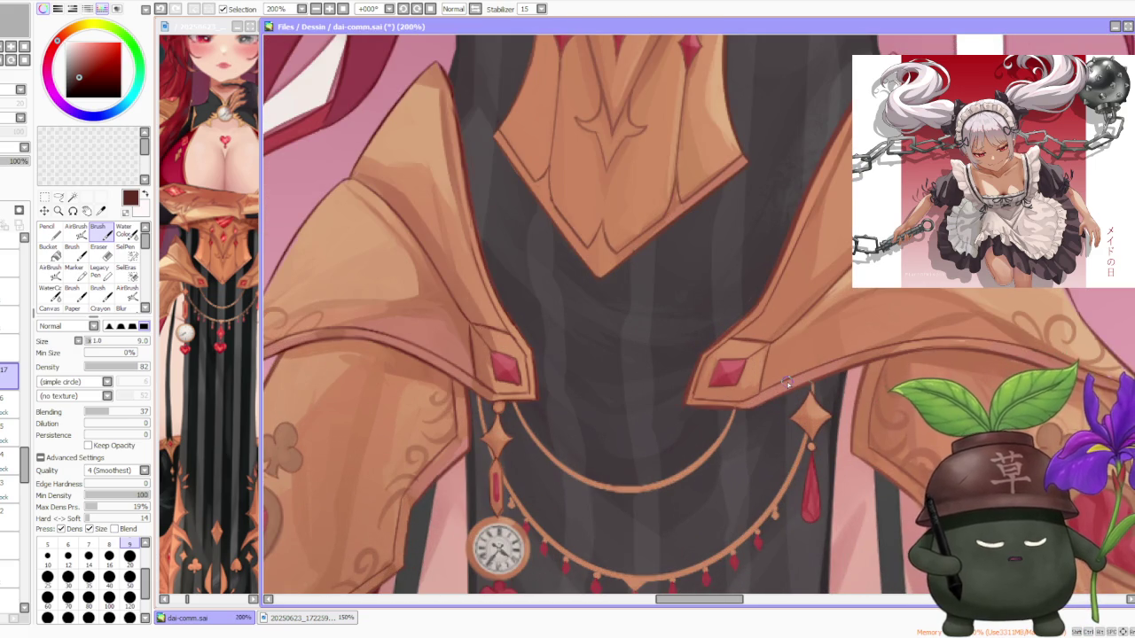
{"action": "scroll", "coordinate": [787, 382], "scroll_direction": "down", "scroll_amount": 1}
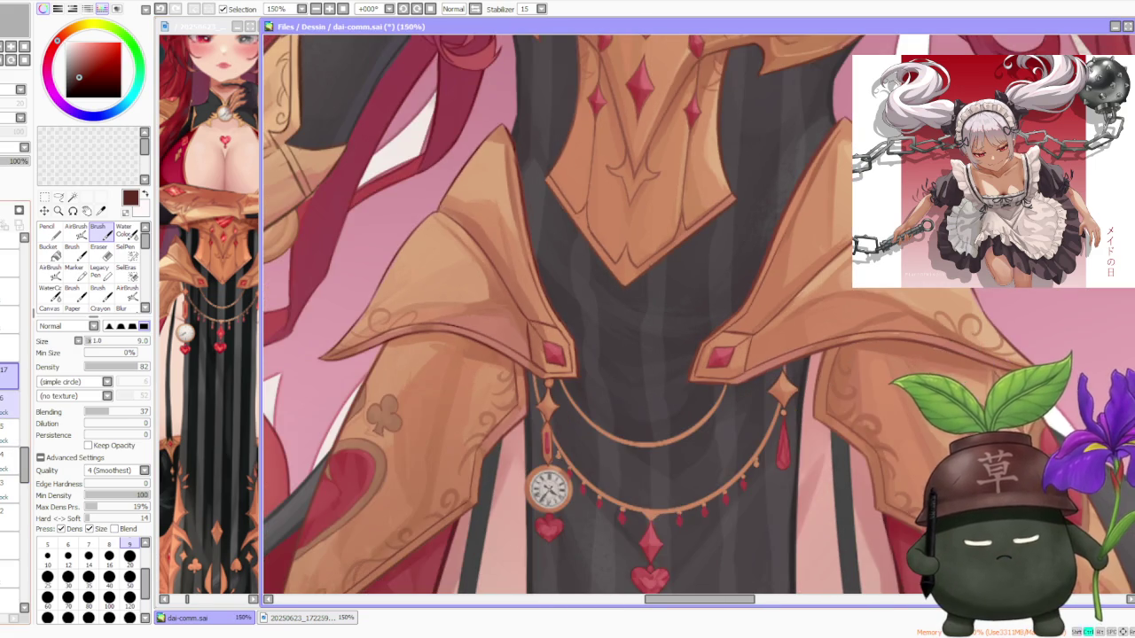
{"action": "scroll", "coordinate": [788, 382], "scroll_direction": "down", "scroll_amount": 1}
{"action": "left_click", "coordinate": [9, 433]}
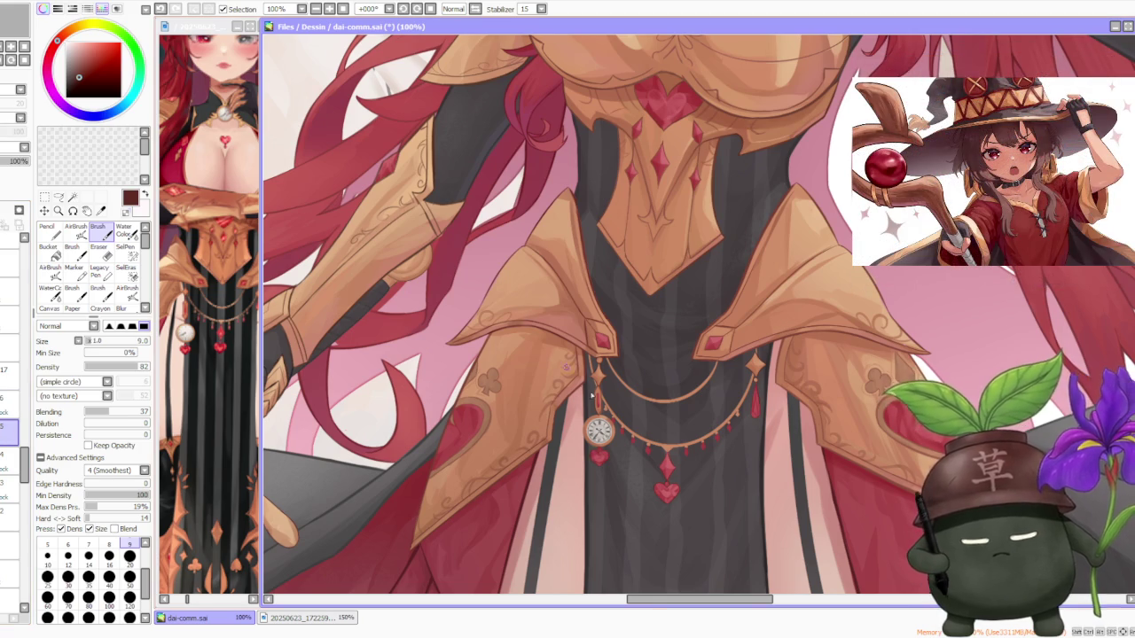
{"action": "scroll", "coordinate": [604, 411], "scroll_direction": "up", "scroll_amount": 3}
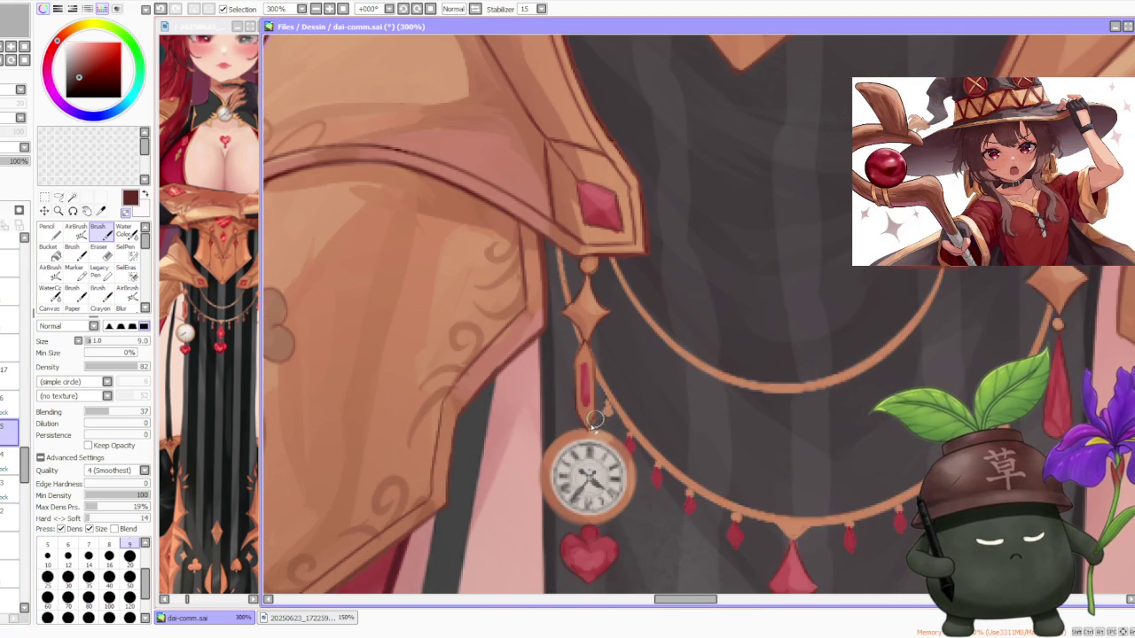
{"action": "left_click", "coordinate": [8, 461]}
{"action": "key", "text": "Delete"}
{"action": "key", "text": "ctrl+z"}
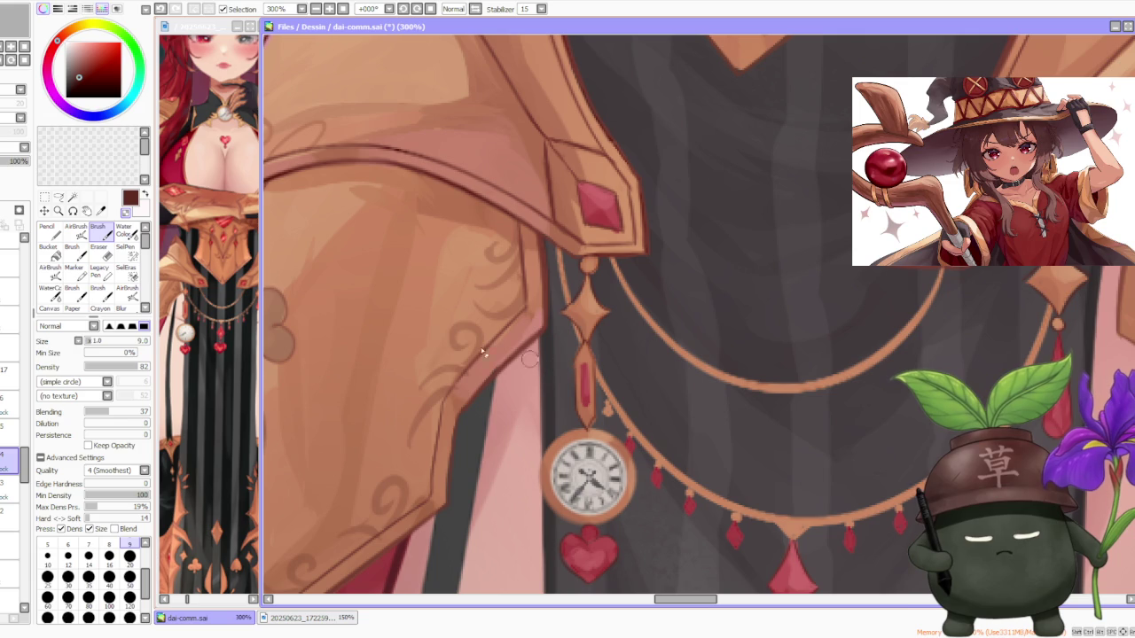